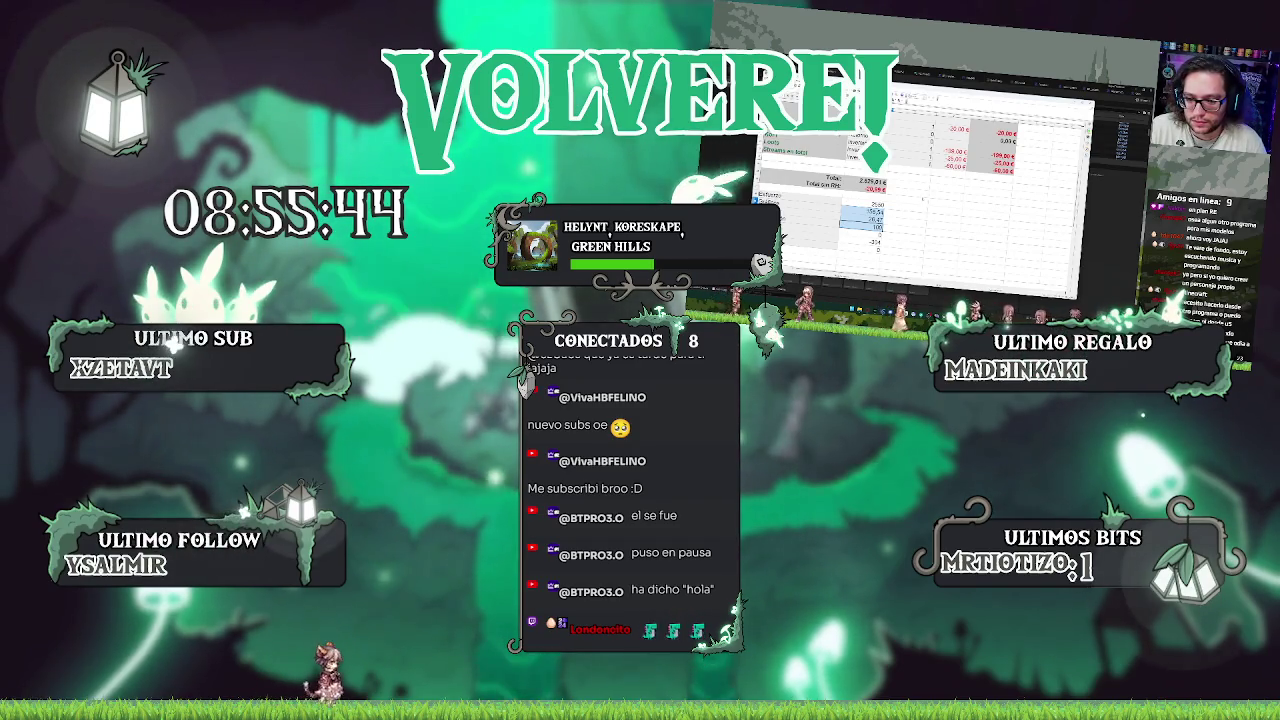
Step: Switch the stream from the be-right-back screen back to the Unreal Engine editor capture
{"action": "scroll", "coordinate": [900, 200], "scroll_direction": "up", "scroll_amount": 3}
{"action": "scroll", "coordinate": [930, 190], "scroll_direction": "up", "scroll_amount": 2}
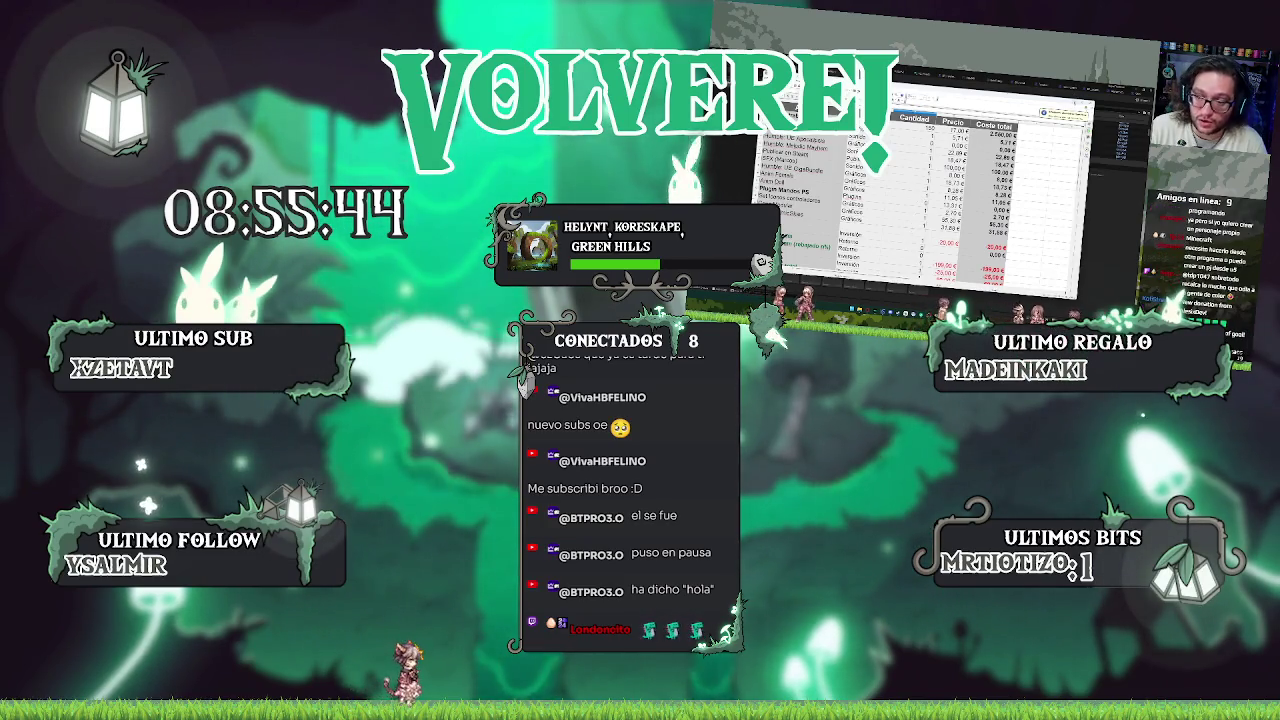
{"action": "key", "text": "alt+Tab"}
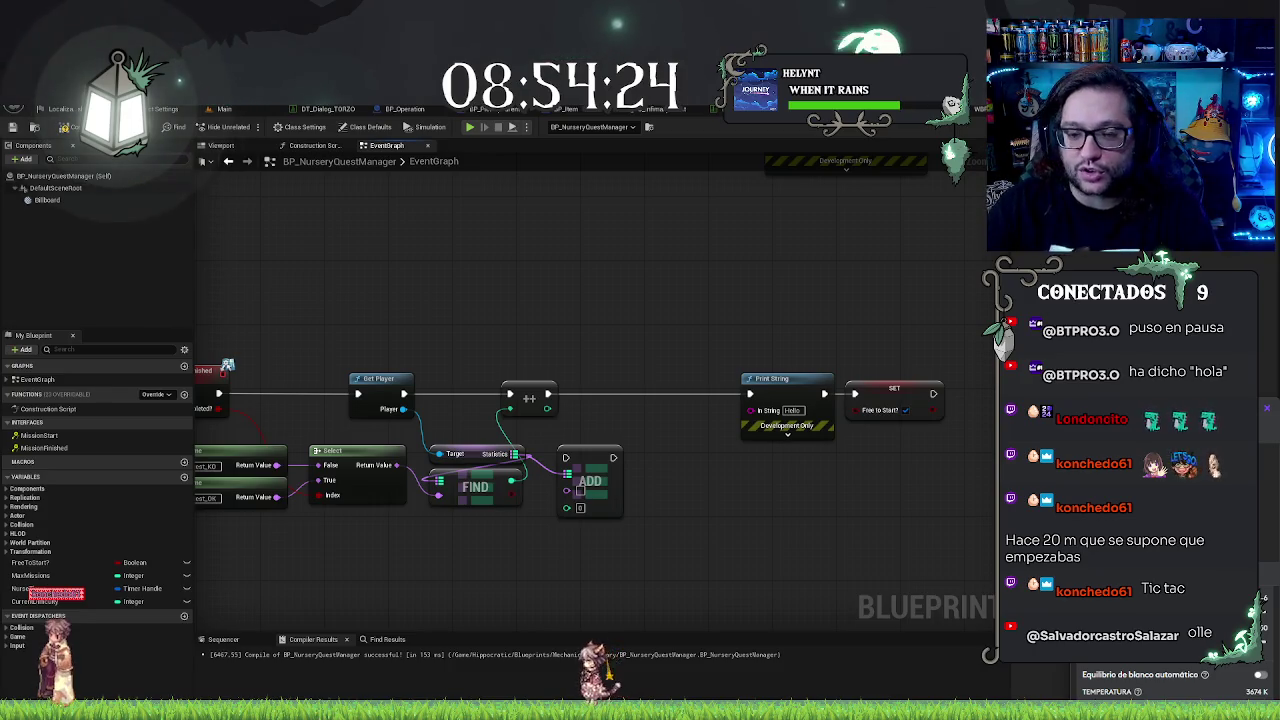
Step: Review the MissionFinished event, name literals, +, FIND and ADD nodes, then go to WBP_Interaction's TimerRun graph
{"action": "left_click_drag", "start_coordinate": [735, 292], "coordinate": [863, 262]}
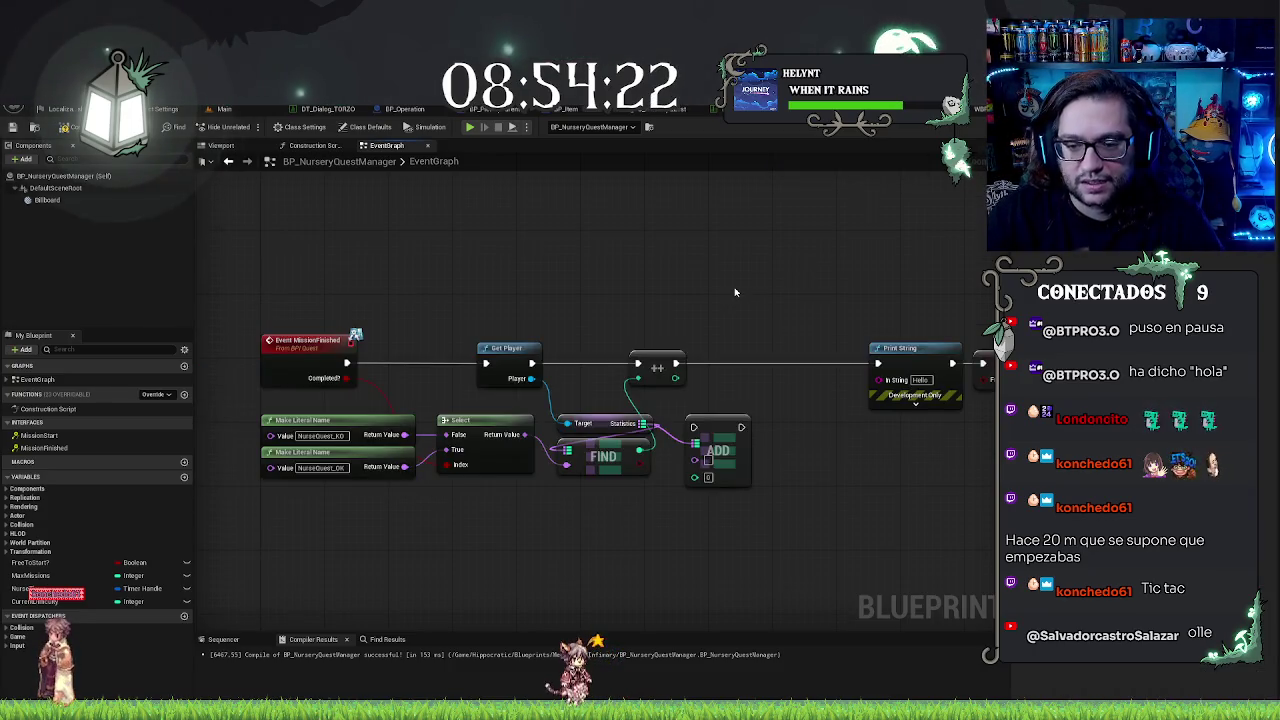
{"action": "left_click_drag", "start_coordinate": [632, 276], "coordinate": [762, 520]}
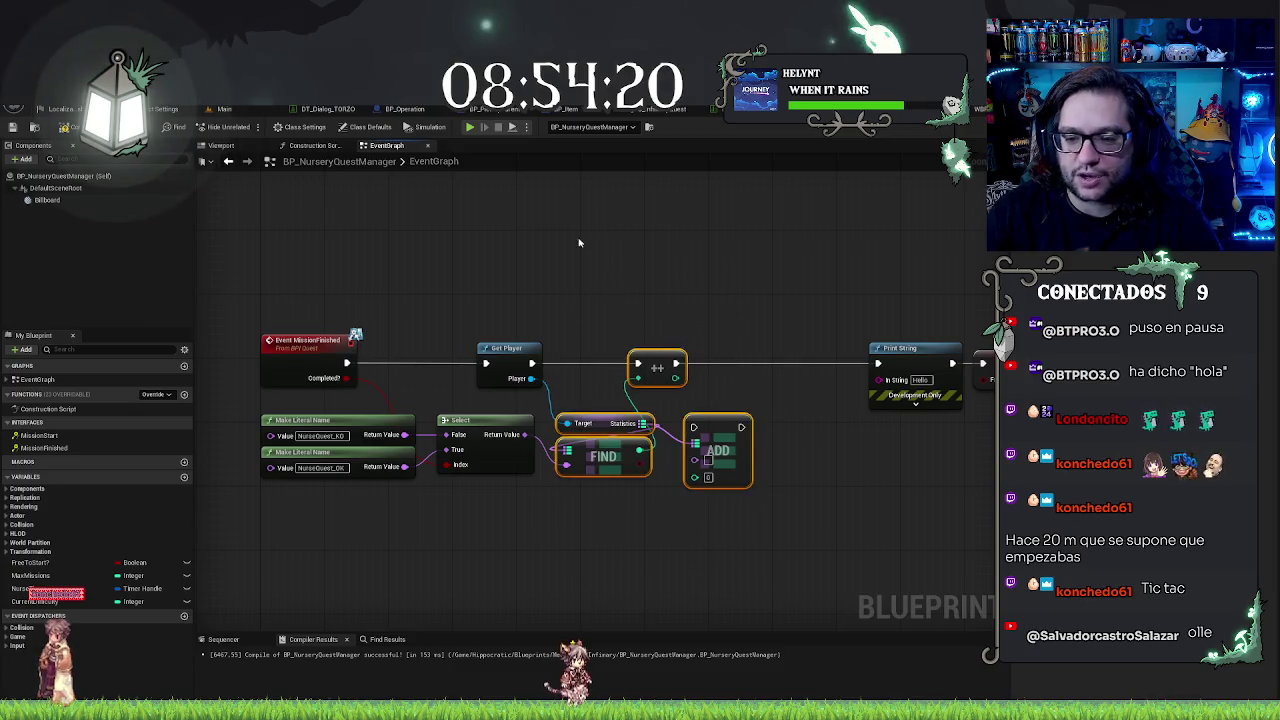
{"action": "left_click_drag", "start_coordinate": [314, 292], "coordinate": [340, 640]}
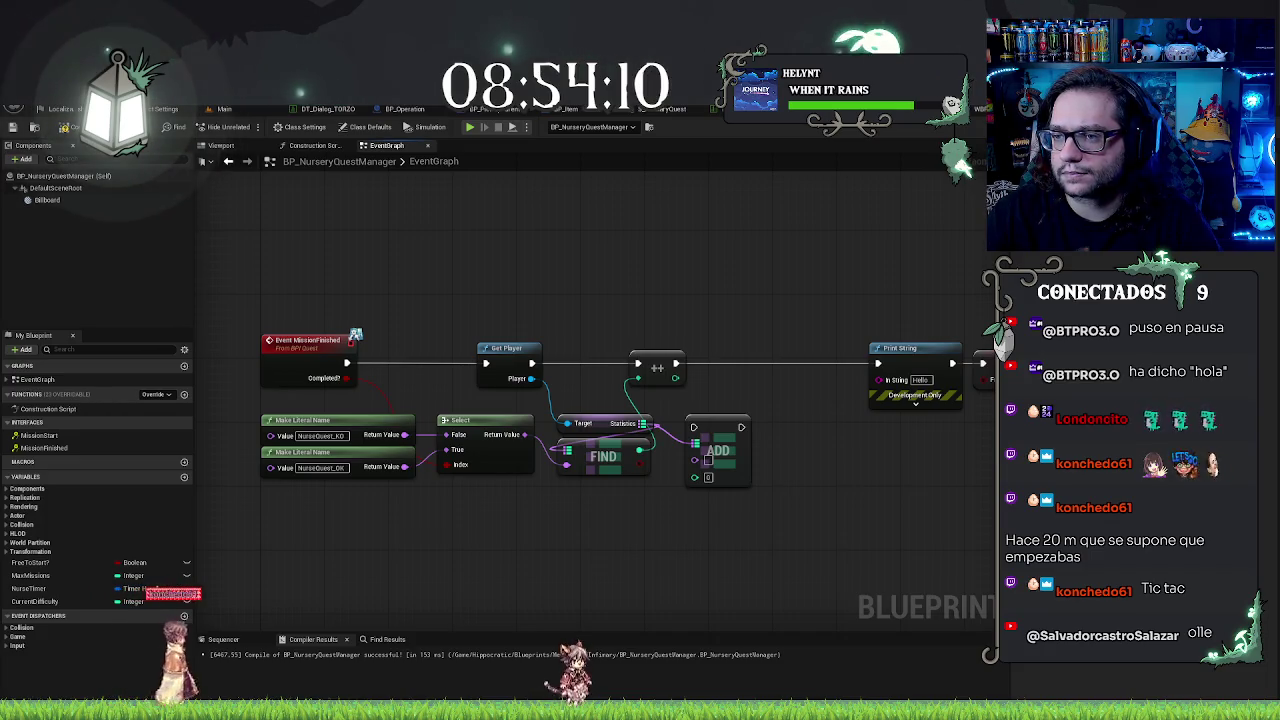
{"action": "mouse_move", "coordinate": [890, 230]}
{"action": "left_mouse_down"}
{"action": "mouse_move", "coordinate": [823, 229]}
{"action": "mouse_move", "coordinate": [949, 212]}
{"action": "left_mouse_up"}
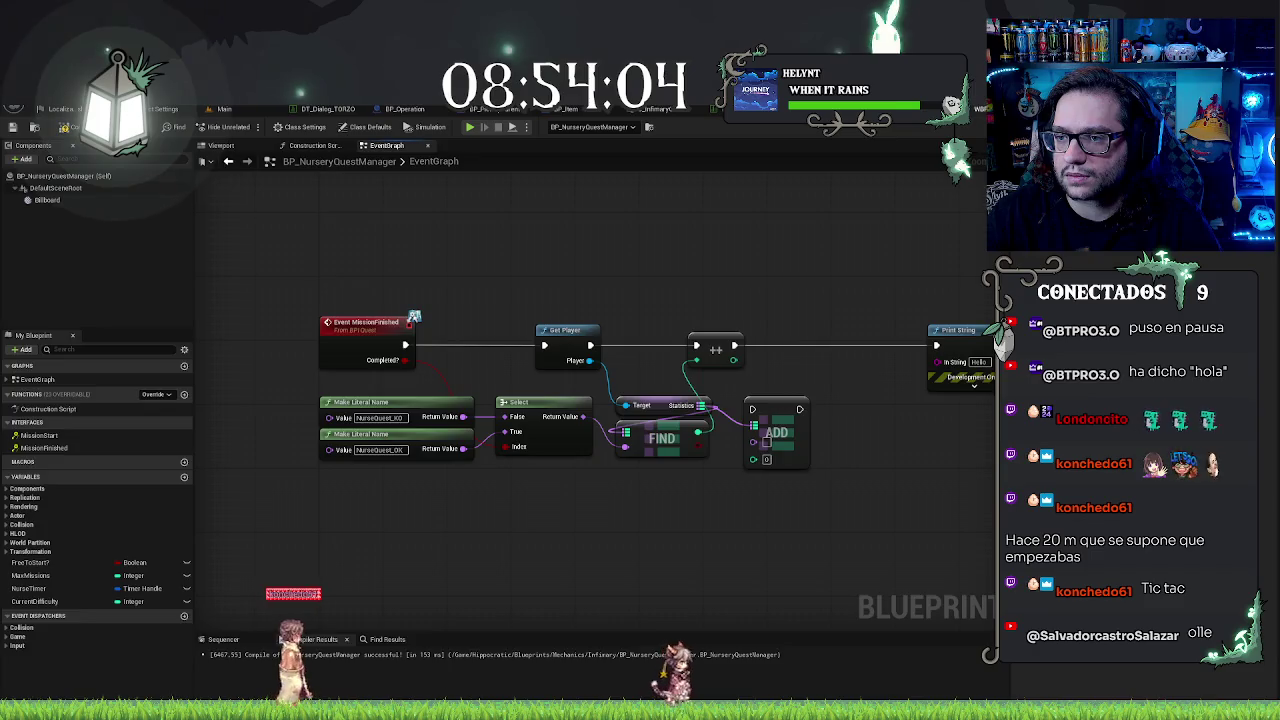
{"action": "left_click", "coordinate": [560, 108]}
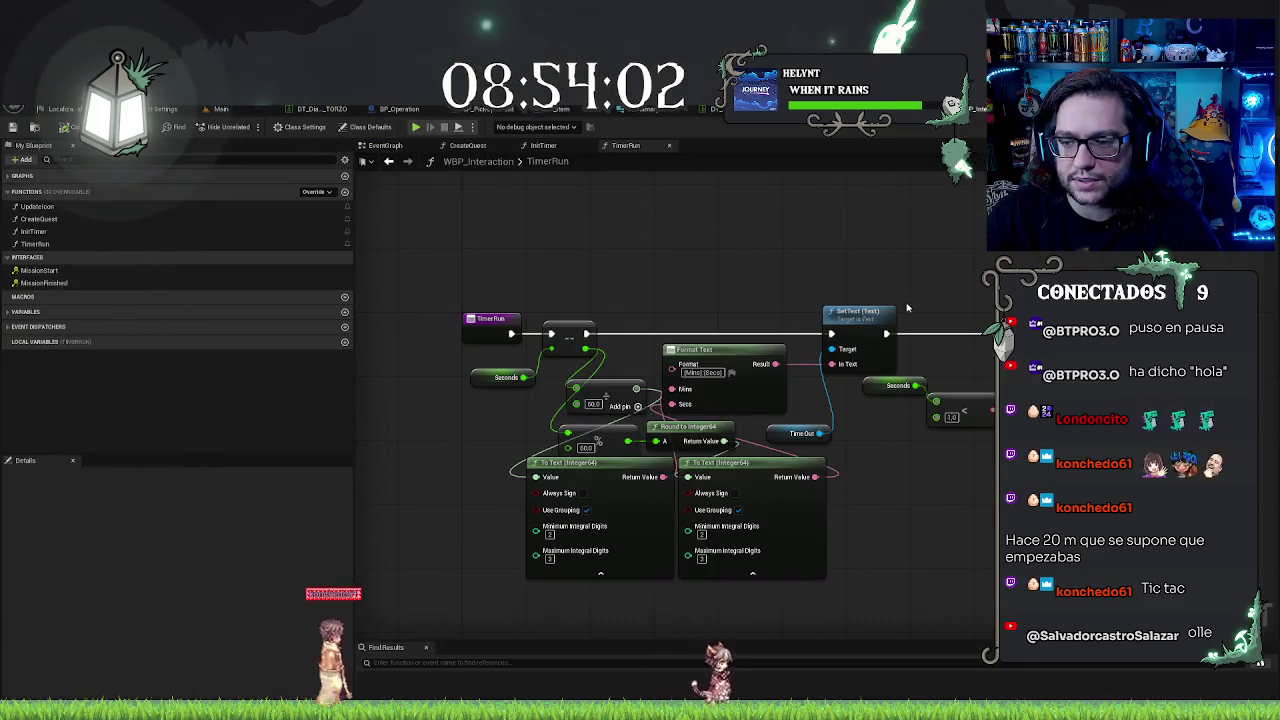
Step: Add a Mission Finished message node from the Caller Actor pin, found by searching 'finish'
{"action": "left_click_drag", "start_coordinate": [877, 453], "coordinate": [673, 458]}
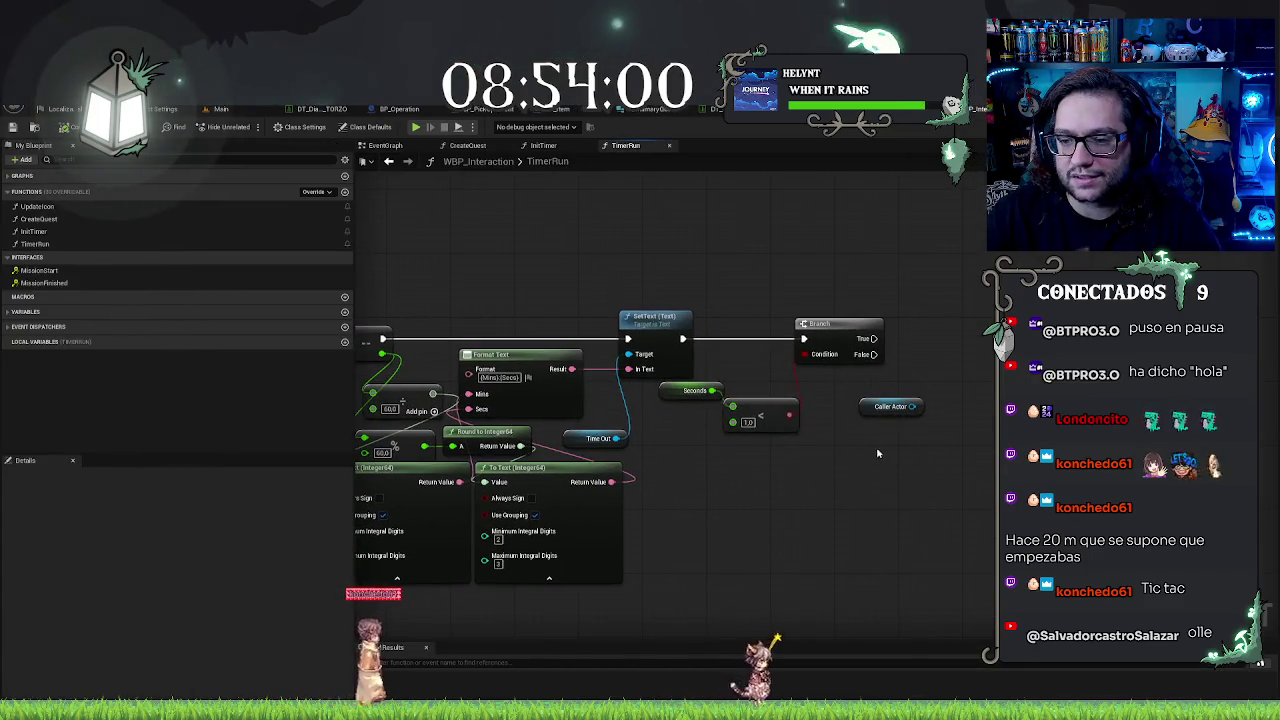
{"action": "left_click_drag", "start_coordinate": [912, 406], "coordinate": [940, 355]}
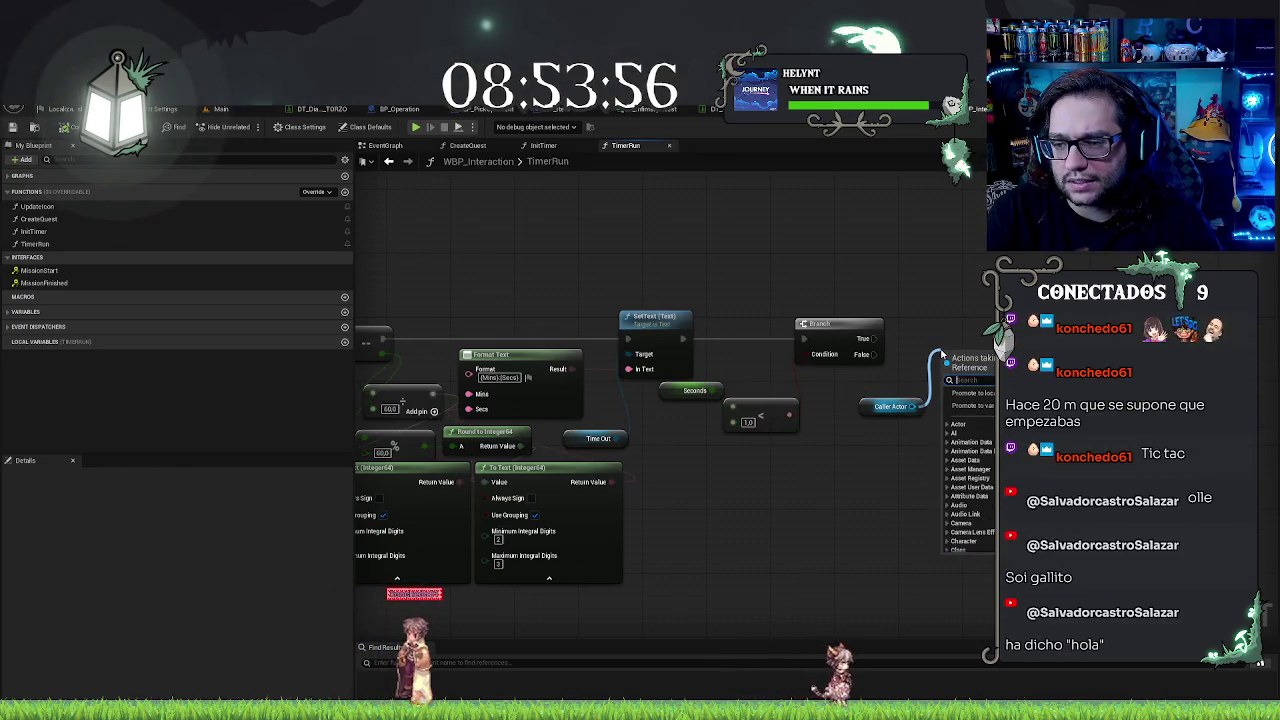
{"action": "type", "text": "quest compl"}
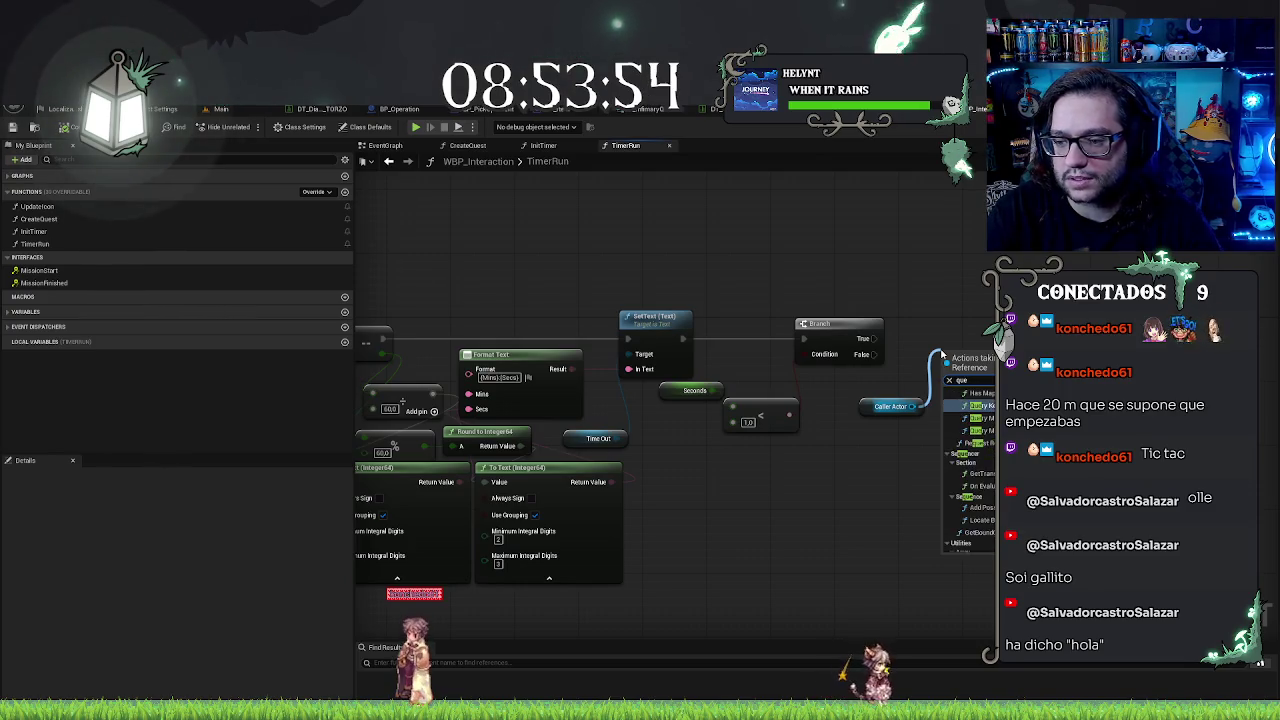
{"action": "key", "text": "BackSpace"}
{"action": "key", "text": "BackSpace"}
{"action": "key", "text": "BackSpace"}
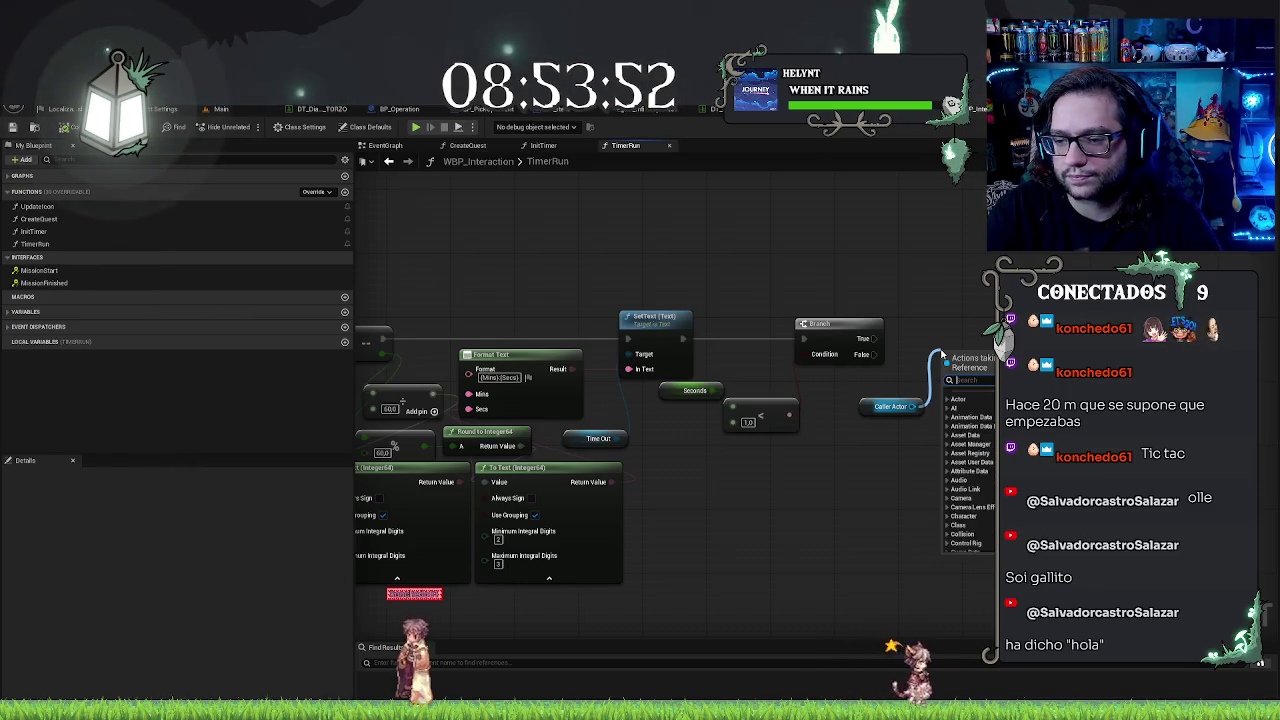
{"action": "type", "text": "complete"}
{"action": "key", "text": "BackSpace"}
{"action": "key", "text": "BackSpace"}
{"action": "key", "text": "BackSpace"}
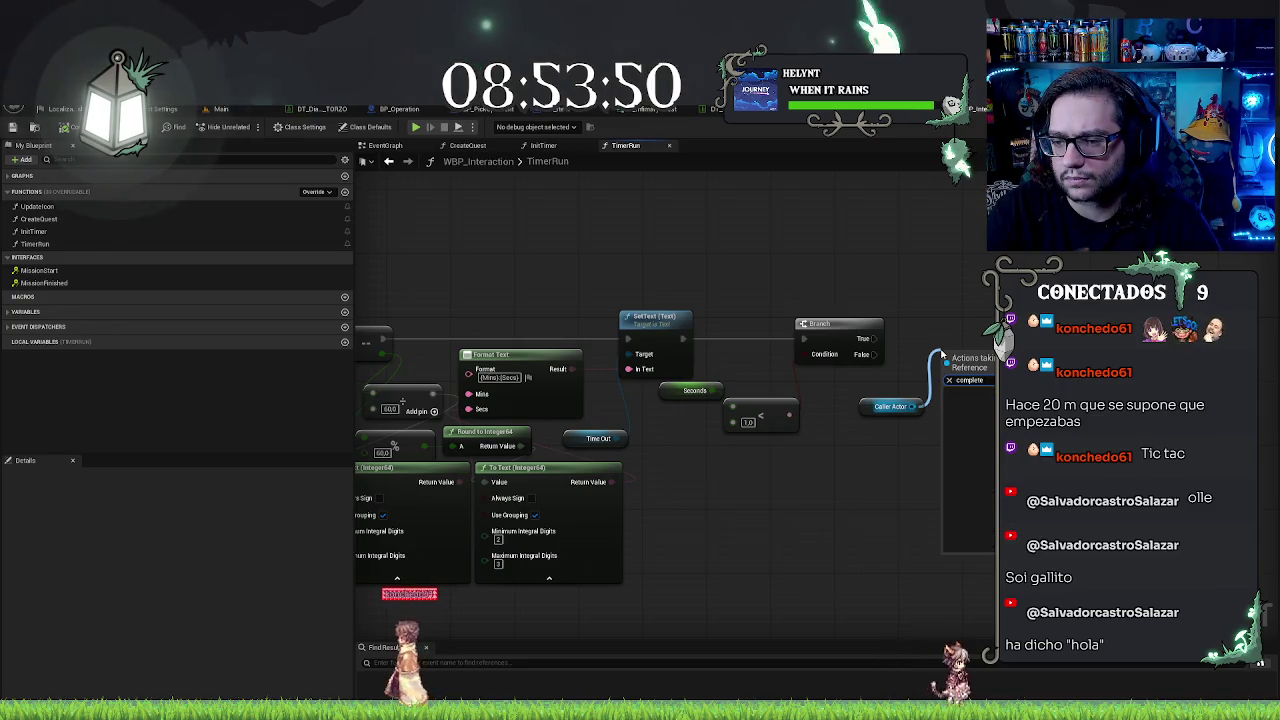
{"action": "type", "text": "finishe"}
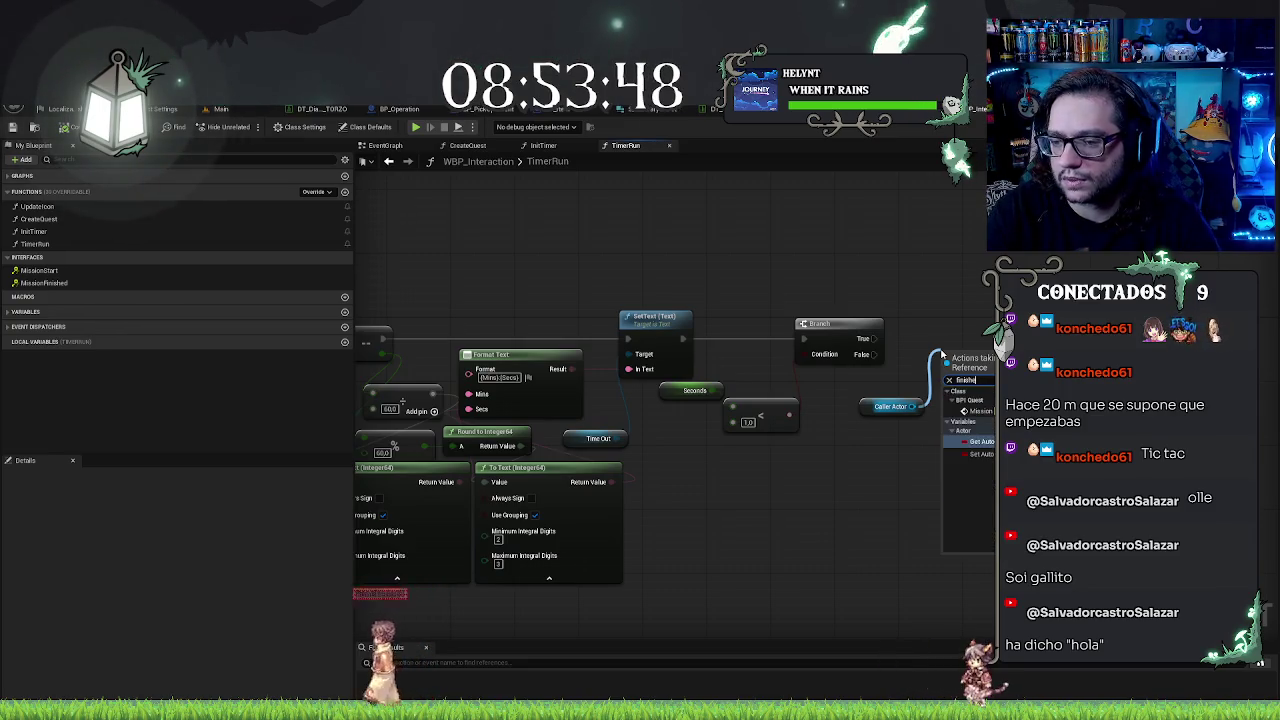
{"action": "key", "text": "Return"}
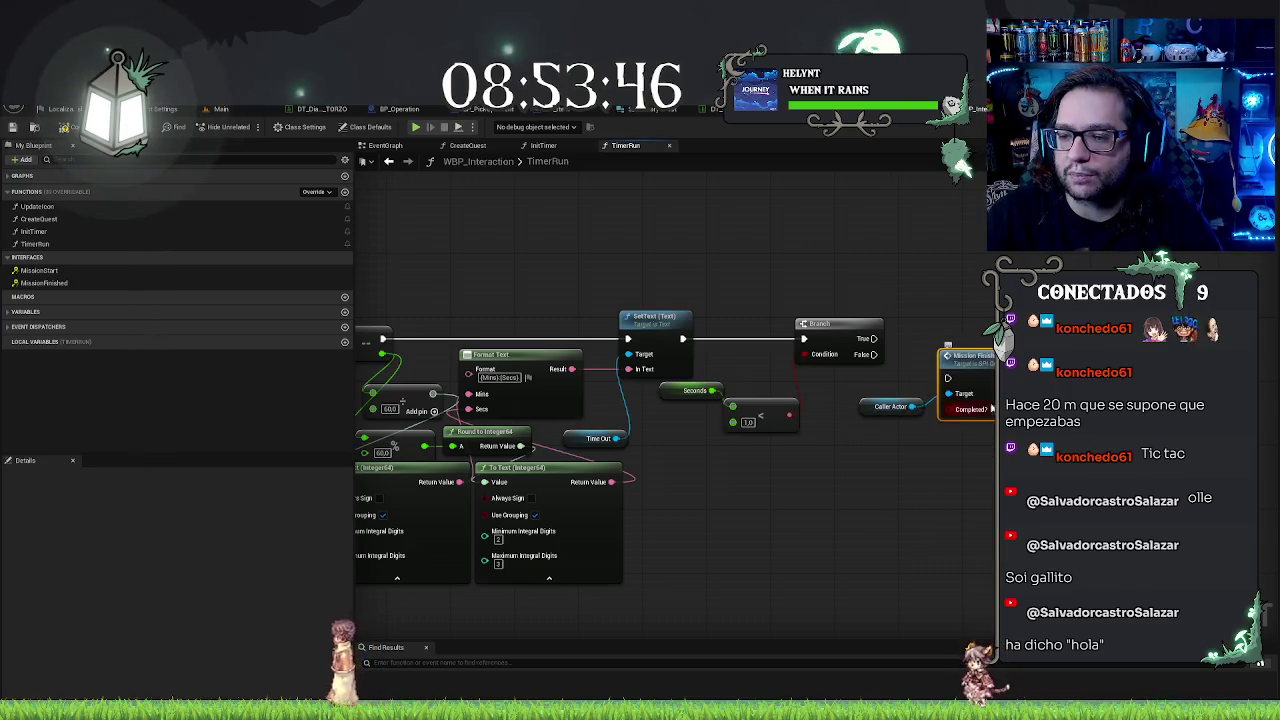
Step: Wire the Branch True output into Mission Finished and tidy the Caller Actor node beside it
{"action": "left_click_drag", "start_coordinate": [960, 349], "coordinate": [963, 330]}
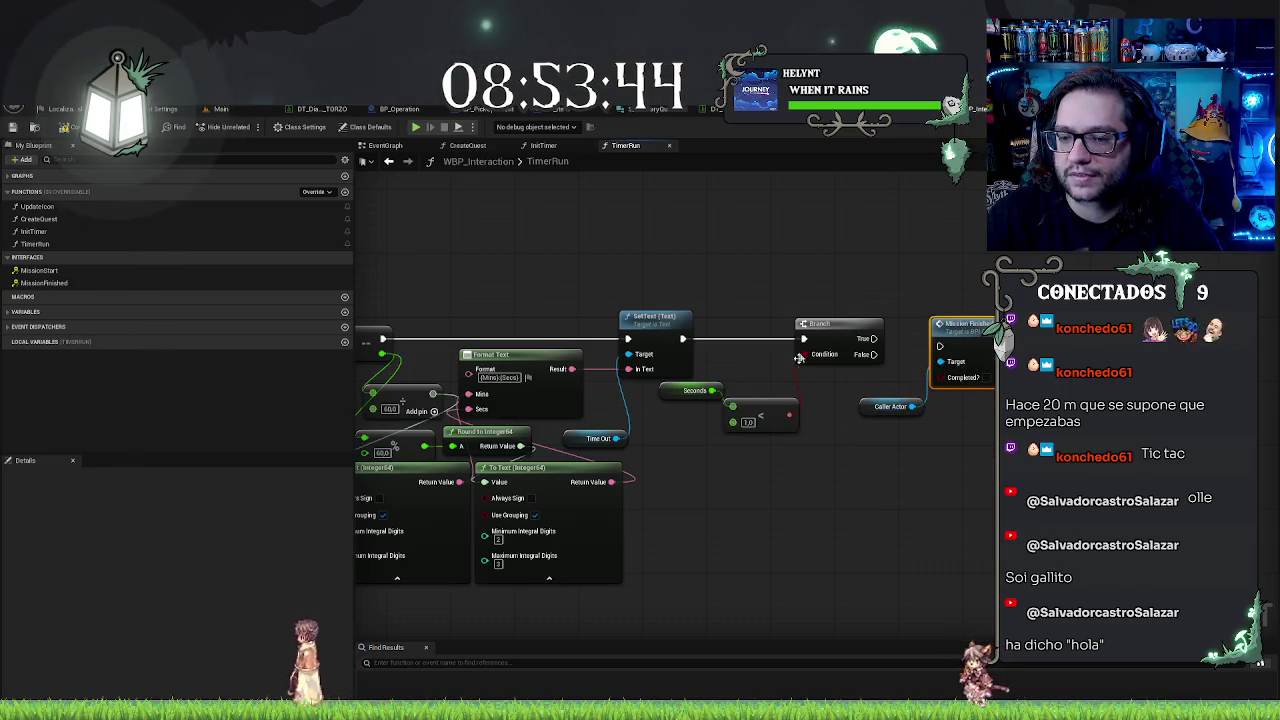
{"action": "mouse_move", "coordinate": [873, 338]}
{"action": "left_mouse_down"}
{"action": "mouse_move", "coordinate": [939, 346]}
{"action": "mouse_move", "coordinate": [939, 315]}
{"action": "left_mouse_up"}
{"action": "left_click_drag", "start_coordinate": [865, 412], "coordinate": [842, 404]}
{"action": "left_click", "coordinate": [949, 394]}
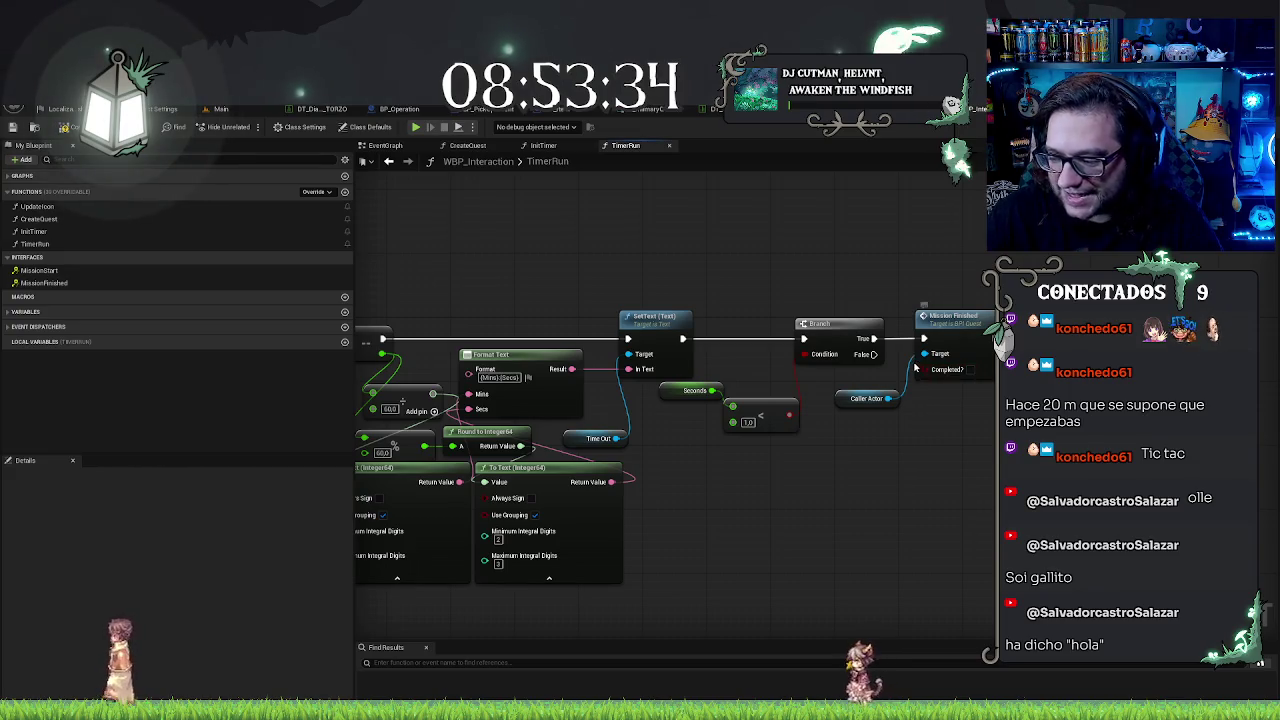
{"action": "left_click_drag", "start_coordinate": [858, 277], "coordinate": [921, 282]}
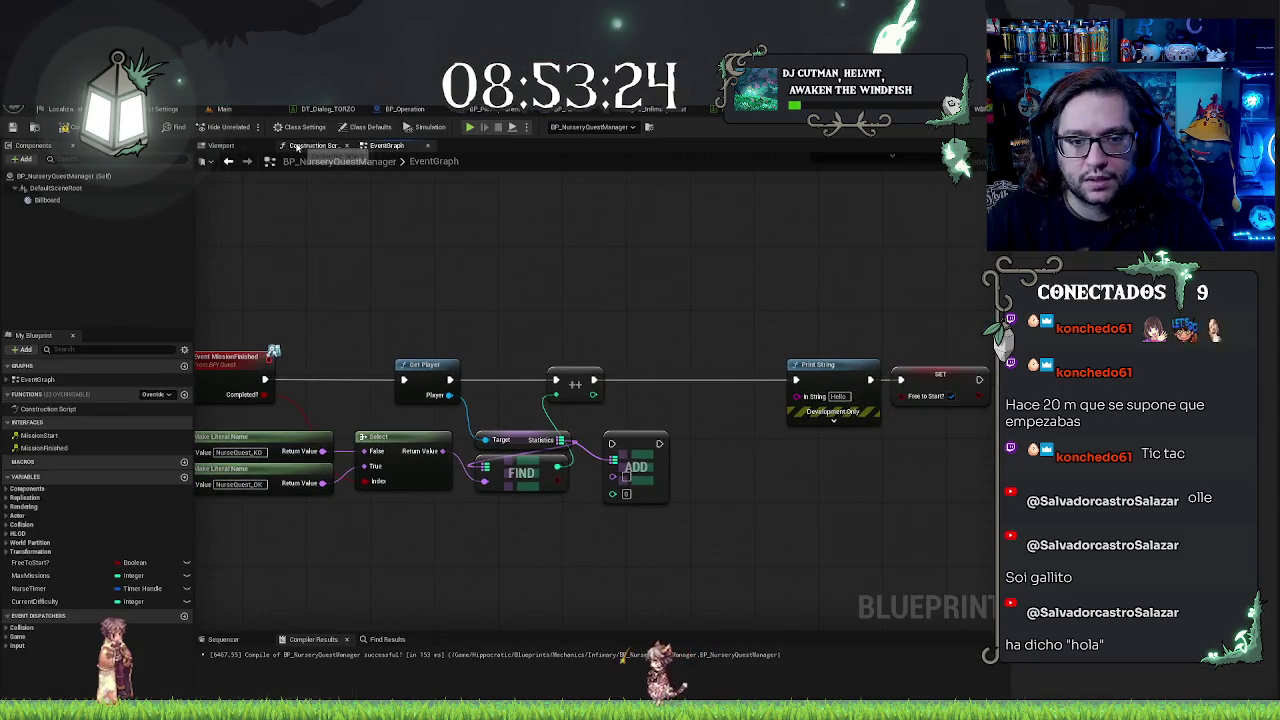
Step: Add a SET Caller Actor node on the Widget Interact Ref after Create Quest
{"action": "scroll", "coordinate": [757, 280], "scroll_direction": "down", "scroll_amount": 4}
{"action": "scroll", "coordinate": [666, 323], "scroll_direction": "up", "scroll_amount": 4}
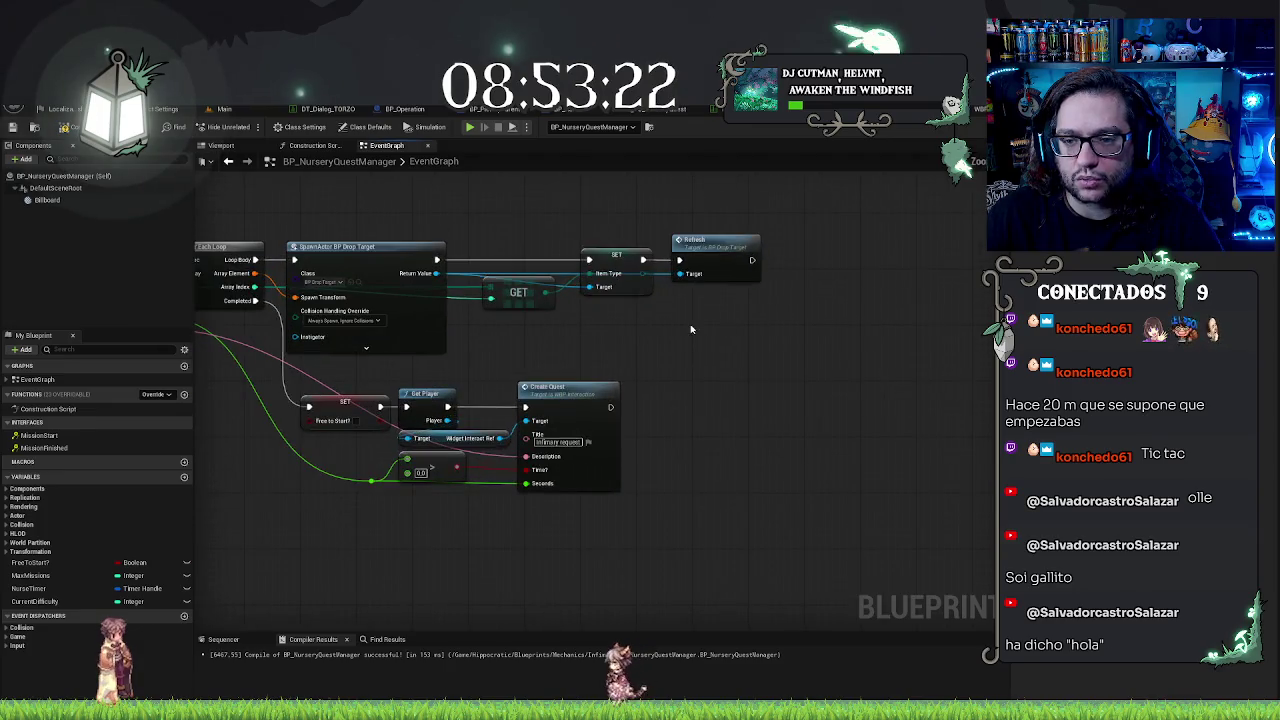
{"action": "scroll", "coordinate": [659, 399], "scroll_direction": "up", "scroll_amount": 2}
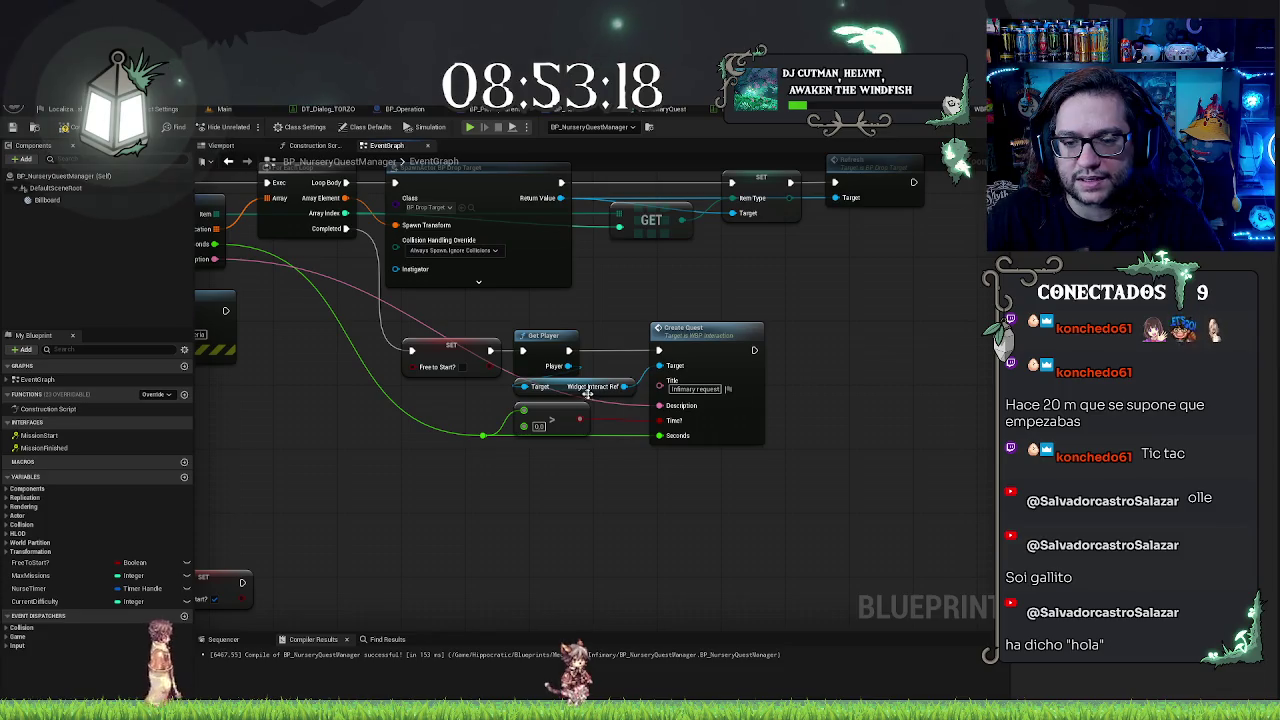
{"action": "mouse_move", "coordinate": [624, 386]}
{"action": "left_mouse_down"}
{"action": "mouse_move", "coordinate": [829, 381]}
{"action": "mouse_move", "coordinate": [810, 390]}
{"action": "left_mouse_up"}
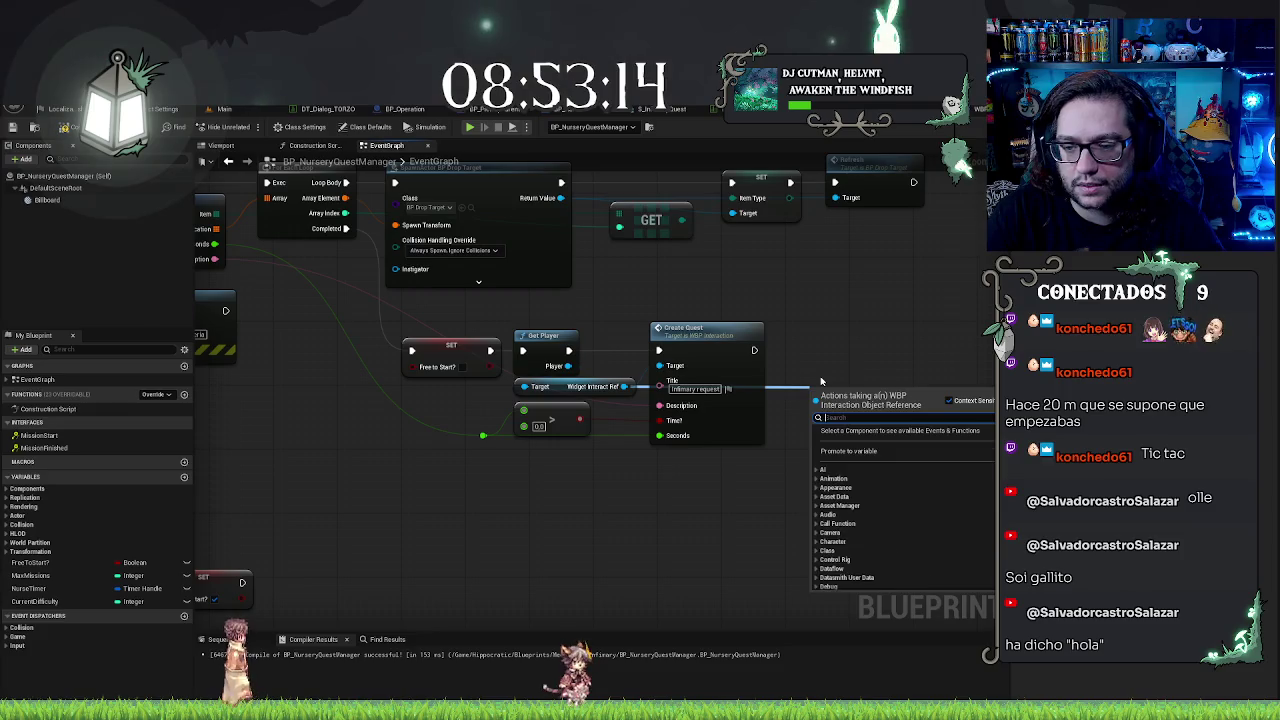
{"action": "type", "text": "set"}
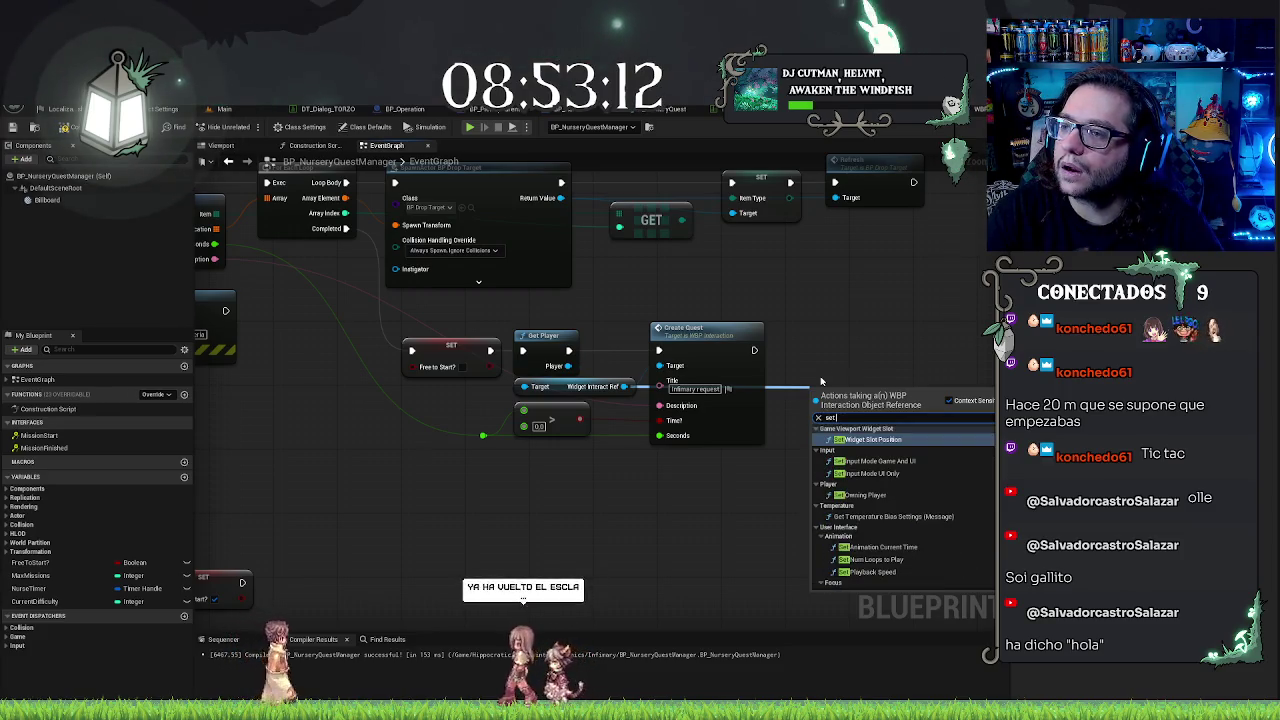
{"action": "type", "text": " caller"}
{"action": "key", "text": "Return"}
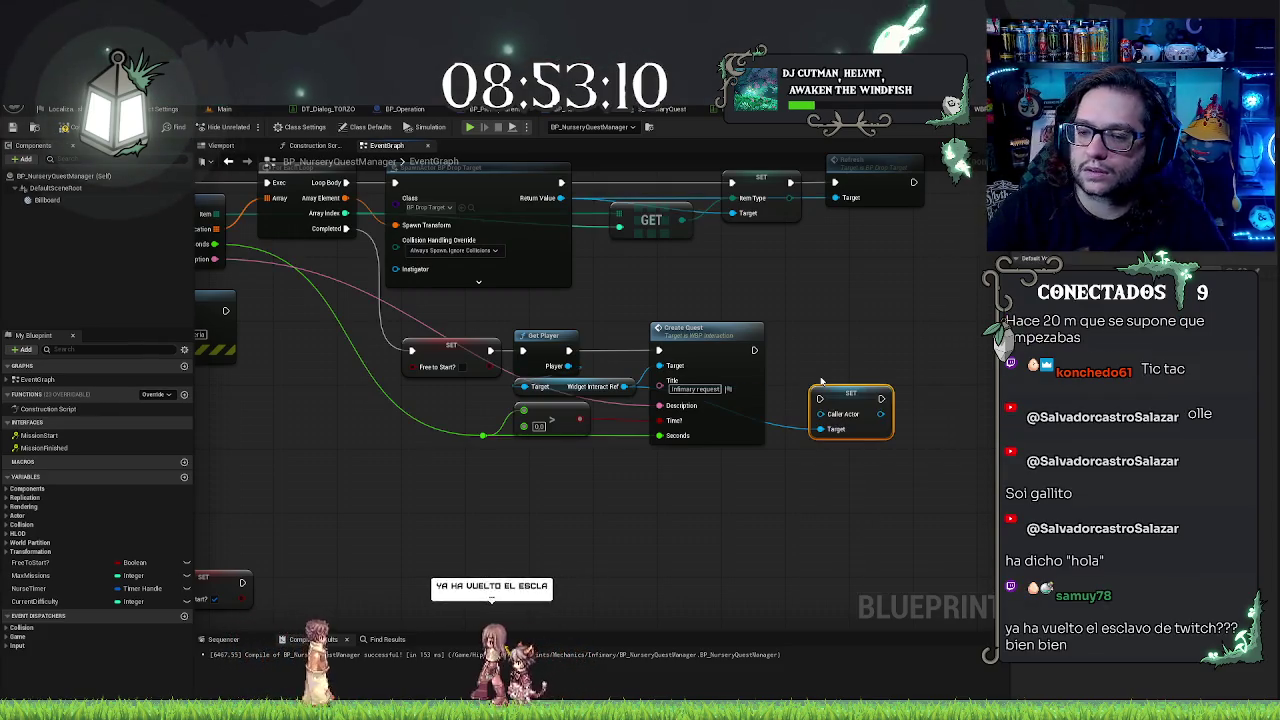
Step: Feed a Self reference into the Caller Actor setter and arrange both nodes neatly
{"action": "left_click_drag", "start_coordinate": [819, 429], "coordinate": [782, 481]}
{"action": "type", "text": "se"}
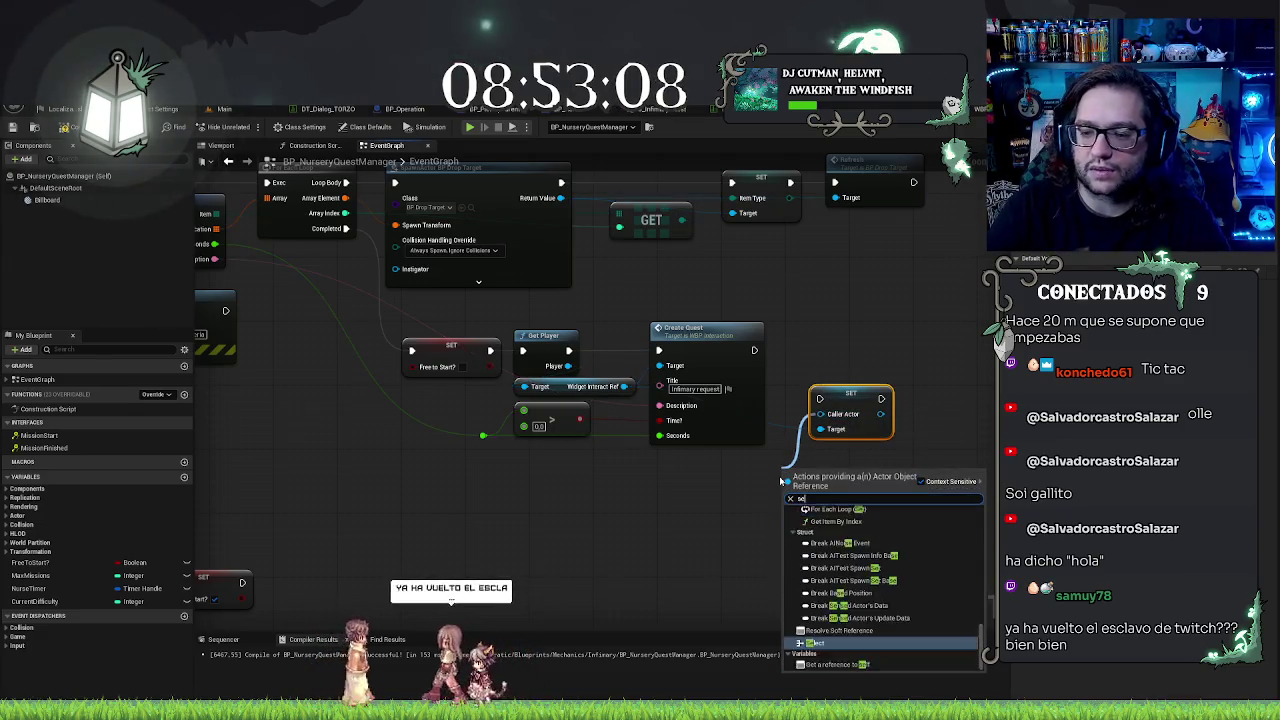
{"action": "type", "text": "lf"}
{"action": "key", "text": "Return"}
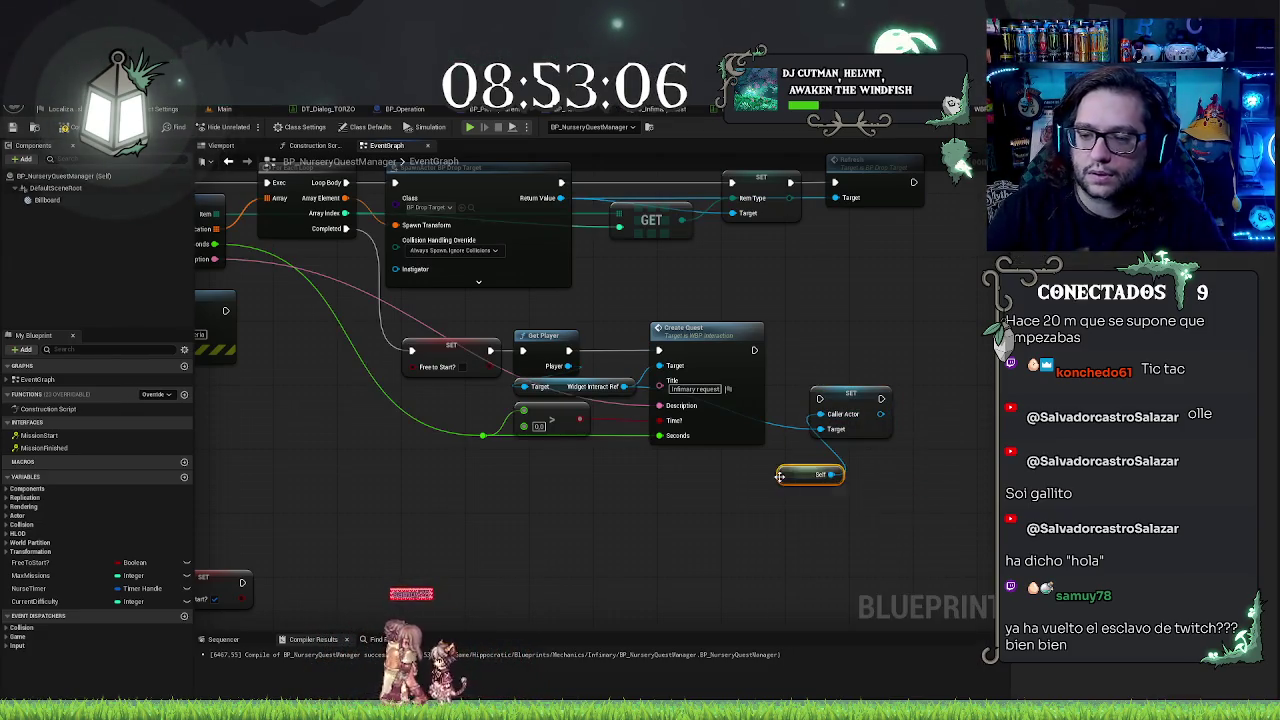
{"action": "left_click_drag", "start_coordinate": [808, 345], "coordinate": [832, 353]}
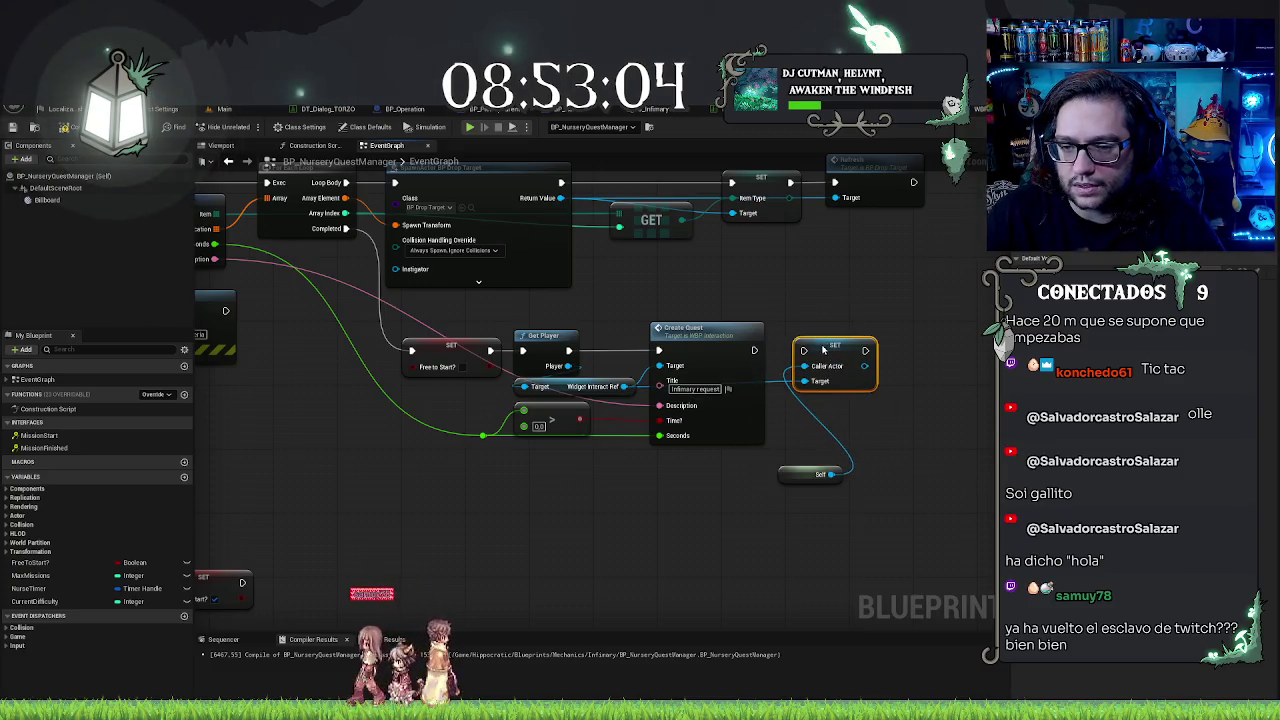
{"action": "left_click_drag", "start_coordinate": [788, 481], "coordinate": [707, 473]}
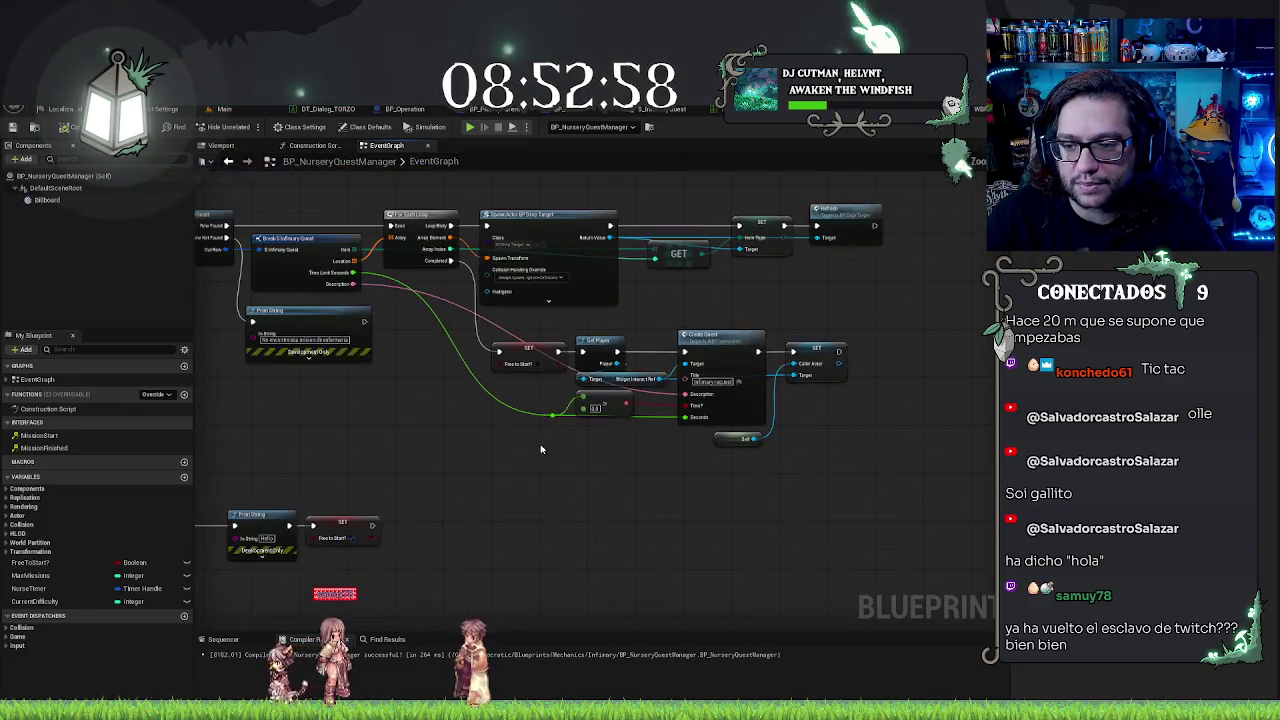
Step: Inspect the EventMissionFinished chain through Print String and SET, then switch to the BP_DropTarget blueprint
{"action": "mouse_move", "coordinate": [523, 334]}
{"action": "left_mouse_down"}
{"action": "mouse_move", "coordinate": [632, 295]}
{"action": "mouse_move", "coordinate": [675, 300]}
{"action": "left_mouse_up"}
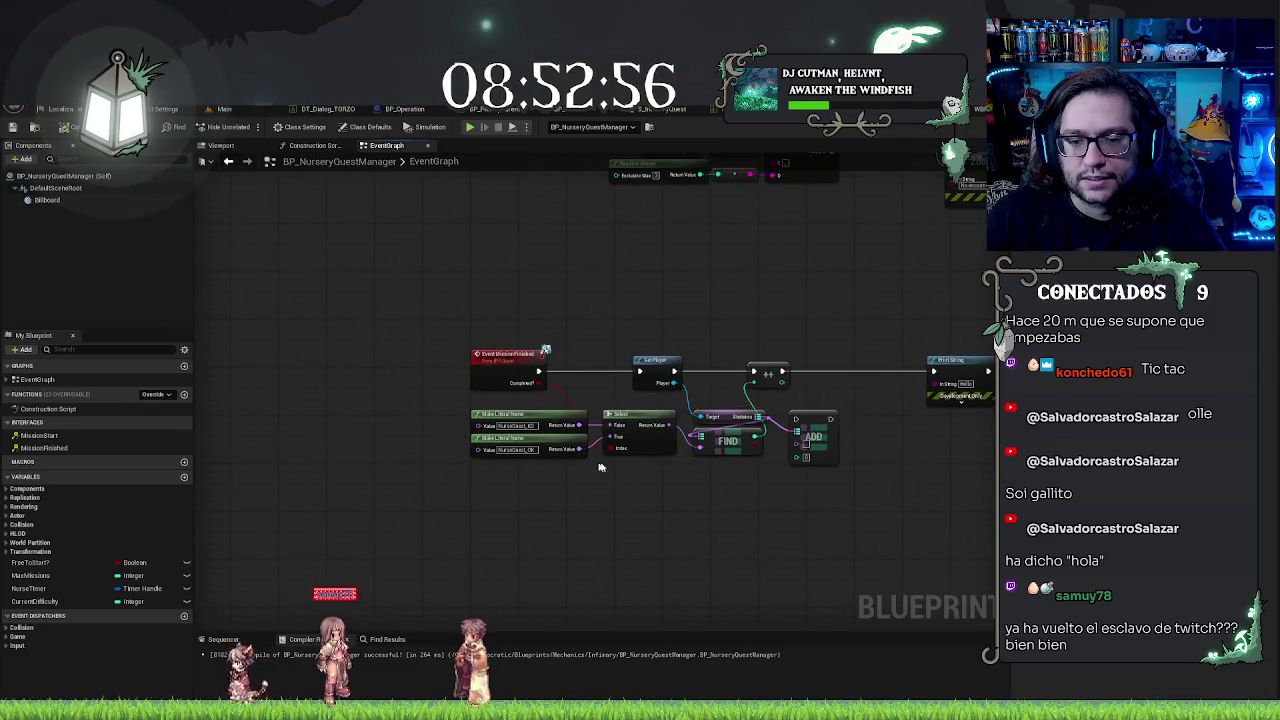
{"action": "left_click_drag", "start_coordinate": [406, 317], "coordinate": [921, 476]}
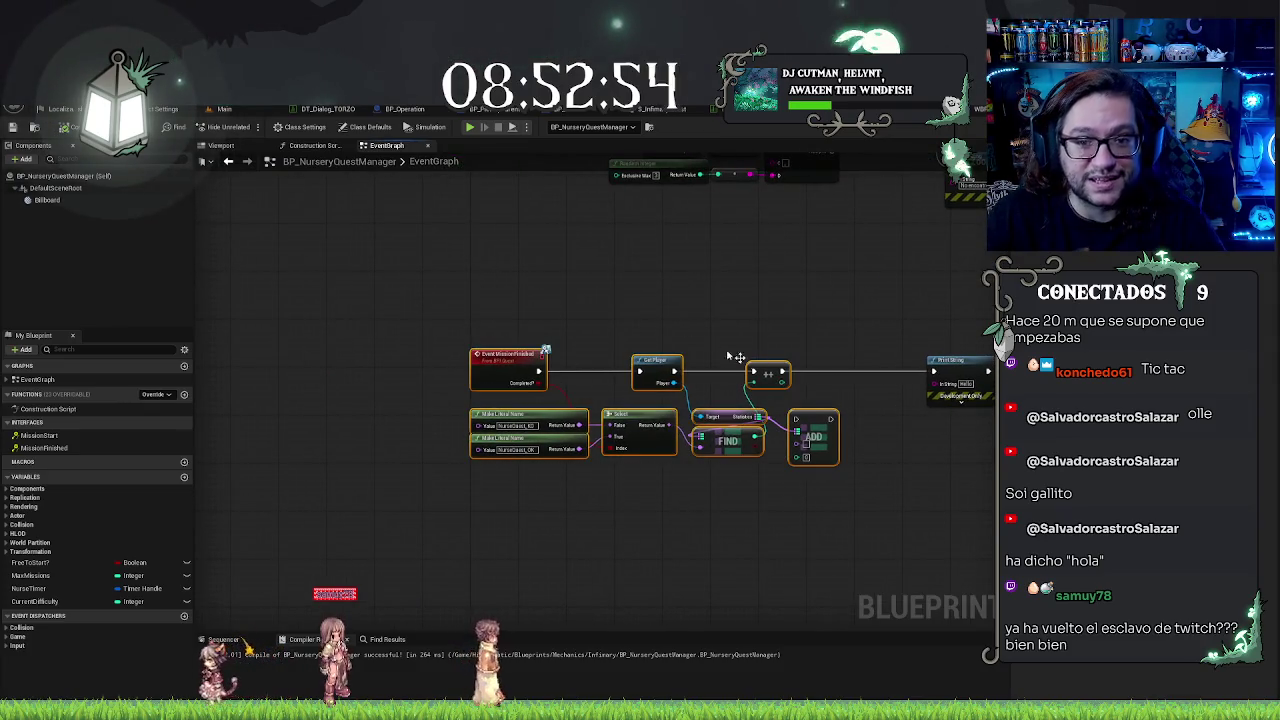
{"action": "left_click", "coordinate": [607, 298]}
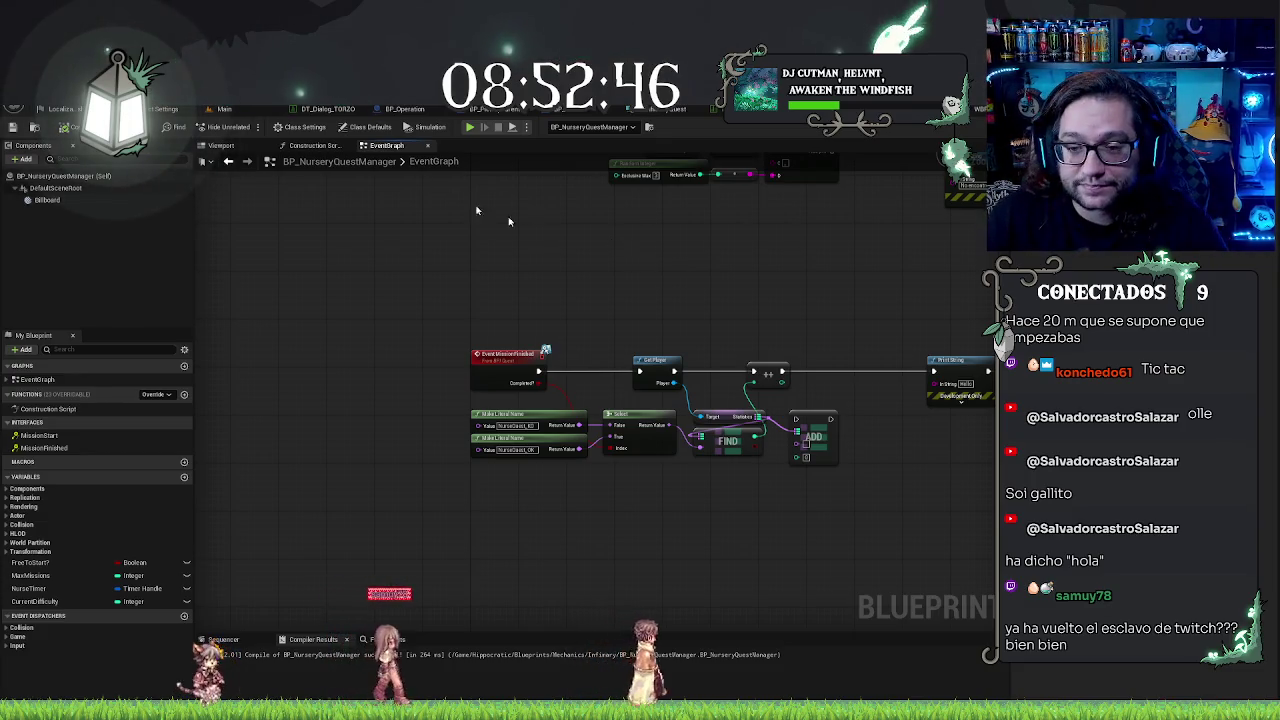
{"action": "left_click_drag", "start_coordinate": [851, 286], "coordinate": [606, 280]}
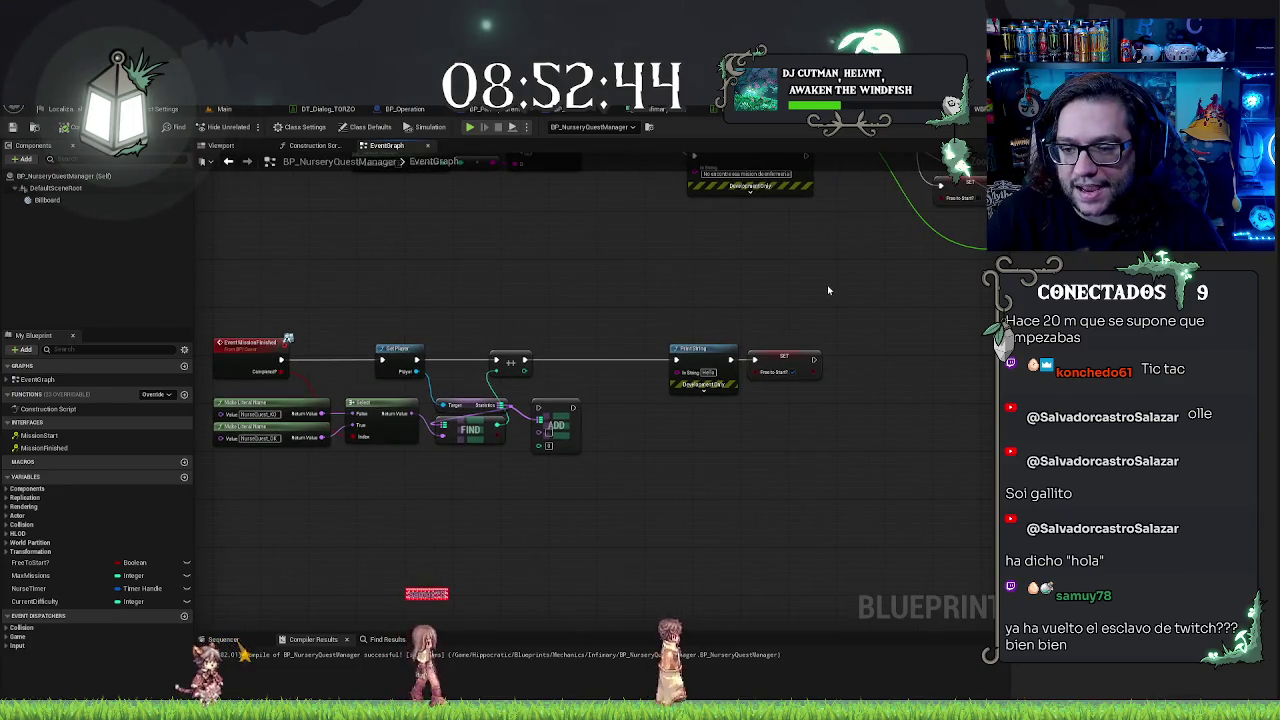
{"action": "left_click_drag", "start_coordinate": [694, 303], "coordinate": [802, 461]}
{"action": "left_click_drag", "start_coordinate": [720, 428], "coordinate": [665, 528]}
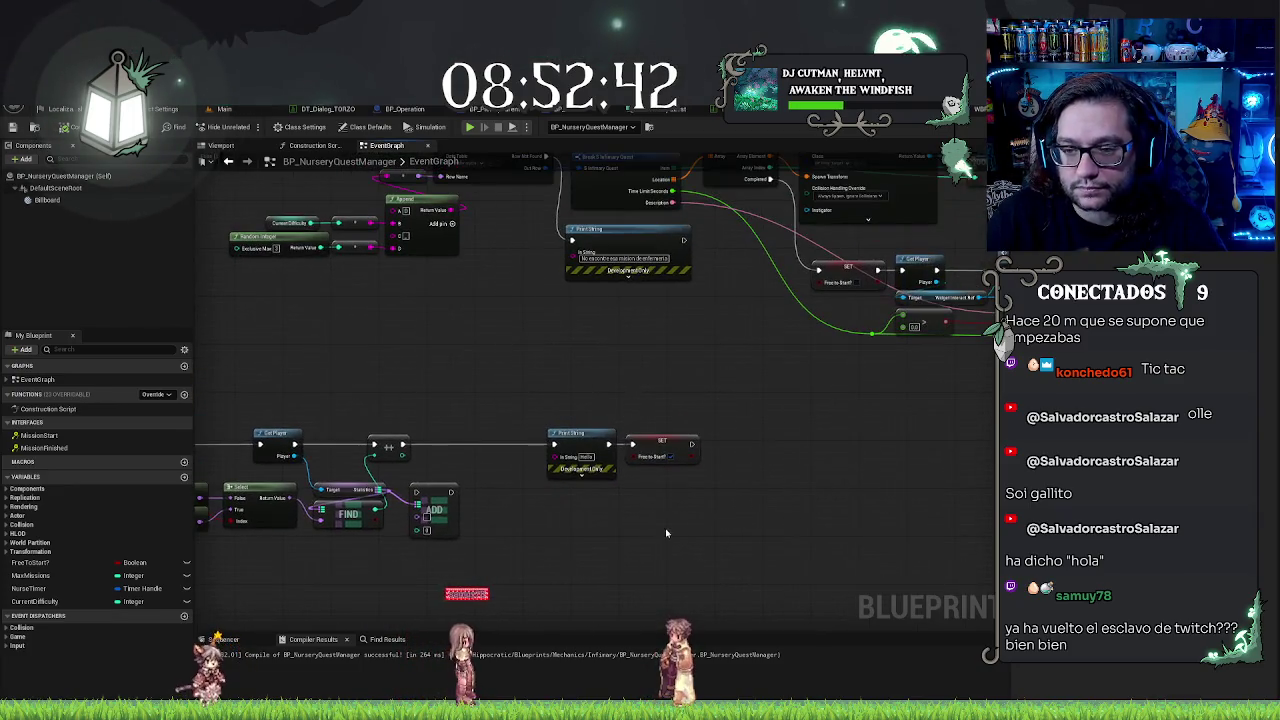
{"action": "mouse_move", "coordinate": [756, 400]}
{"action": "left_mouse_down"}
{"action": "mouse_move", "coordinate": [630, 340]}
{"action": "mouse_move", "coordinate": [479, 340]}
{"action": "mouse_move", "coordinate": [476, 368]}
{"action": "left_mouse_up"}
{"action": "left_click_drag", "start_coordinate": [852, 412], "coordinate": [798, 381]}
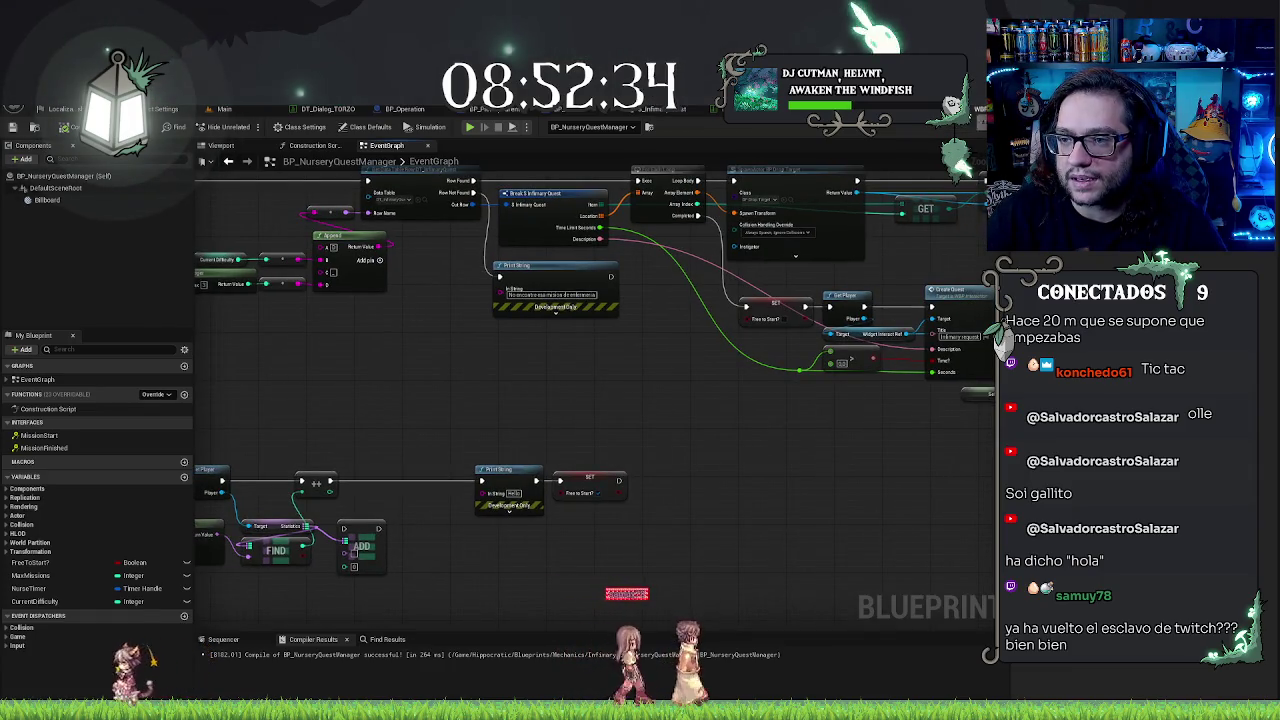
{"action": "left_click", "coordinate": [600, 108]}
{"action": "scroll", "coordinate": [643, 304], "scroll_direction": "up", "scroll_amount": 3}
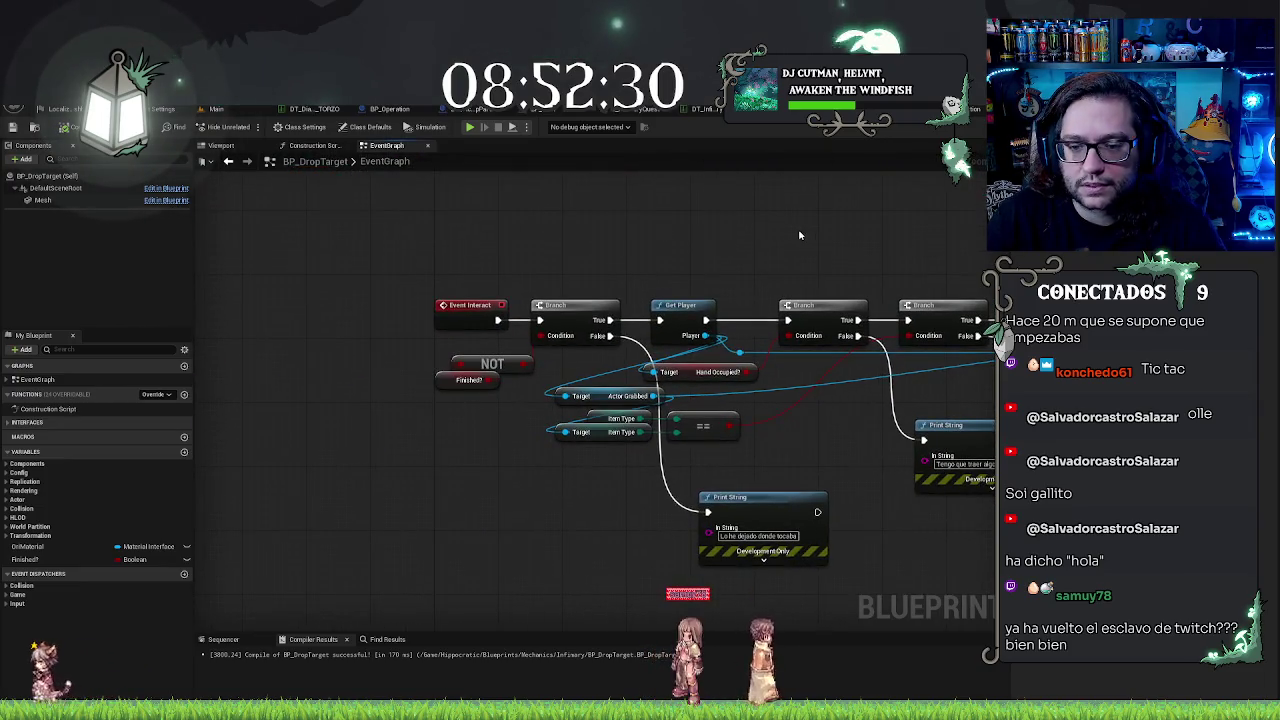
Step: Follow BP_DropTarget's interact chain and get the player's Widget Interact Ref from the player reference
{"action": "left_click_drag", "start_coordinate": [800, 231], "coordinate": [651, 226]}
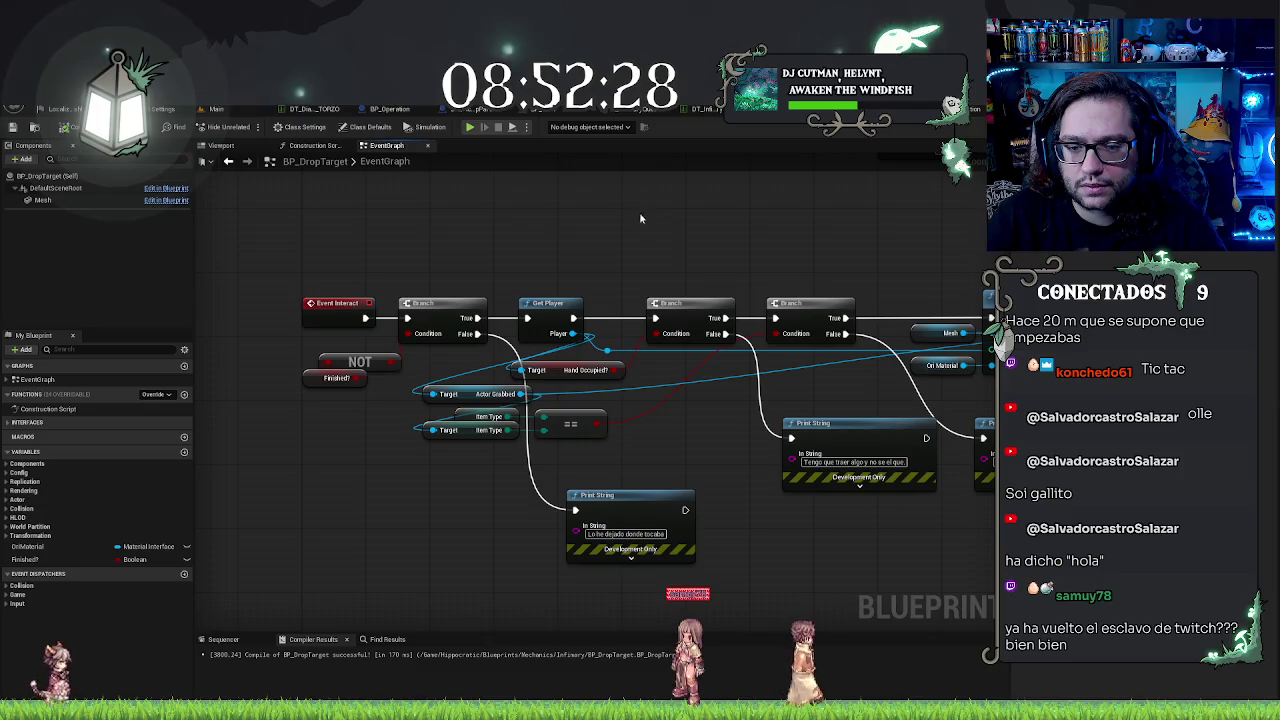
{"action": "scroll", "coordinate": [641, 218], "scroll_direction": "down", "scroll_amount": 4}
{"action": "scroll", "coordinate": [607, 233], "scroll_direction": "up", "scroll_amount": 2}
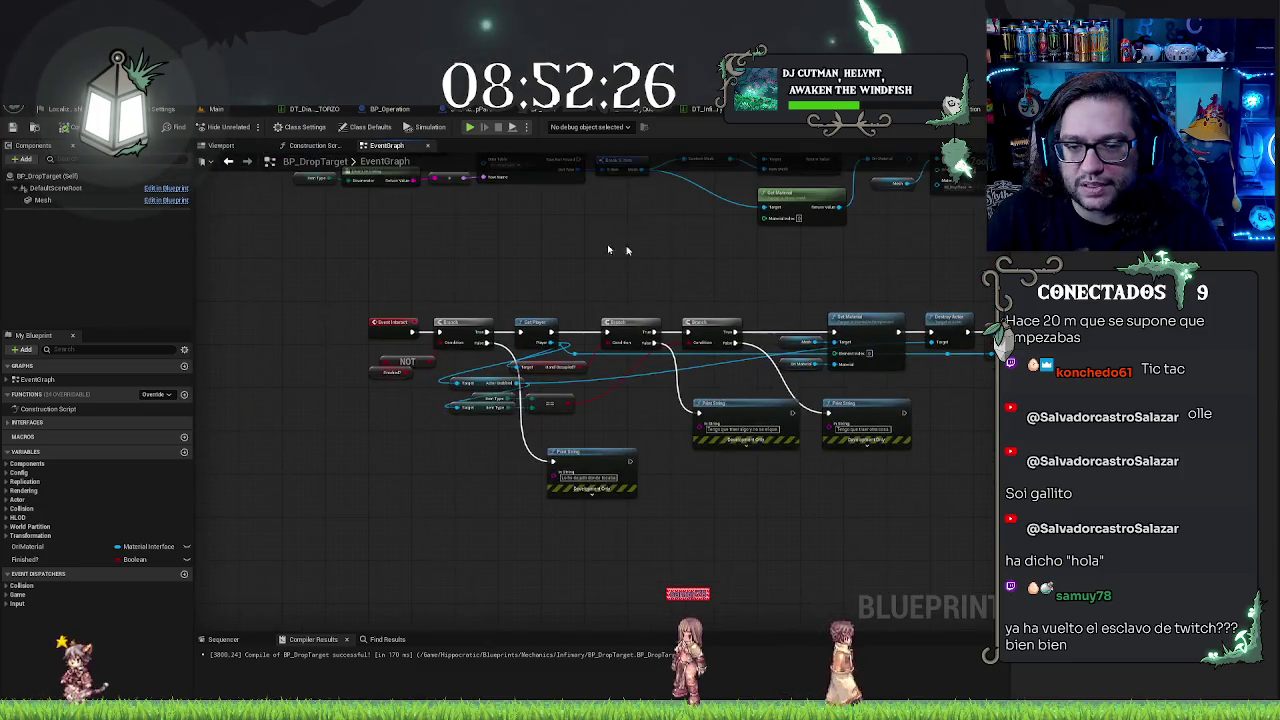
{"action": "scroll", "coordinate": [600, 260], "scroll_direction": "up", "scroll_amount": 2}
{"action": "scroll", "coordinate": [540, 277], "scroll_direction": "down", "scroll_amount": 2}
{"action": "scroll", "coordinate": [594, 295], "scroll_direction": "up", "scroll_amount": 2}
{"action": "mouse_move", "coordinate": [594, 295]}
{"action": "left_mouse_down"}
{"action": "mouse_move", "coordinate": [430, 300]}
{"action": "mouse_move", "coordinate": [520, 423]}
{"action": "mouse_move", "coordinate": [771, 420]}
{"action": "mouse_move", "coordinate": [687, 425]}
{"action": "left_mouse_up"}
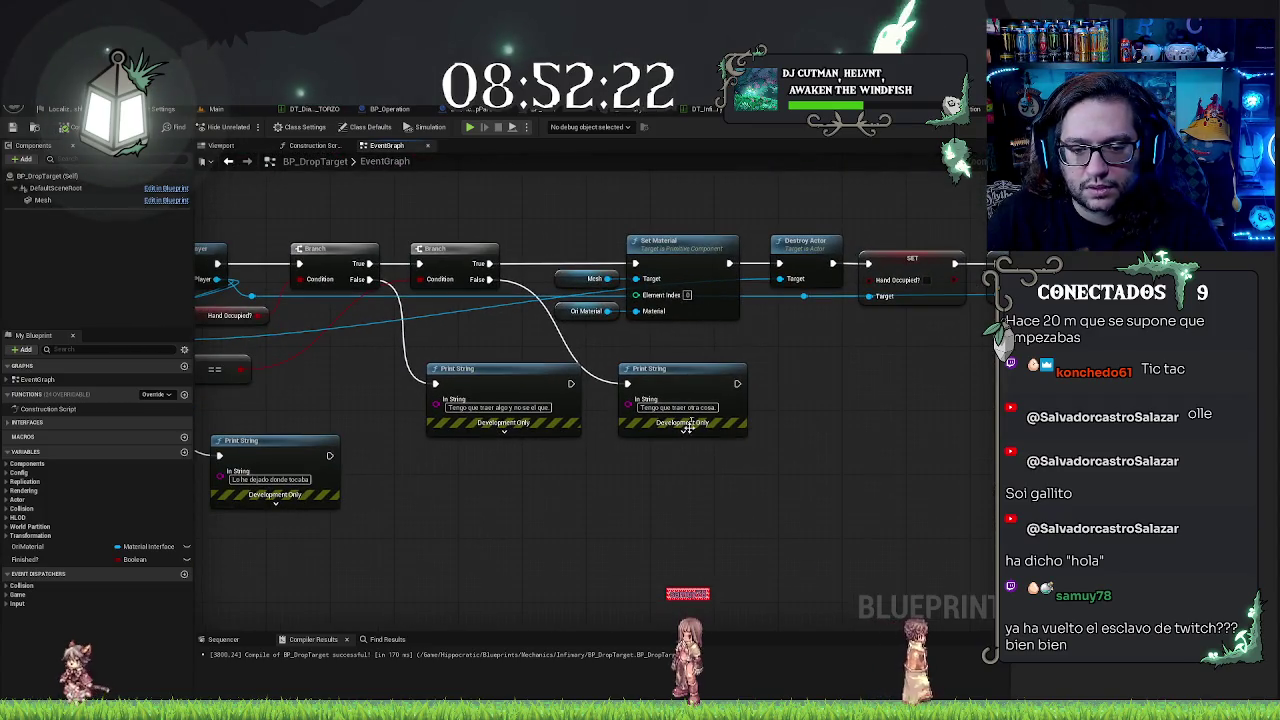
{"action": "left_click_drag", "start_coordinate": [756, 470], "coordinate": [613, 451]}
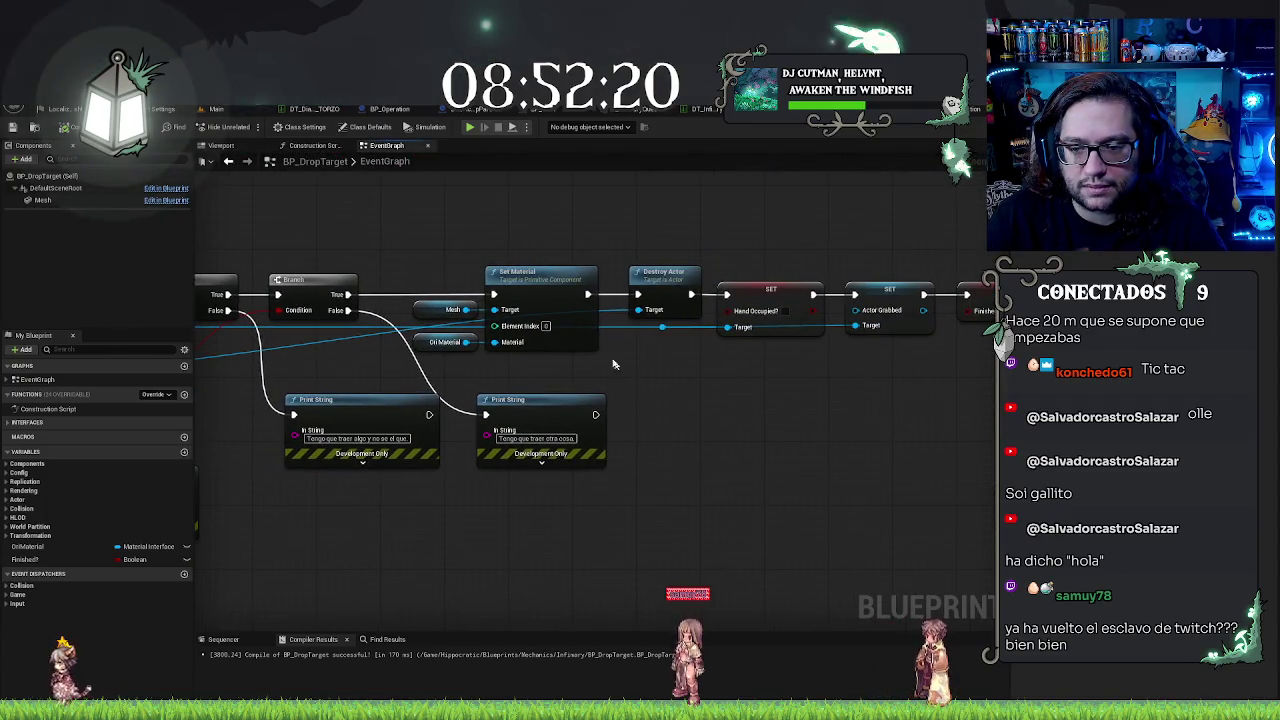
{"action": "left_click_drag", "start_coordinate": [613, 364], "coordinate": [518, 372]}
{"action": "left_click_drag", "start_coordinate": [883, 301], "coordinate": [569, 327]}
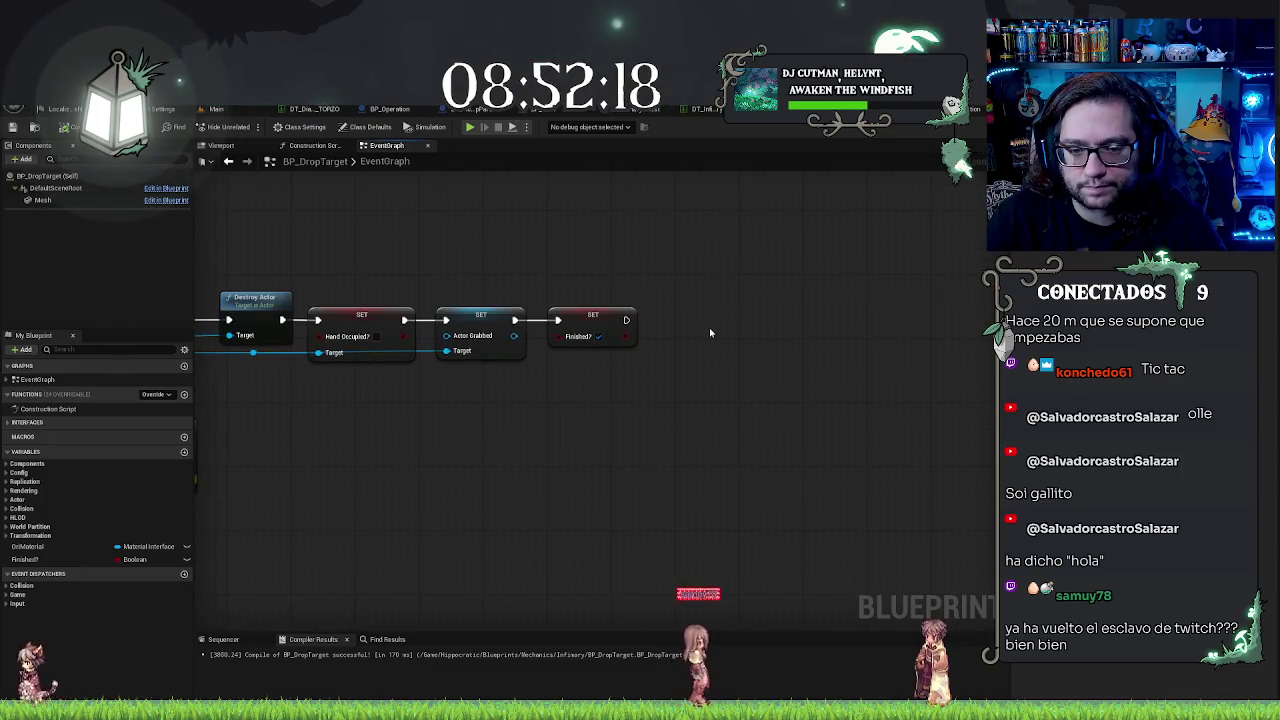
{"action": "left_click_drag", "start_coordinate": [709, 327], "coordinate": [901, 322]}
{"action": "mouse_move", "coordinate": [441, 346]}
{"action": "left_mouse_down"}
{"action": "mouse_move", "coordinate": [786, 377]}
{"action": "mouse_move", "coordinate": [817, 397]}
{"action": "mouse_move", "coordinate": [808, 387]}
{"action": "left_mouse_up"}
{"action": "type", "text": "get"}
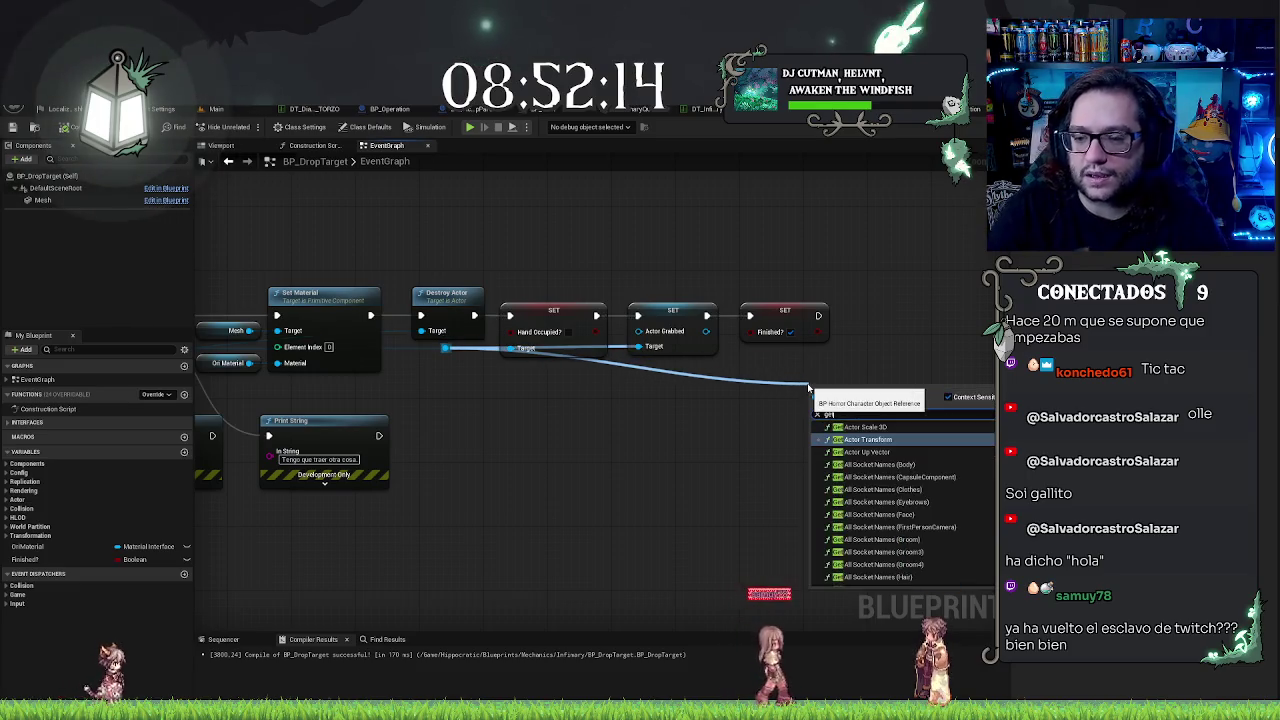
{"action": "type", "text": "ref"}
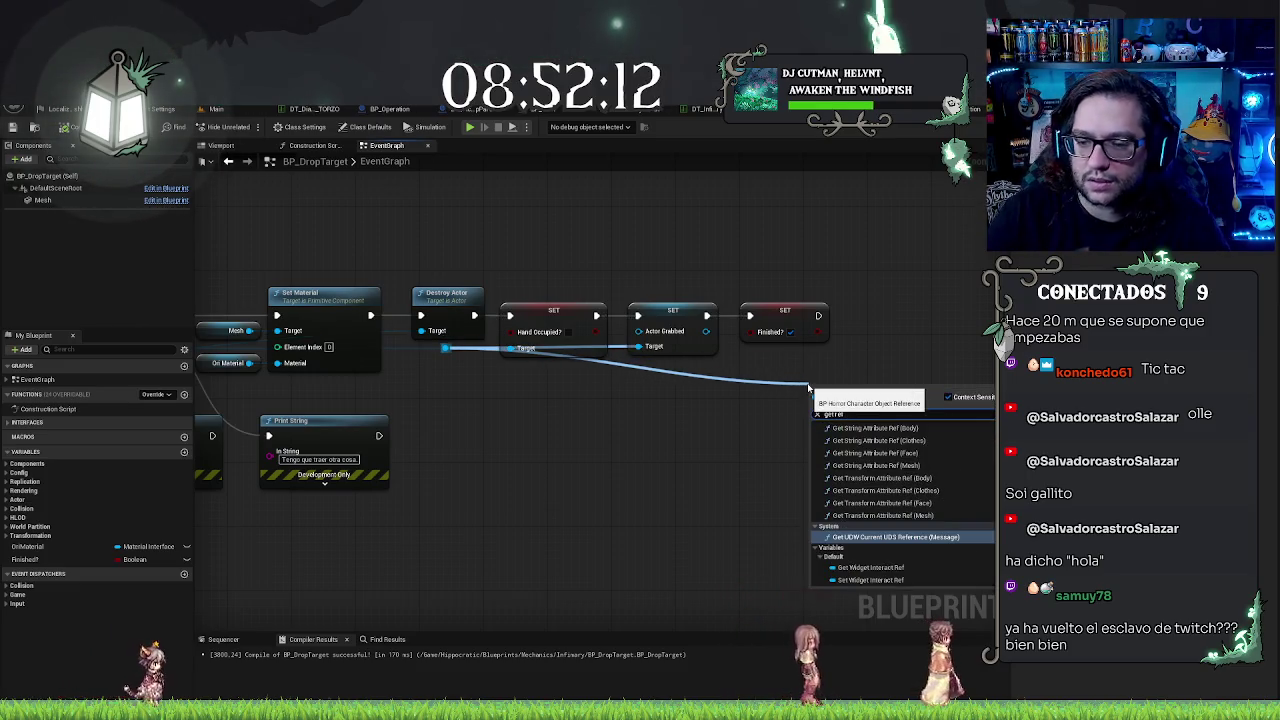
{"action": "left_click", "coordinate": [911, 570]}
Step: Call Mission Finished on Widget Interact Ref after SET Finished, with Completed? checked
{"action": "left_click_drag", "start_coordinate": [915, 392], "coordinate": [919, 349]}
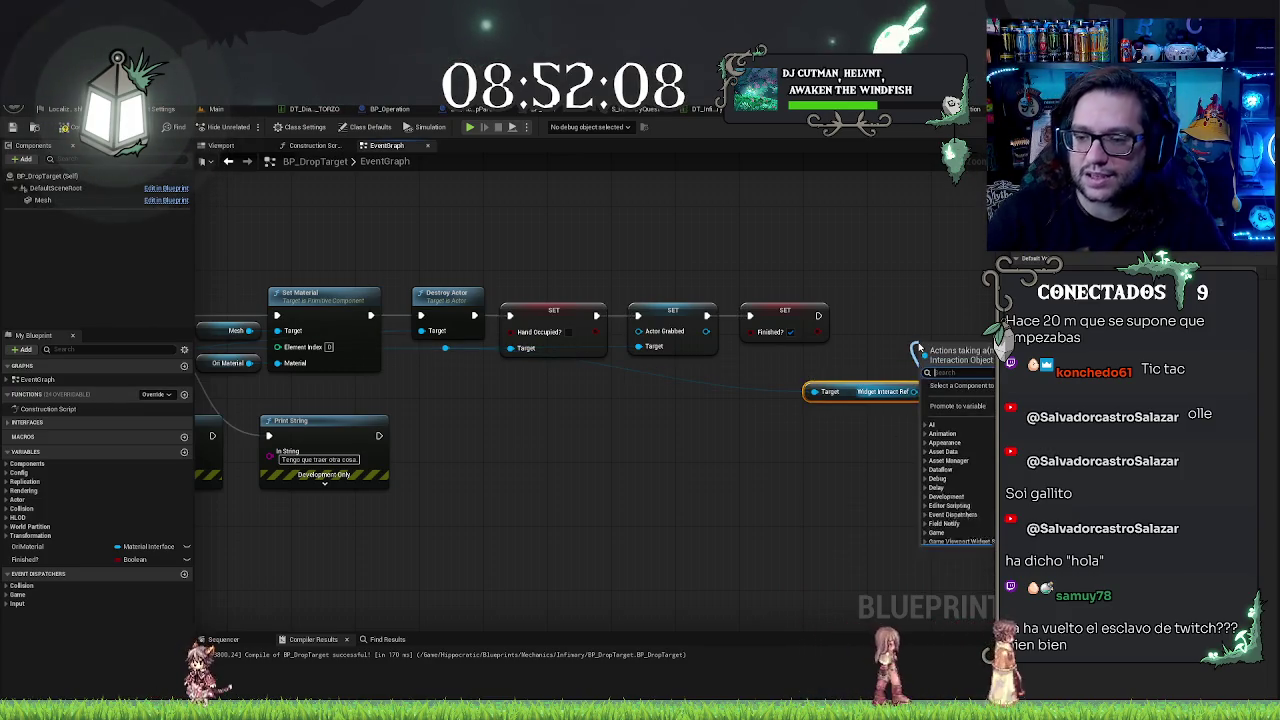
{"action": "type", "text": "c"}
{"action": "key", "text": "BackSpace"}
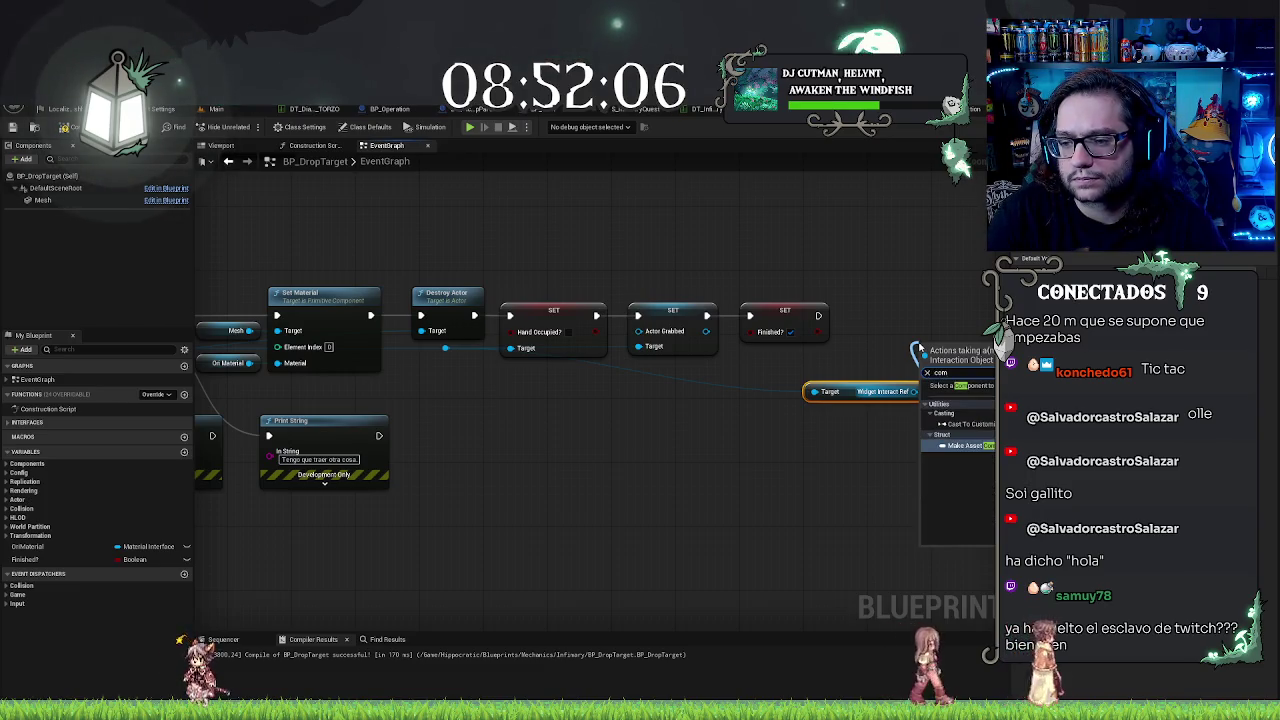
{"action": "type", "text": "finish"}
{"action": "left_click", "coordinate": [960, 427]}
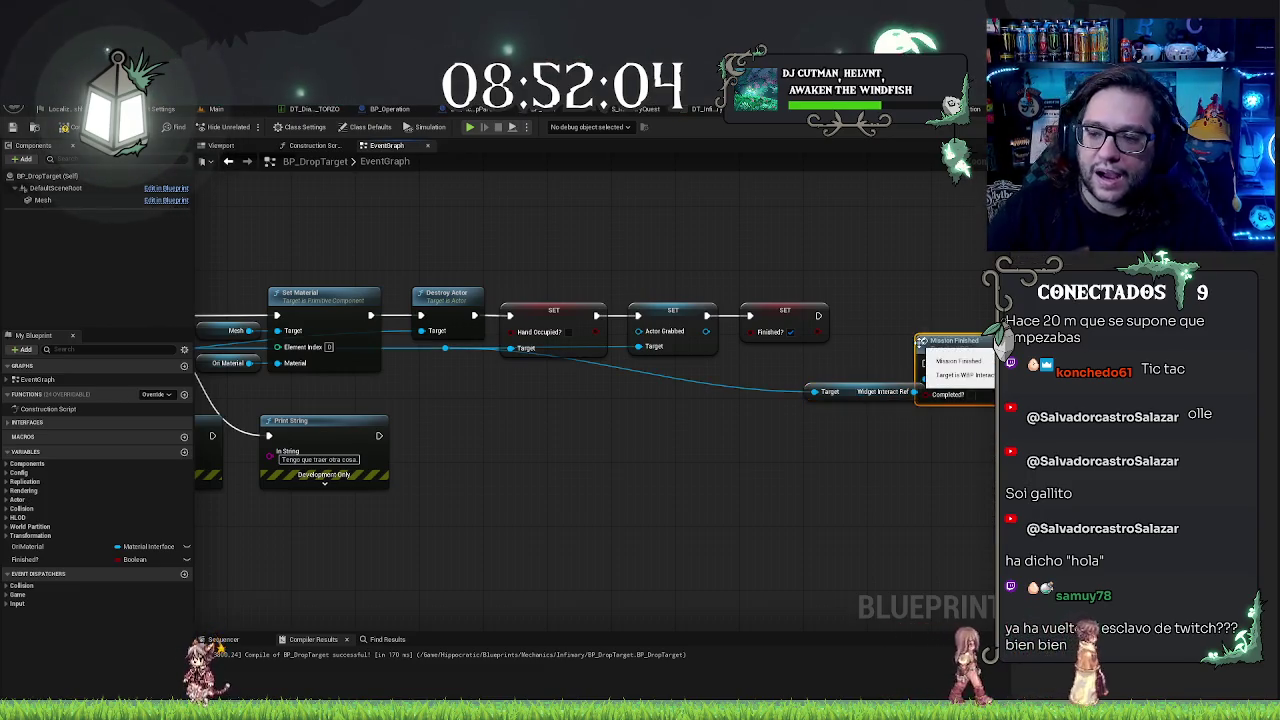
{"action": "mouse_move", "coordinate": [924, 341]}
{"action": "left_mouse_down"}
{"action": "mouse_move", "coordinate": [878, 287]}
{"action": "mouse_move", "coordinate": [818, 315]}
{"action": "left_mouse_up"}
{"action": "left_click_drag", "start_coordinate": [907, 289], "coordinate": [907, 297]}
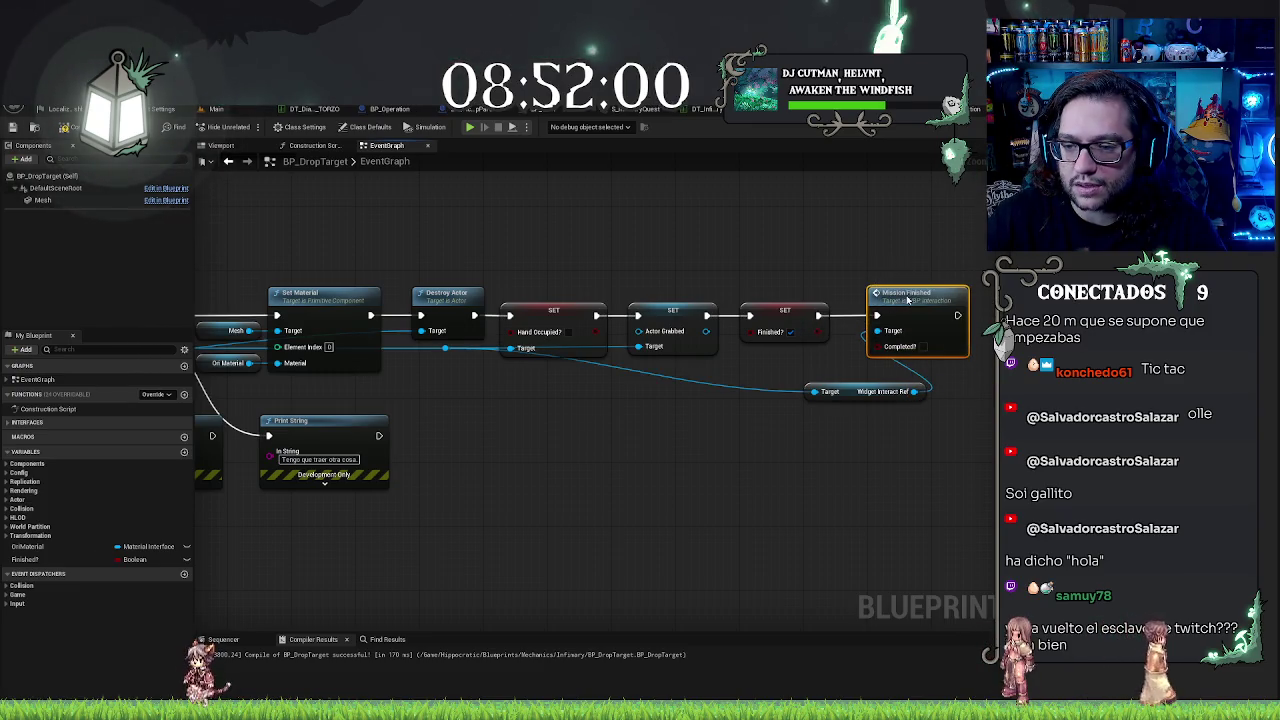
{"action": "left_click", "coordinate": [921, 346]}
Step: Move Widget Interact Ref beneath the chain and add a reroute point on the Target wire
{"action": "mouse_move", "coordinate": [867, 400]}
{"action": "left_mouse_down"}
{"action": "mouse_move", "coordinate": [762, 392]}
{"action": "mouse_move", "coordinate": [786, 368]}
{"action": "left_mouse_up"}
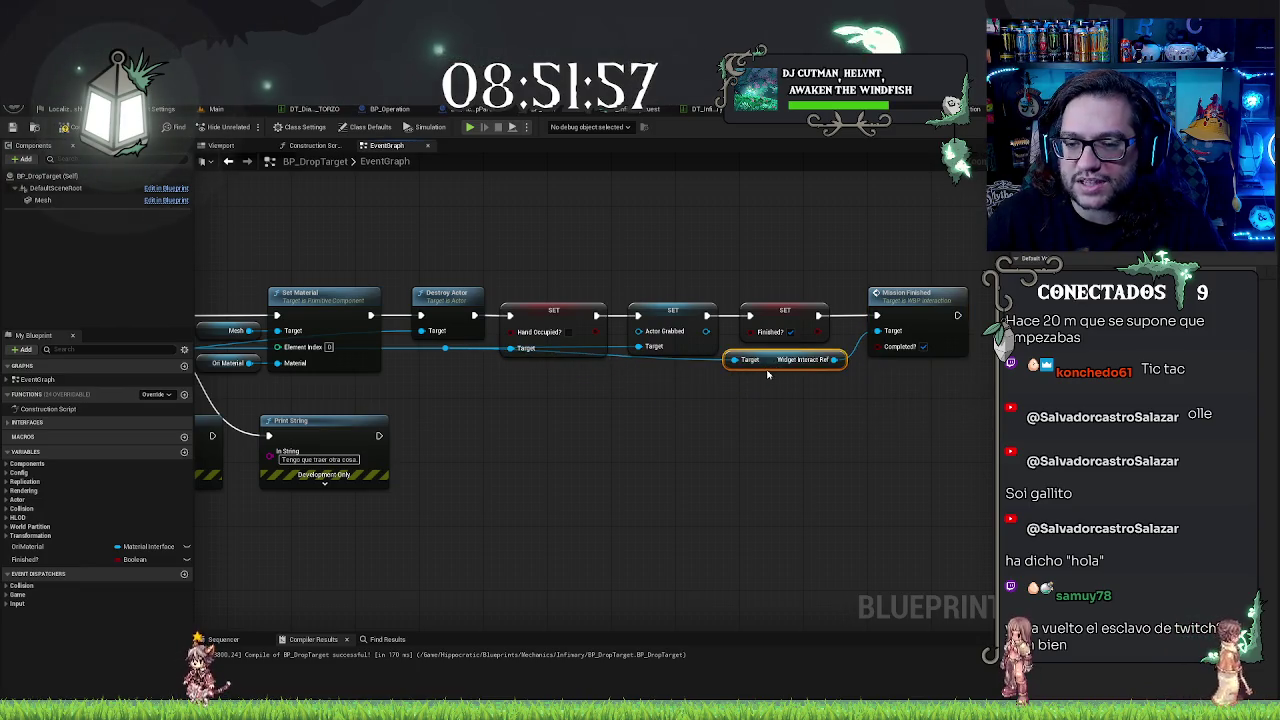
{"action": "double_click", "coordinate": [686, 357]}
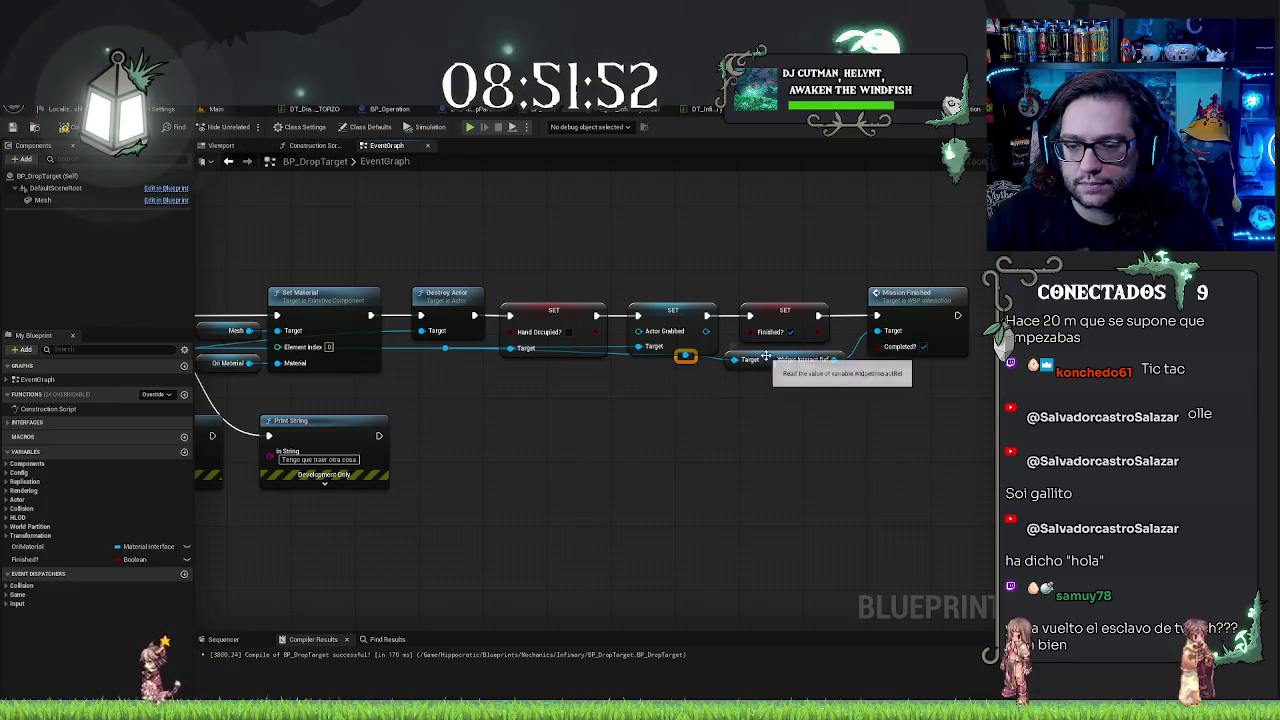
{"action": "left_click", "coordinate": [770, 360]}
{"action": "left_click", "coordinate": [682, 360]}
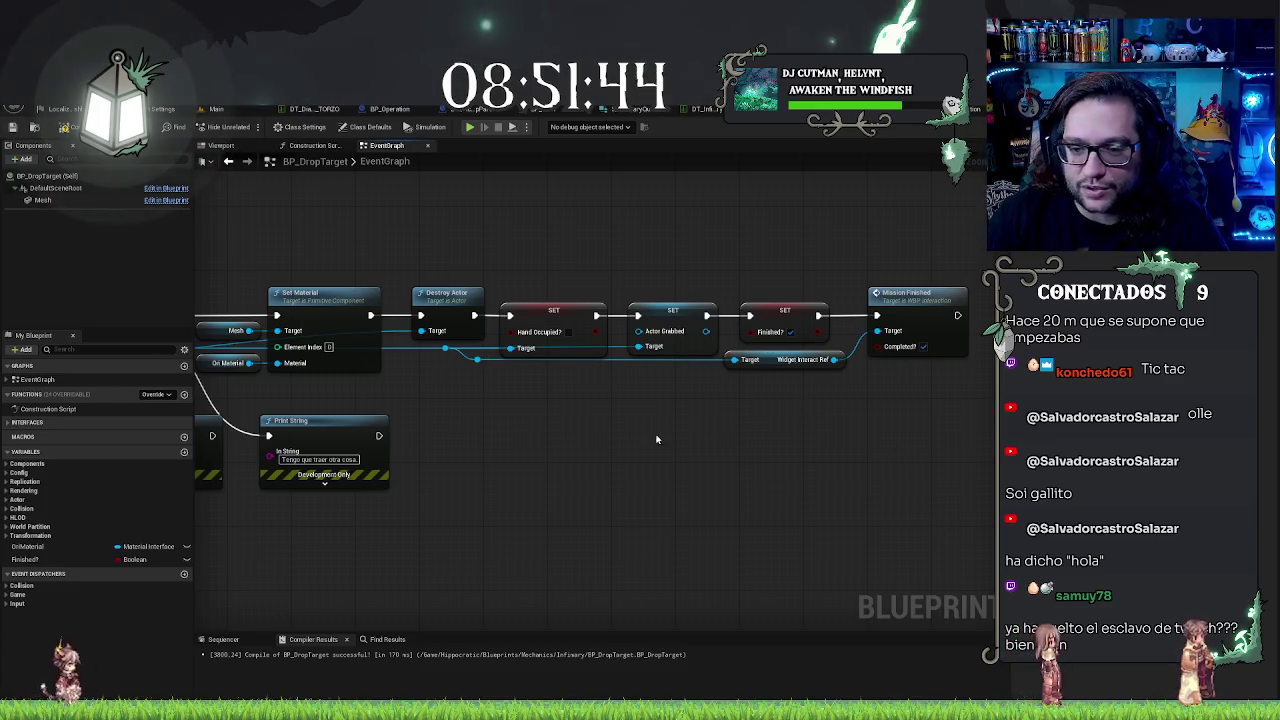
{"action": "left_click_drag", "start_coordinate": [657, 438], "coordinate": [733, 368]}
Step: Compile BP_DropTarget and jump to WBP_Interaction's TimerRun graph
{"action": "left_click", "coordinate": [12, 126]}
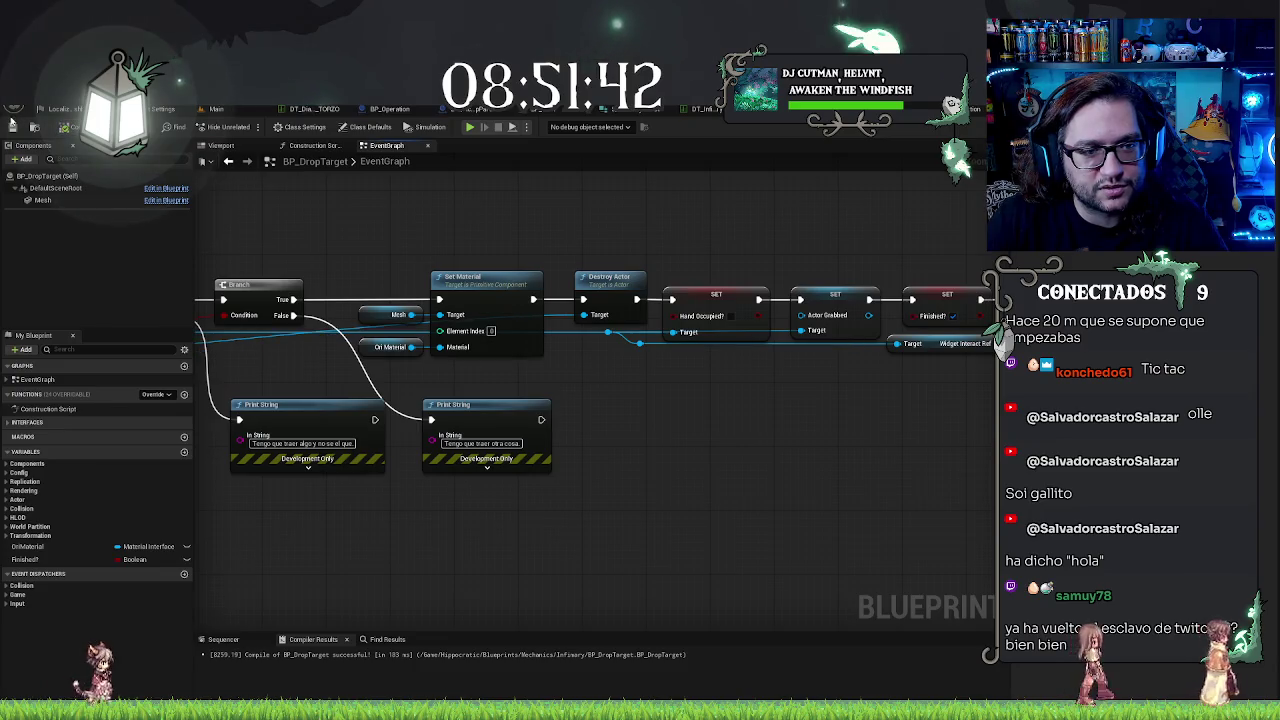
{"action": "left_click_drag", "start_coordinate": [605, 327], "coordinate": [467, 349]}
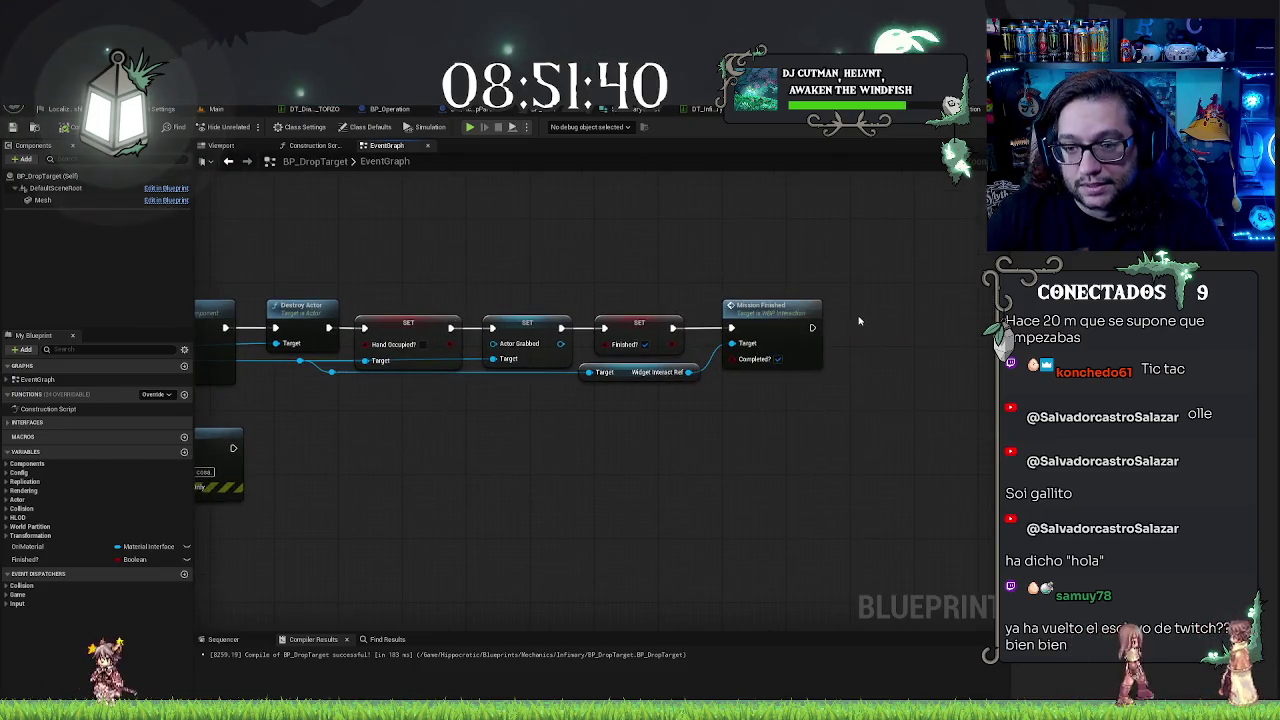
{"action": "left_click", "coordinate": [777, 303]}
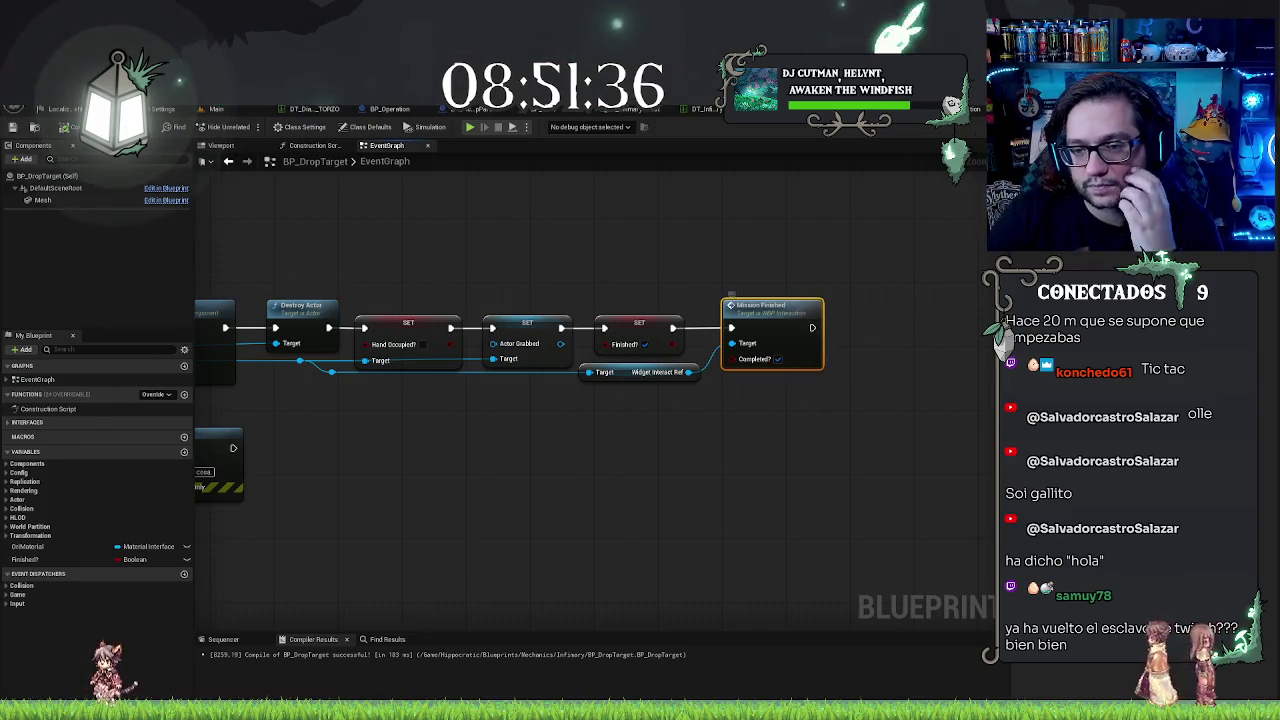
{"action": "double_click", "coordinate": [728, 305]}
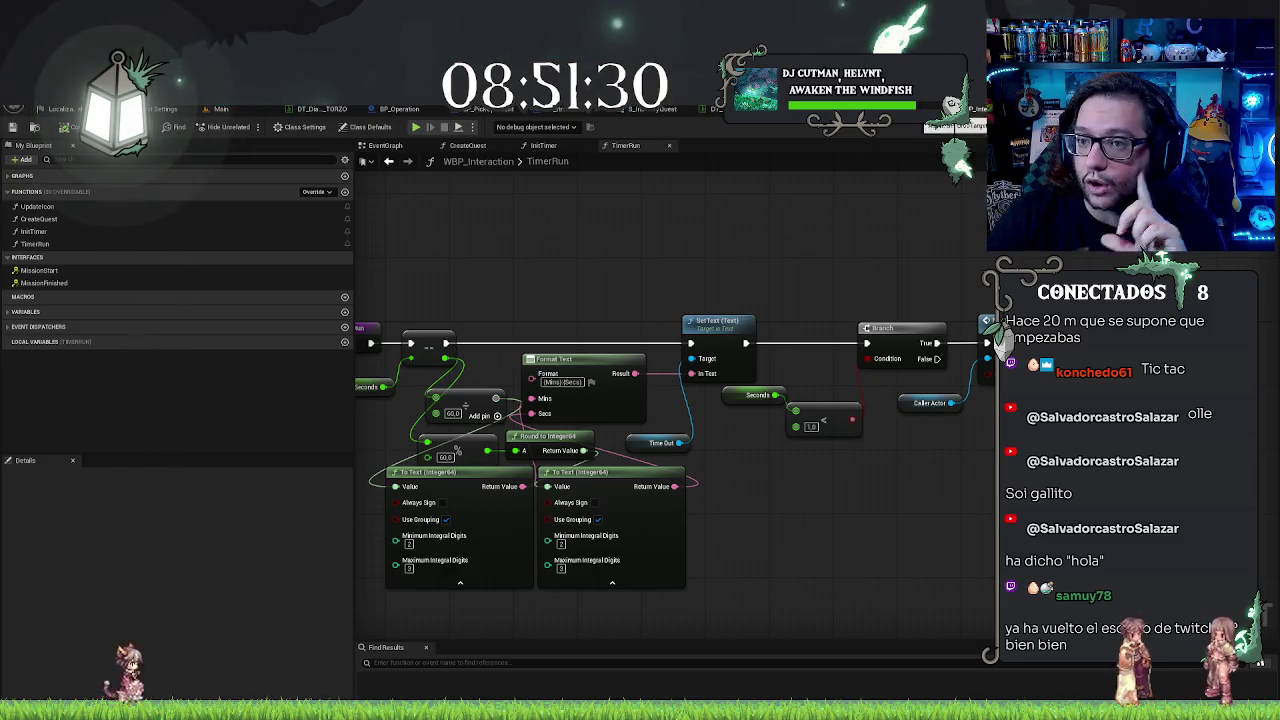
{"action": "mouse_move", "coordinate": [754, 210]}
{"action": "left_mouse_down"}
{"action": "mouse_move", "coordinate": [536, 249]}
{"action": "mouse_move", "coordinate": [766, 214]}
{"action": "mouse_move", "coordinate": [923, 210]}
{"action": "left_mouse_up"}
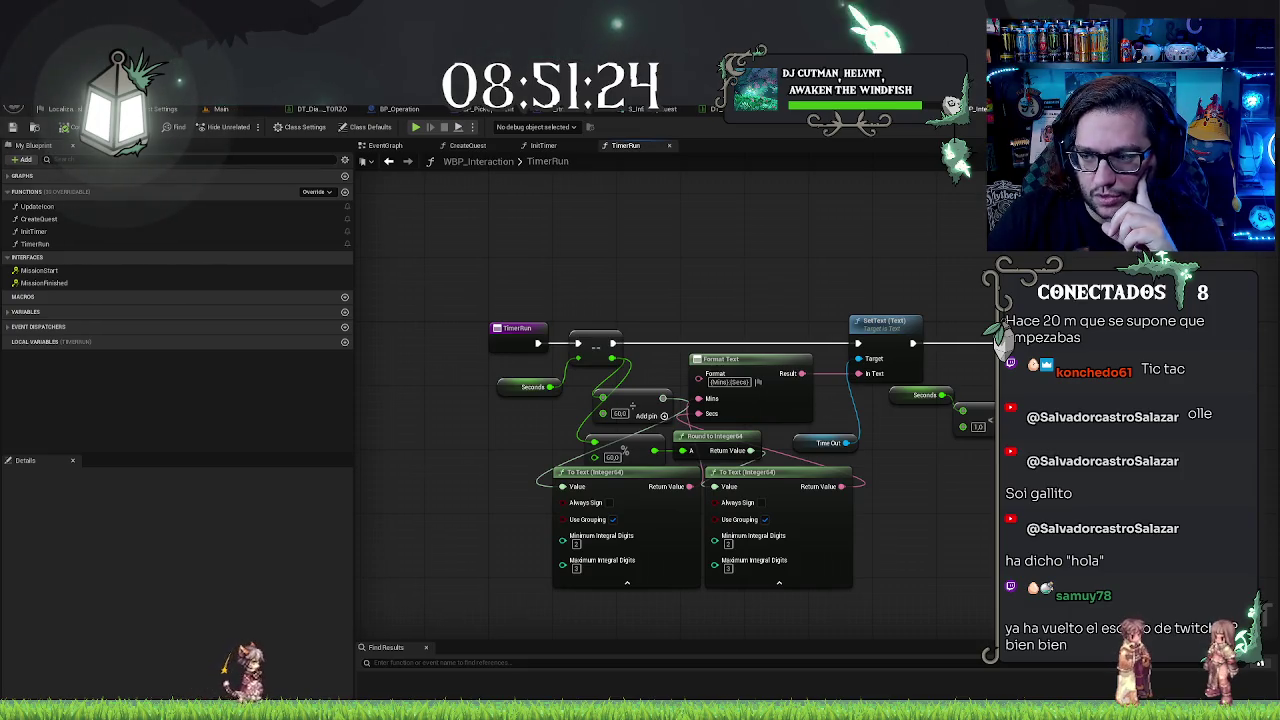
{"action": "left_click_drag", "start_coordinate": [700, 400], "coordinate": [599, 390]}
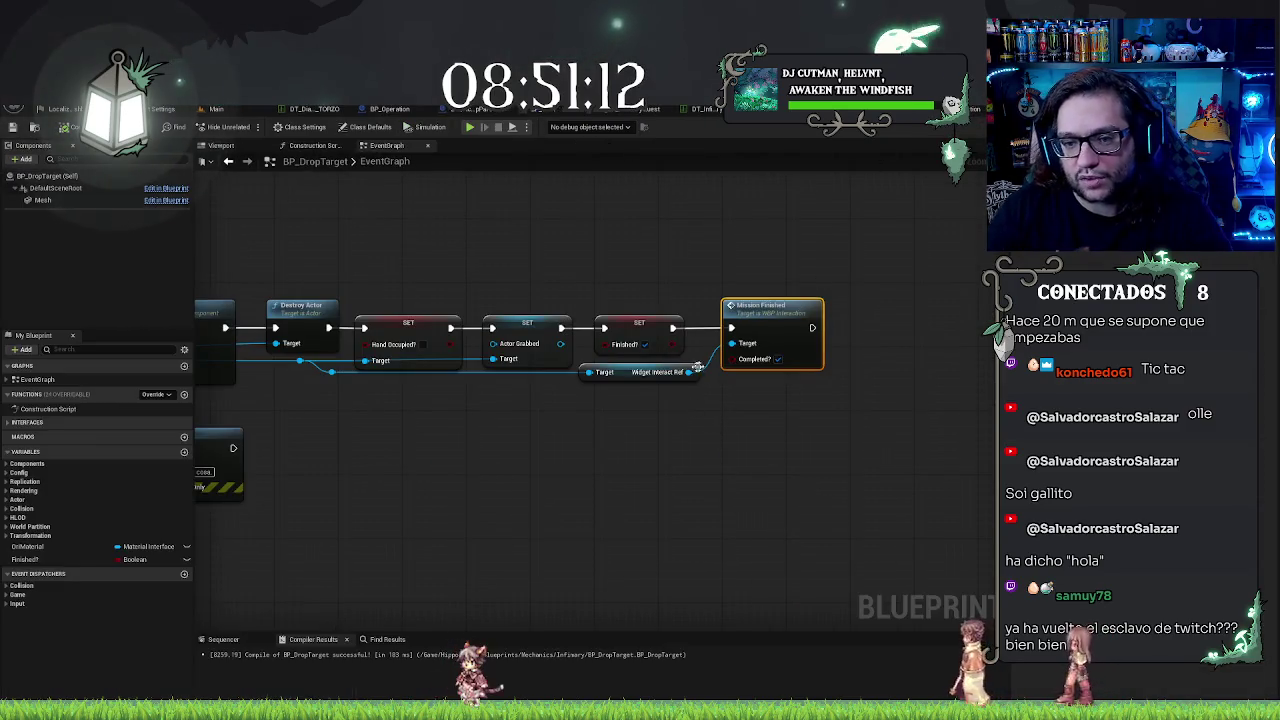
Step: Add a Get Caller Actor node from Widget Interact Ref, placed just below it
{"action": "left_click_drag", "start_coordinate": [697, 366], "coordinate": [701, 405]}
{"action": "type", "text": "get"}
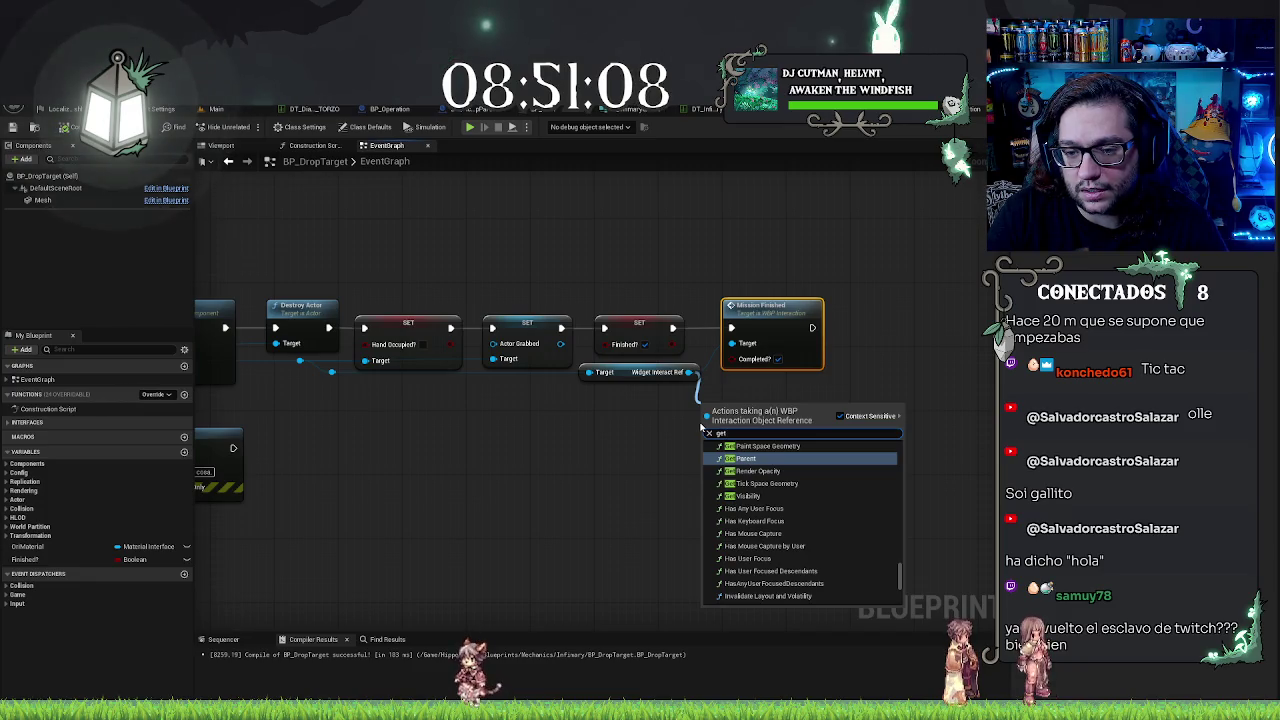
{"action": "type", "text": " caller"}
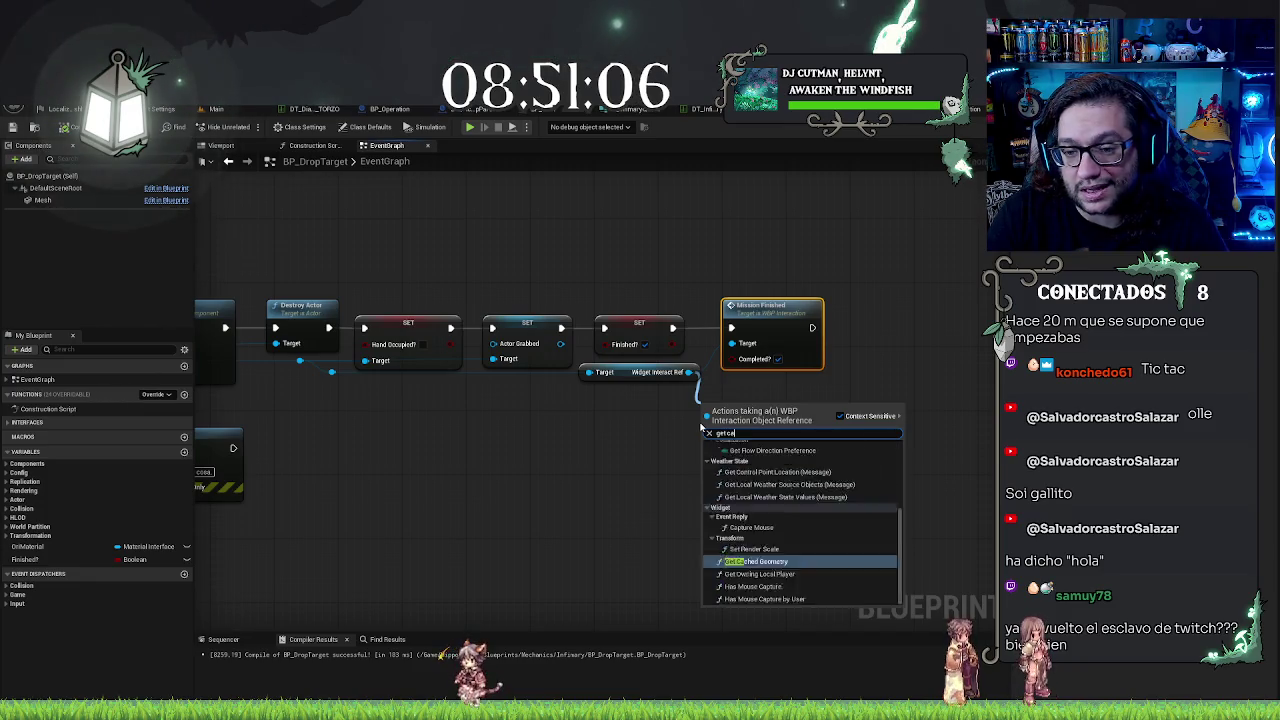
{"action": "key", "text": "Return"}
{"action": "mouse_move", "coordinate": [746, 406]}
{"action": "left_mouse_down"}
{"action": "mouse_move", "coordinate": [653, 392]}
{"action": "mouse_move", "coordinate": [733, 348]}
{"action": "left_mouse_up"}
{"action": "key", "text": "Escape"}
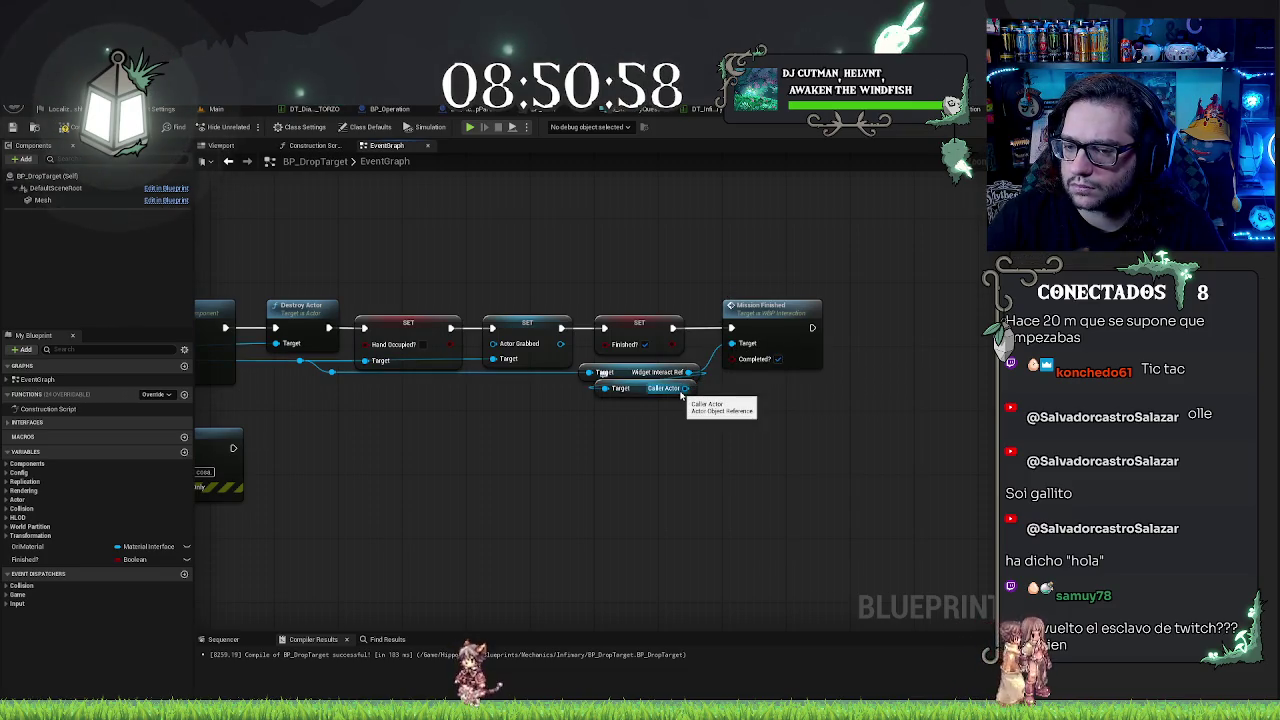
Step: Replace the old Mission Finished with one targeting Caller Actor, wired after Finished with Completed? checked
{"action": "mouse_move", "coordinate": [682, 395]}
{"action": "left_mouse_down"}
{"action": "mouse_move", "coordinate": [765, 420]}
{"action": "mouse_move", "coordinate": [755, 408]}
{"action": "left_mouse_up"}
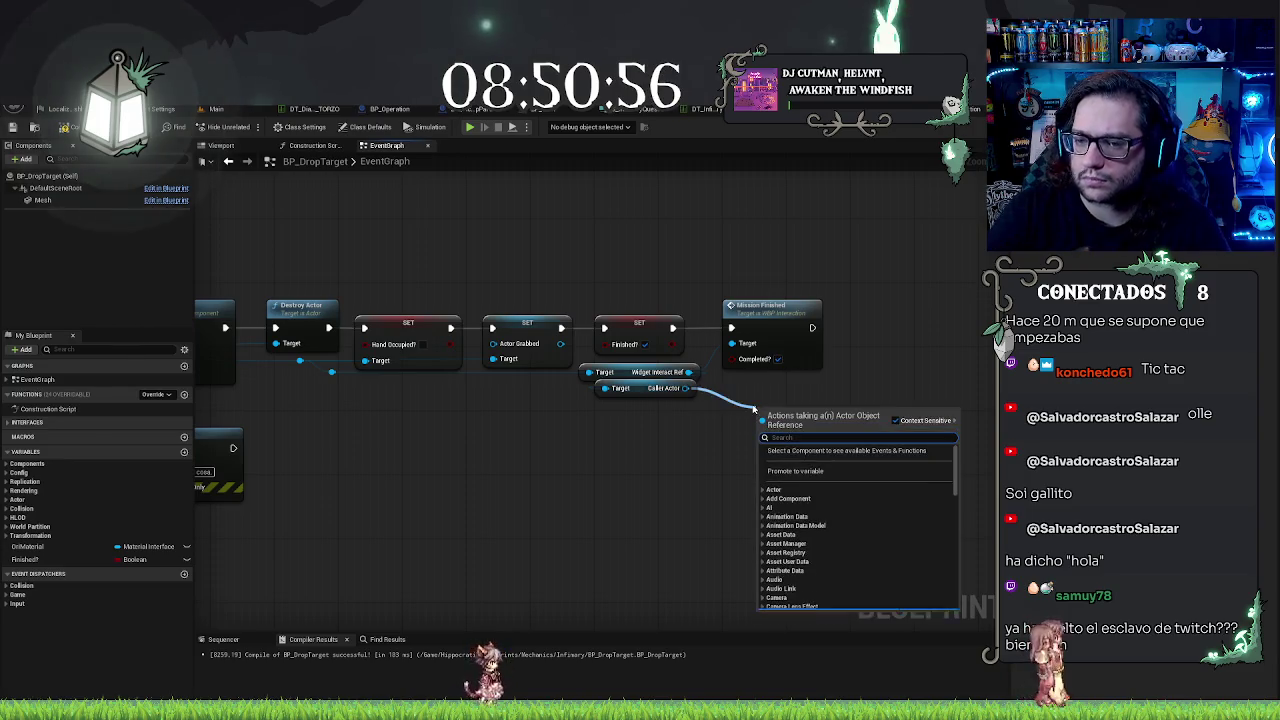
{"action": "type", "text": "finish"}
{"action": "left_click", "coordinate": [825, 468]}
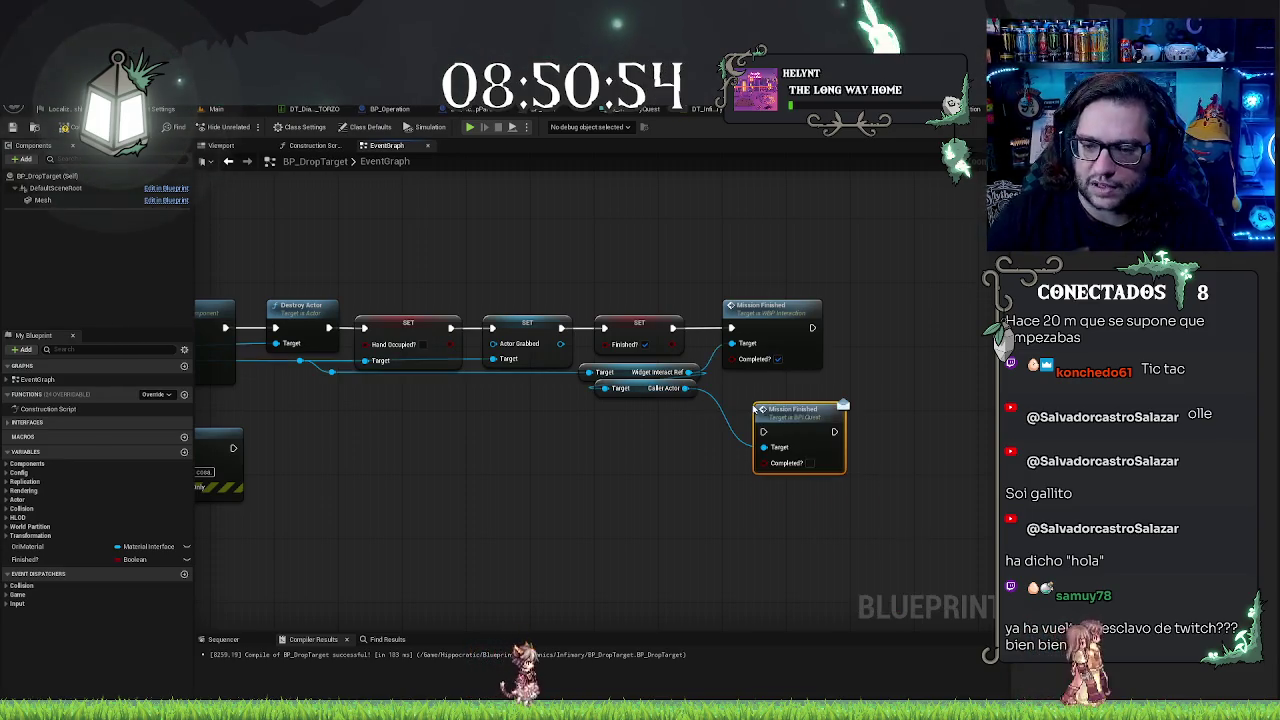
{"action": "left_click", "coordinate": [811, 339]}
{"action": "key", "text": "Delete"}
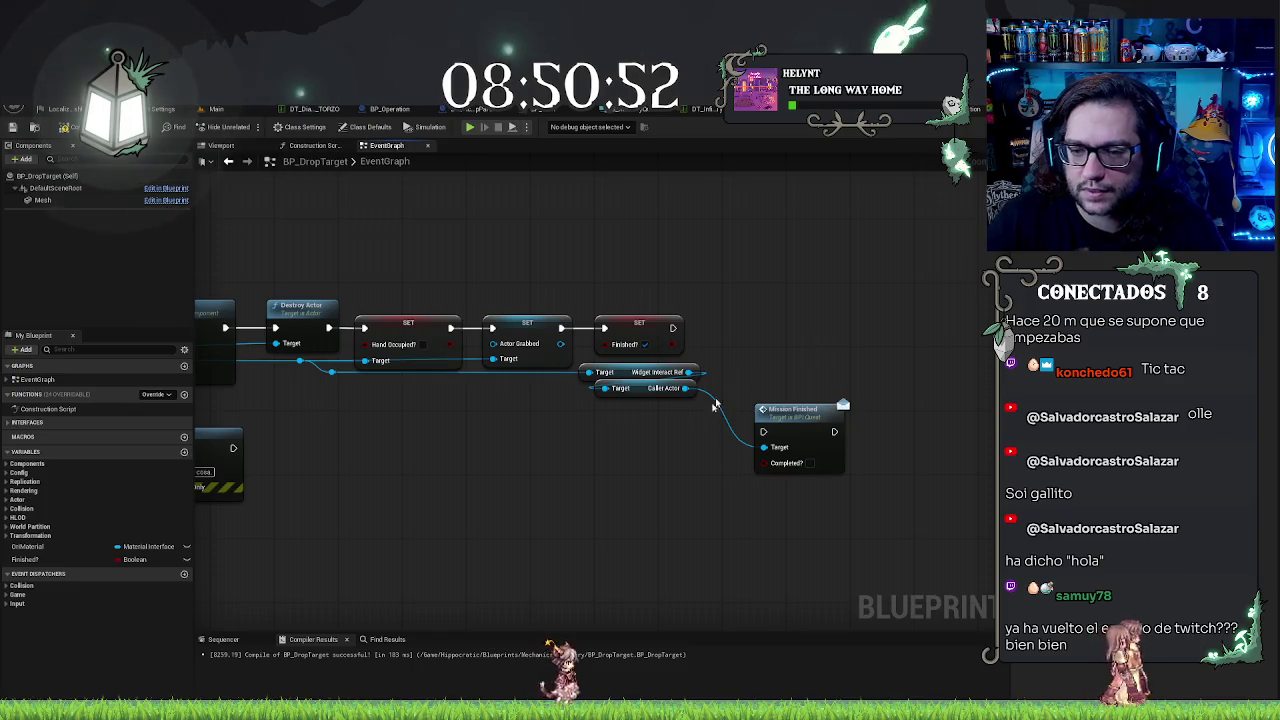
{"action": "left_click_drag", "start_coordinate": [763, 431], "coordinate": [673, 328]}
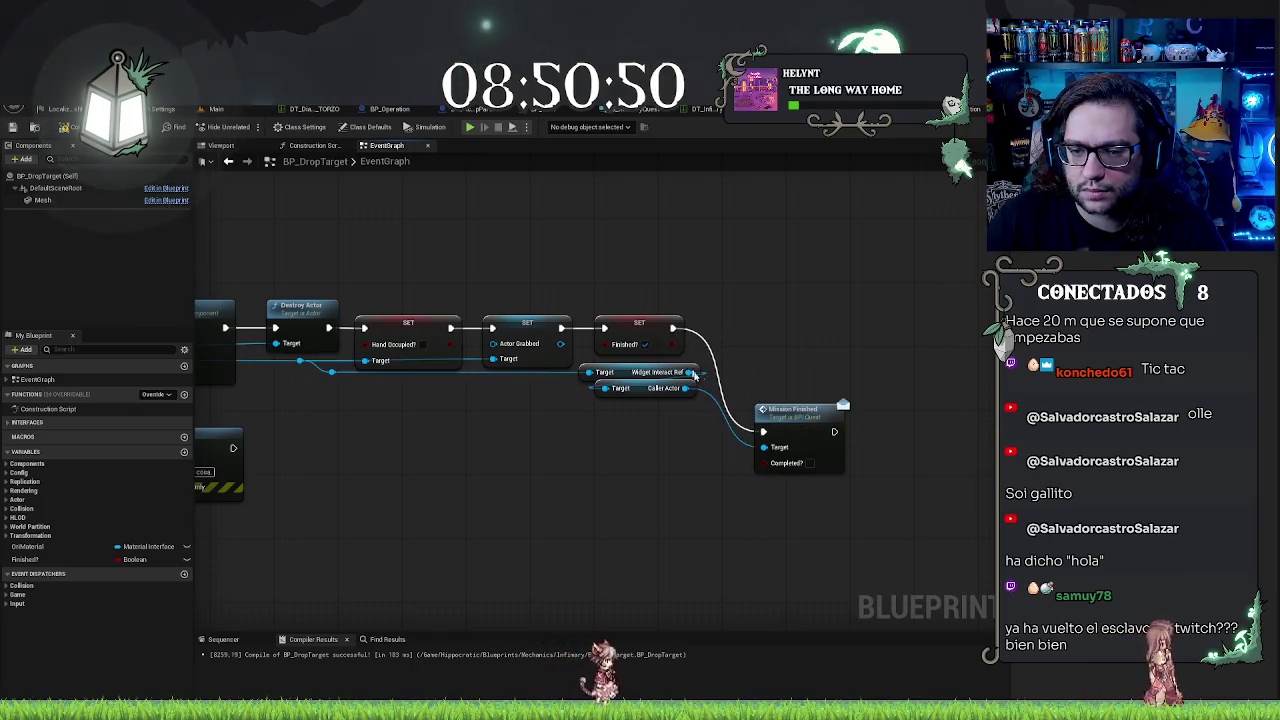
{"action": "left_click_drag", "start_coordinate": [794, 425], "coordinate": [768, 320]}
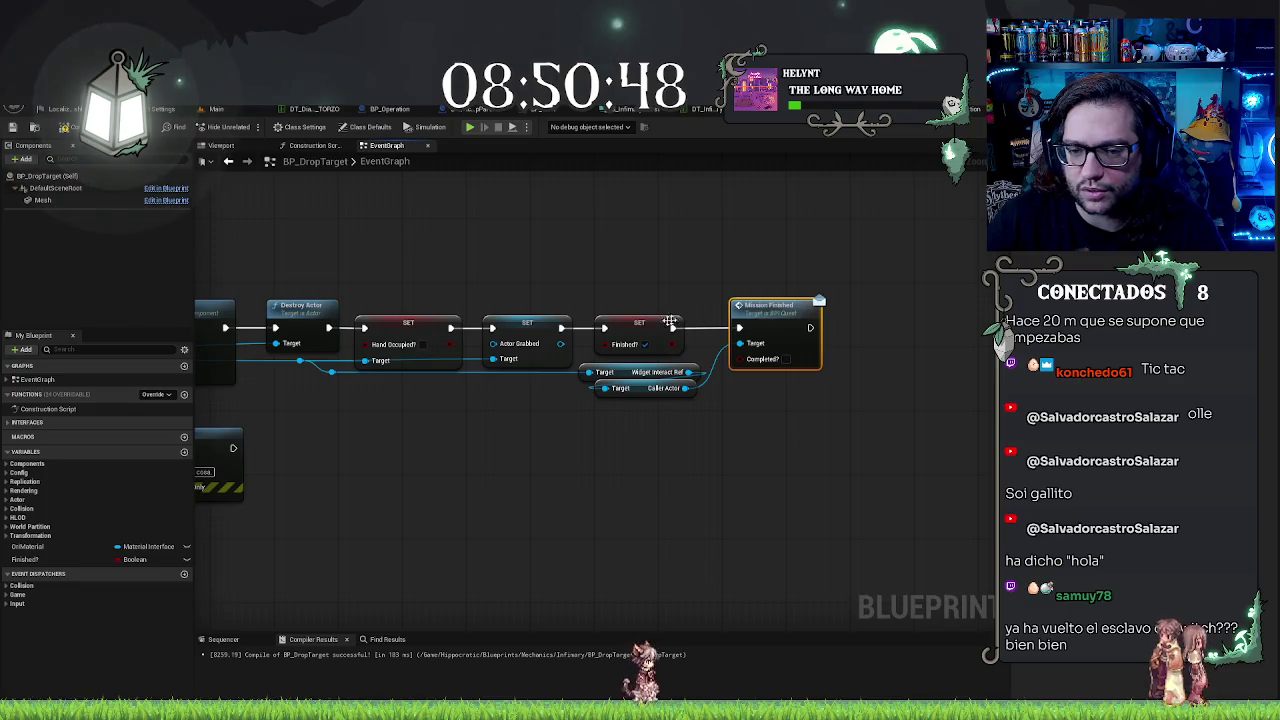
{"action": "left_click", "coordinate": [786, 359]}
{"action": "left_click", "coordinate": [778, 466]}
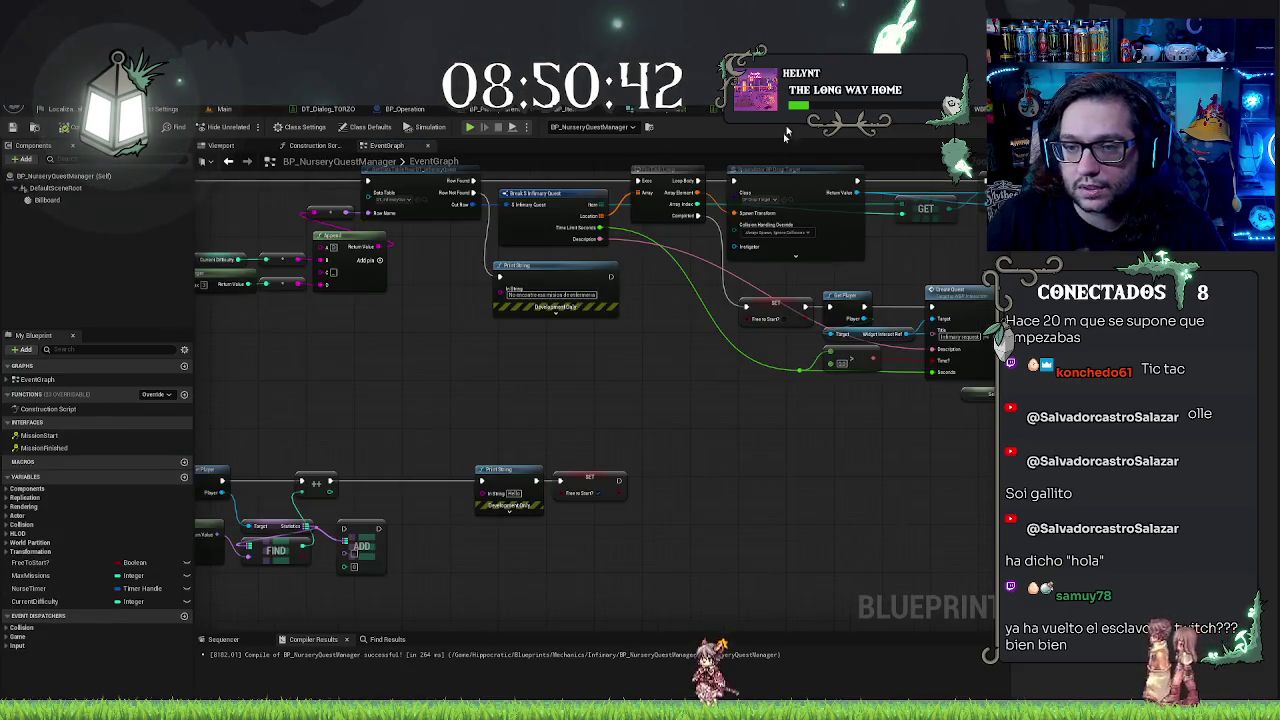
Step: Duplicate the FIND node, feed it the Select quest name, and place it below ADD
{"action": "mouse_move", "coordinate": [671, 356]}
{"action": "left_mouse_down"}
{"action": "mouse_move", "coordinate": [596, 478]}
{"action": "mouse_move", "coordinate": [474, 380]}
{"action": "left_mouse_up"}
{"action": "scroll", "coordinate": [474, 380], "scroll_direction": "up", "scroll_amount": 1}
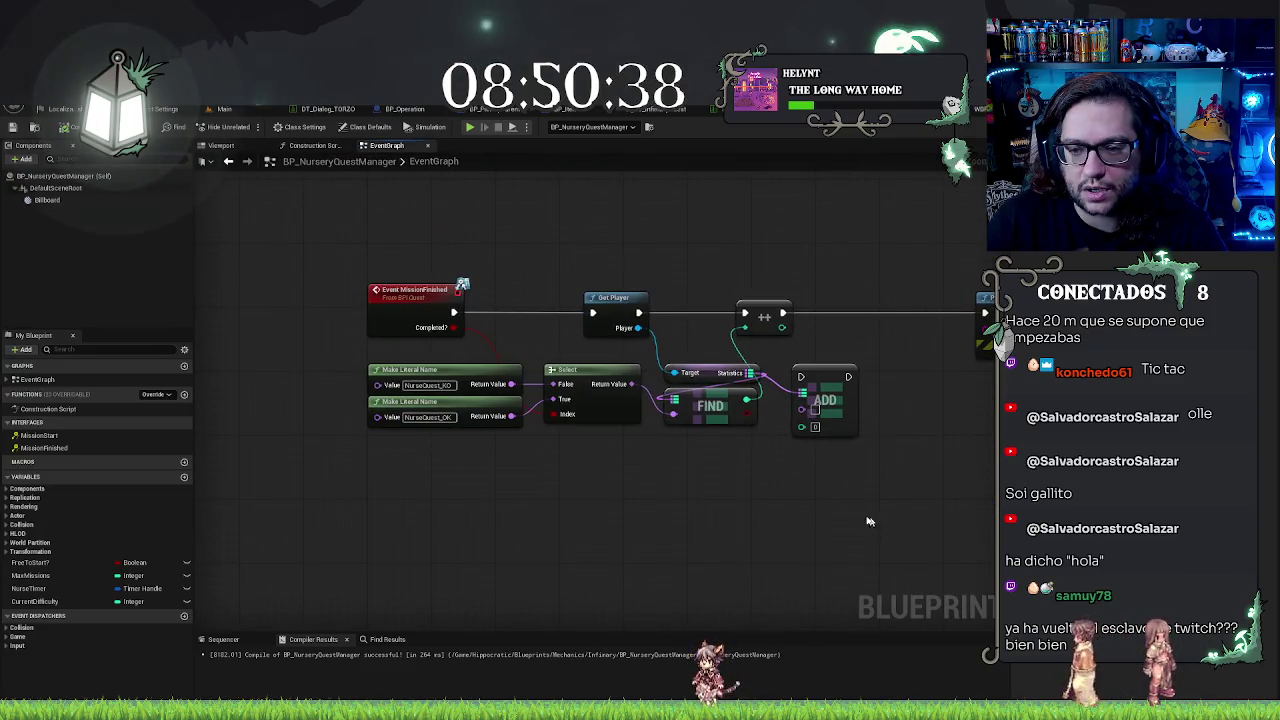
{"action": "mouse_move", "coordinate": [787, 494]}
{"action": "left_mouse_down"}
{"action": "mouse_move", "coordinate": [723, 494]}
{"action": "mouse_move", "coordinate": [508, 314]}
{"action": "left_mouse_up"}
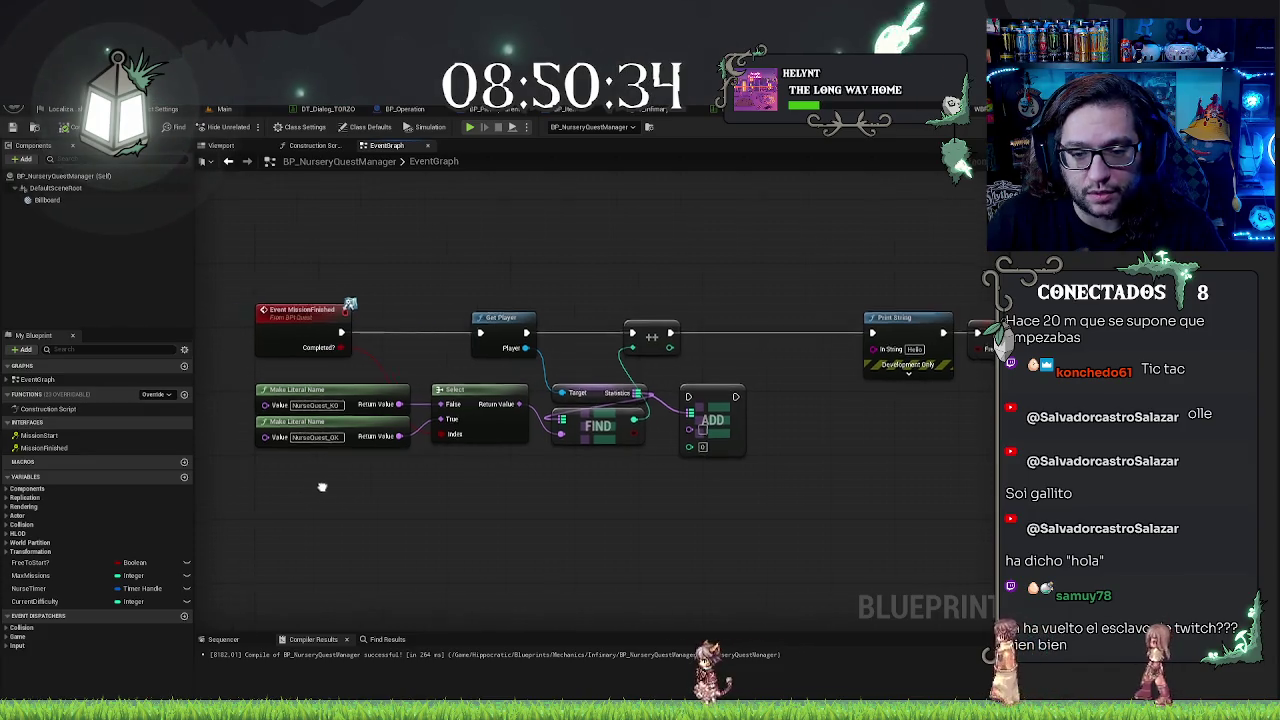
{"action": "left_click_drag", "start_coordinate": [306, 500], "coordinate": [397, 495]}
{"action": "left_click_drag", "start_coordinate": [482, 496], "coordinate": [322, 375]}
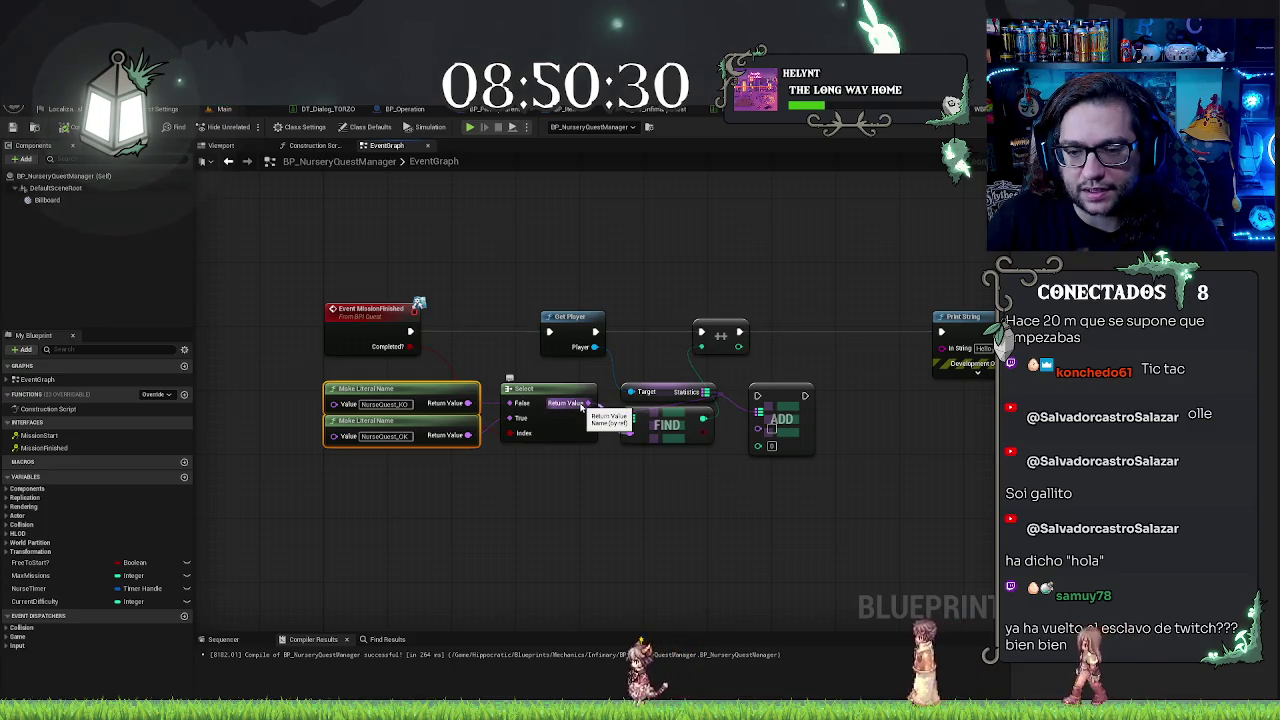
{"action": "left_click", "coordinate": [683, 444]}
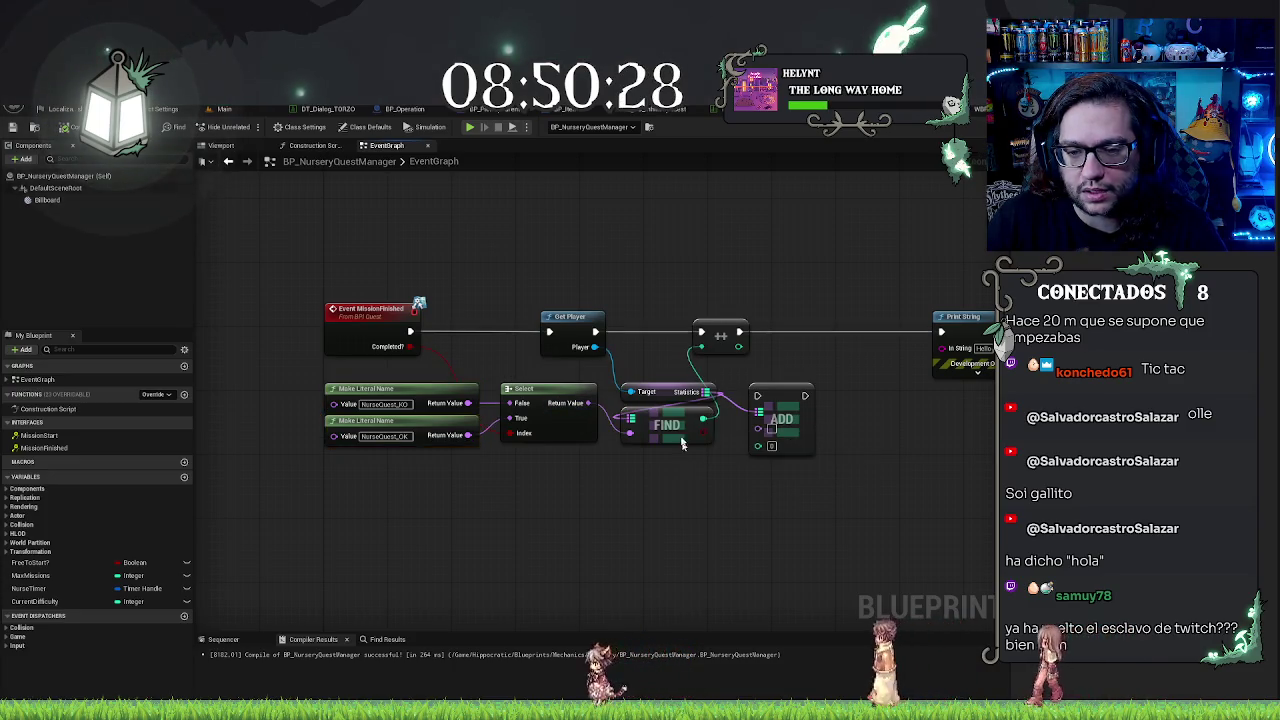
{"action": "key", "text": "ctrl+c"}
{"action": "key", "text": "ctrl+v"}
{"action": "left_click_drag", "start_coordinate": [589, 403], "coordinate": [815, 520]}
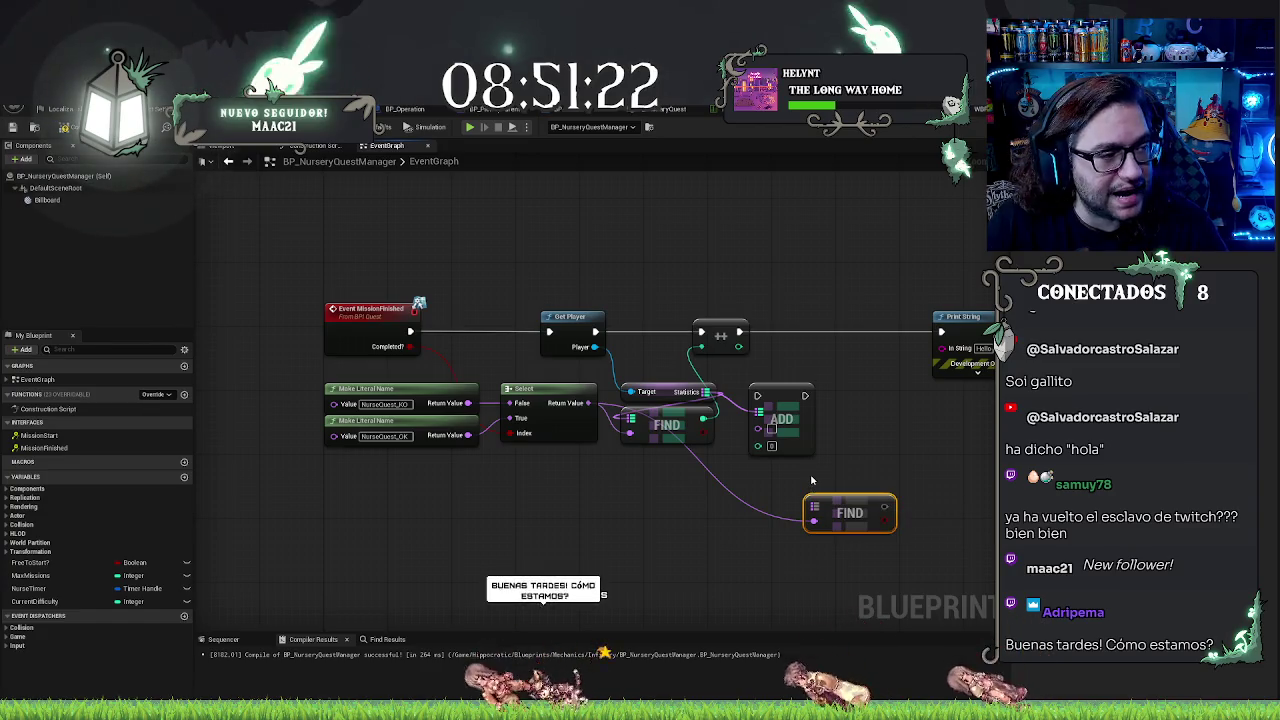
{"action": "mouse_move", "coordinate": [832, 505]}
{"action": "left_mouse_down"}
{"action": "mouse_move", "coordinate": [840, 457]}
{"action": "mouse_move", "coordinate": [862, 433]}
{"action": "mouse_move", "coordinate": [822, 484]}
{"action": "mouse_move", "coordinate": [762, 478]}
{"action": "left_mouse_up"}
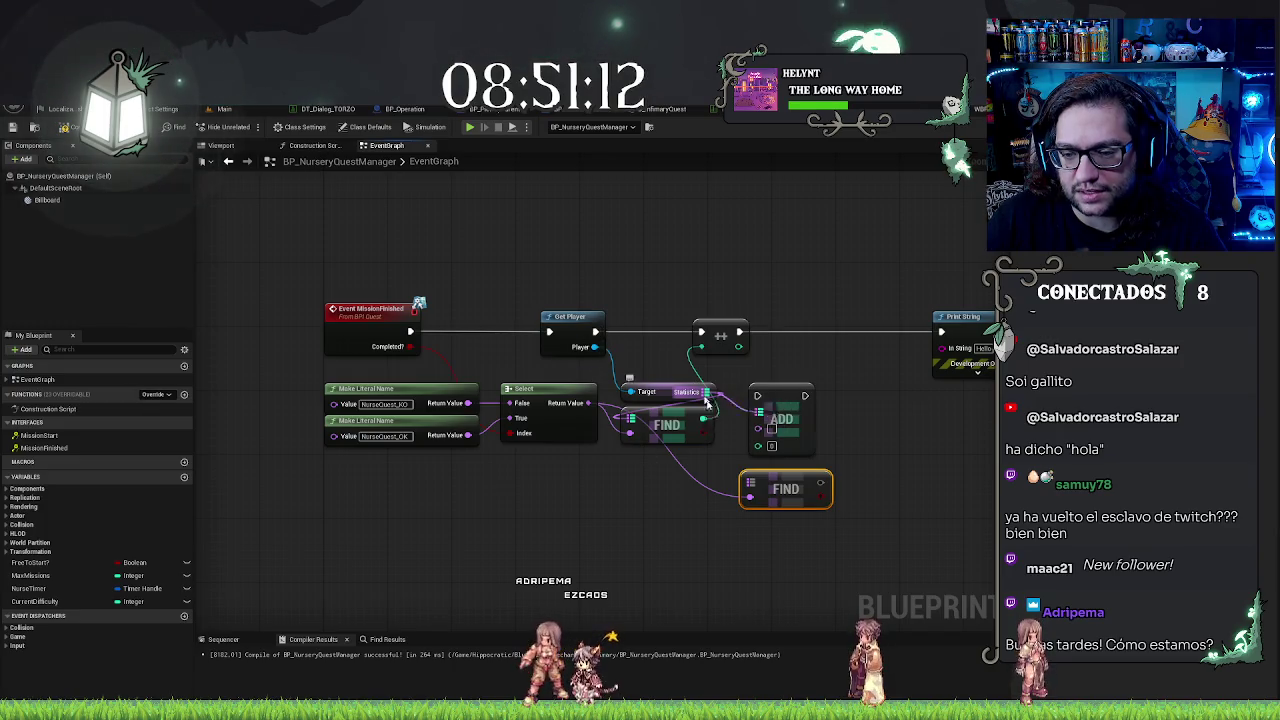
{"action": "mouse_move", "coordinate": [778, 488]}
{"action": "left_mouse_down"}
{"action": "mouse_move", "coordinate": [822, 488]}
{"action": "mouse_move", "coordinate": [899, 456]}
{"action": "mouse_move", "coordinate": [790, 492]}
{"action": "mouse_move", "coordinate": [793, 481]}
{"action": "left_mouse_up"}
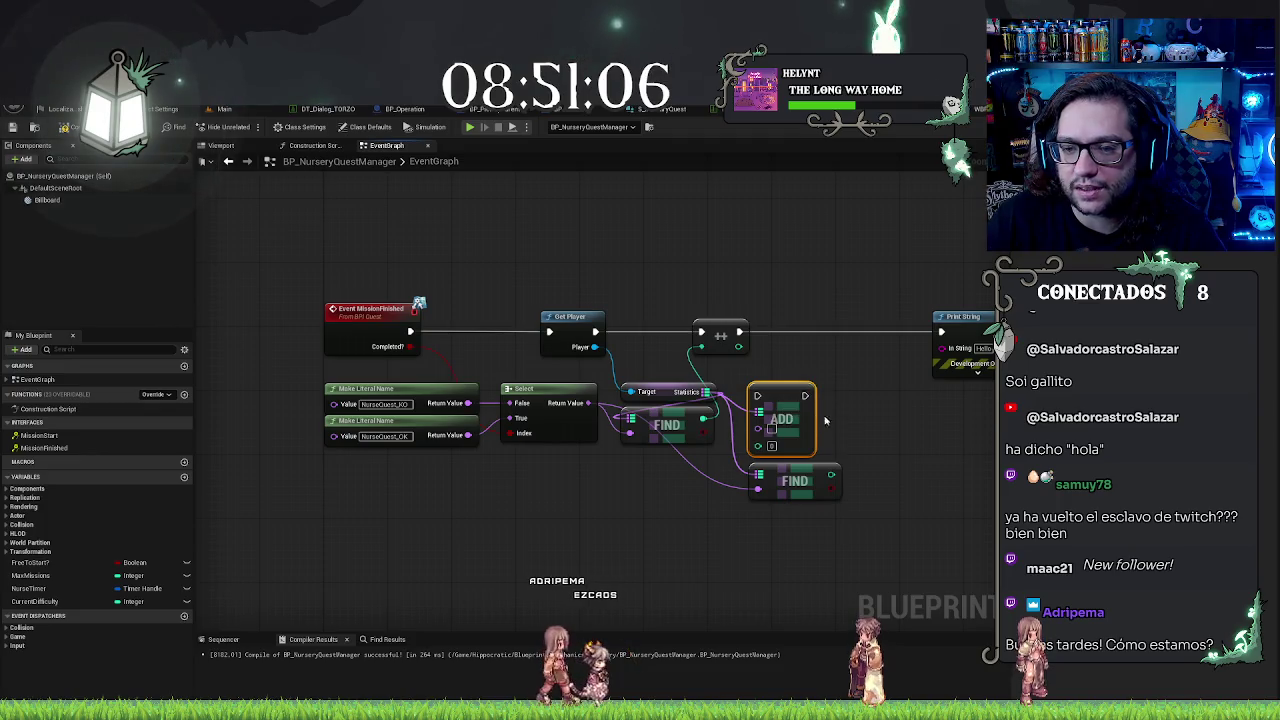
Step: Drag from the second FIND's count to start a text-joining node for Print String
{"action": "left_click_drag", "start_coordinate": [851, 389], "coordinate": [784, 397]}
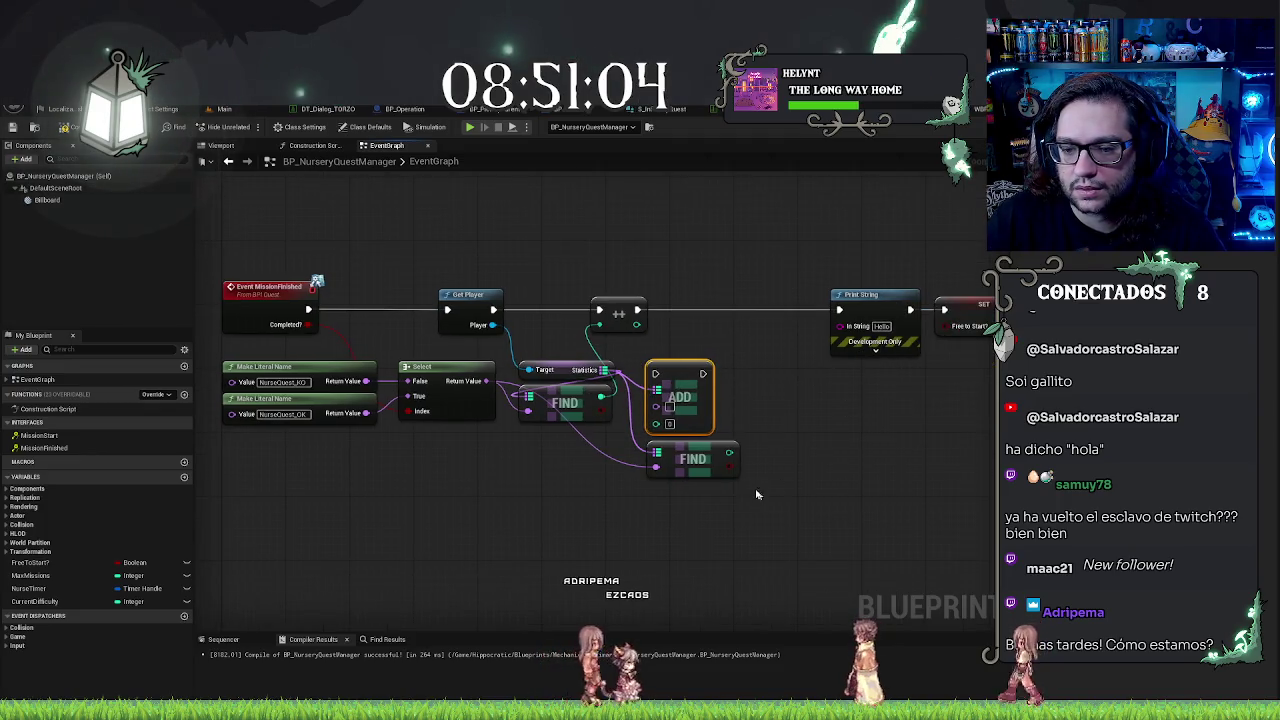
{"action": "mouse_move", "coordinate": [729, 452]}
{"action": "left_mouse_down"}
{"action": "mouse_move", "coordinate": [829, 429]}
{"action": "mouse_move", "coordinate": [806, 425]}
{"action": "left_mouse_up"}
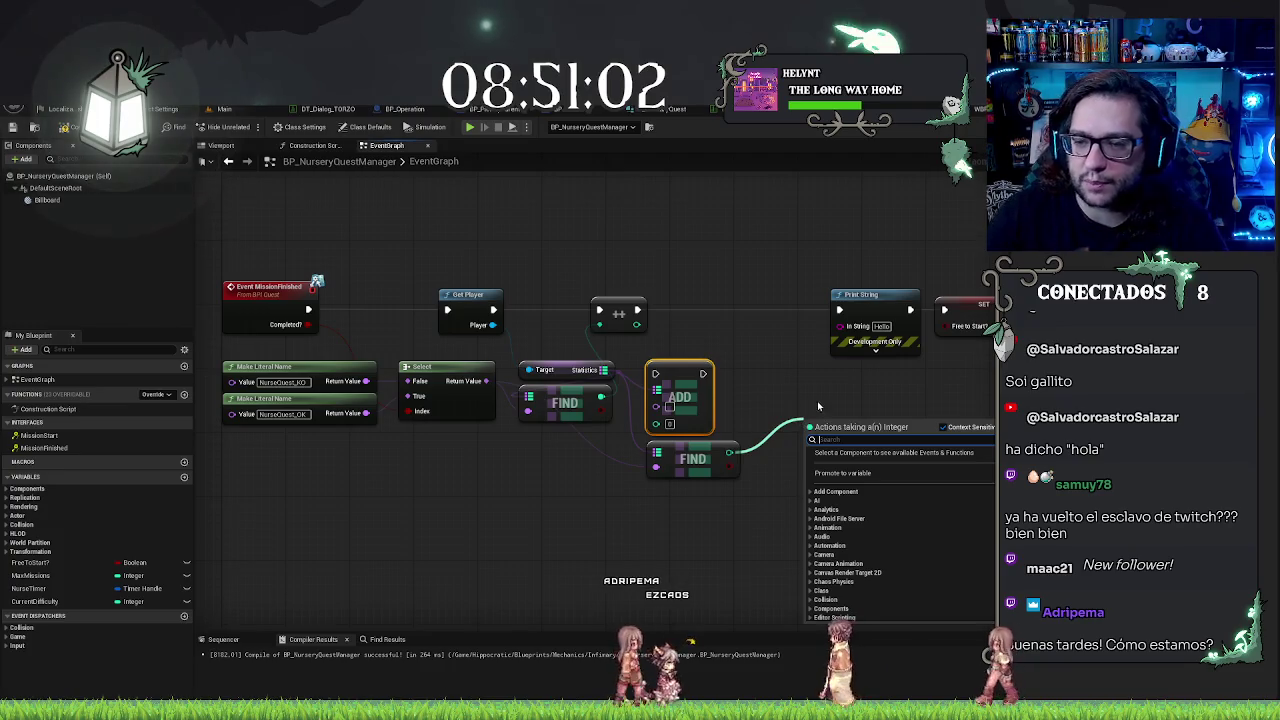
{"action": "left_click_drag", "start_coordinate": [841, 329], "coordinate": [850, 452]}
Step: Add an Append node into Print String with A set to "Misiones:"
{"action": "type", "text": "append"}
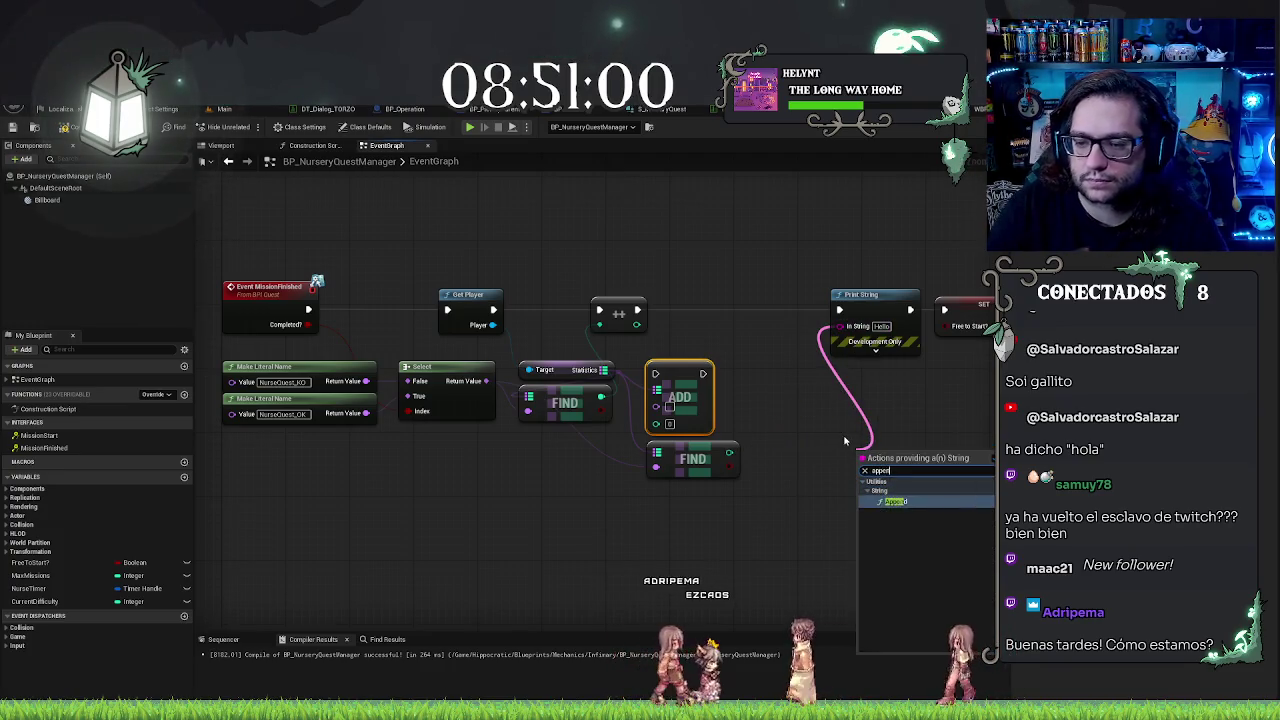
{"action": "key", "text": "Return"}
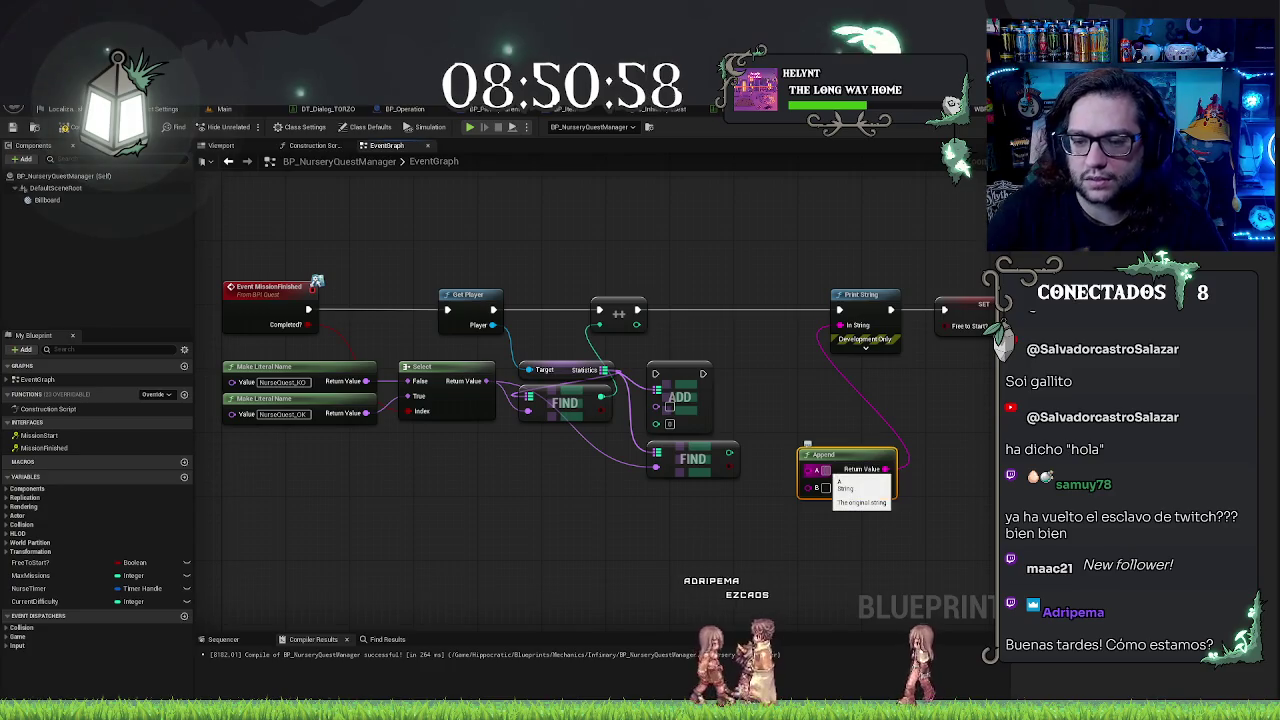
{"action": "type", "text": "issionC"}
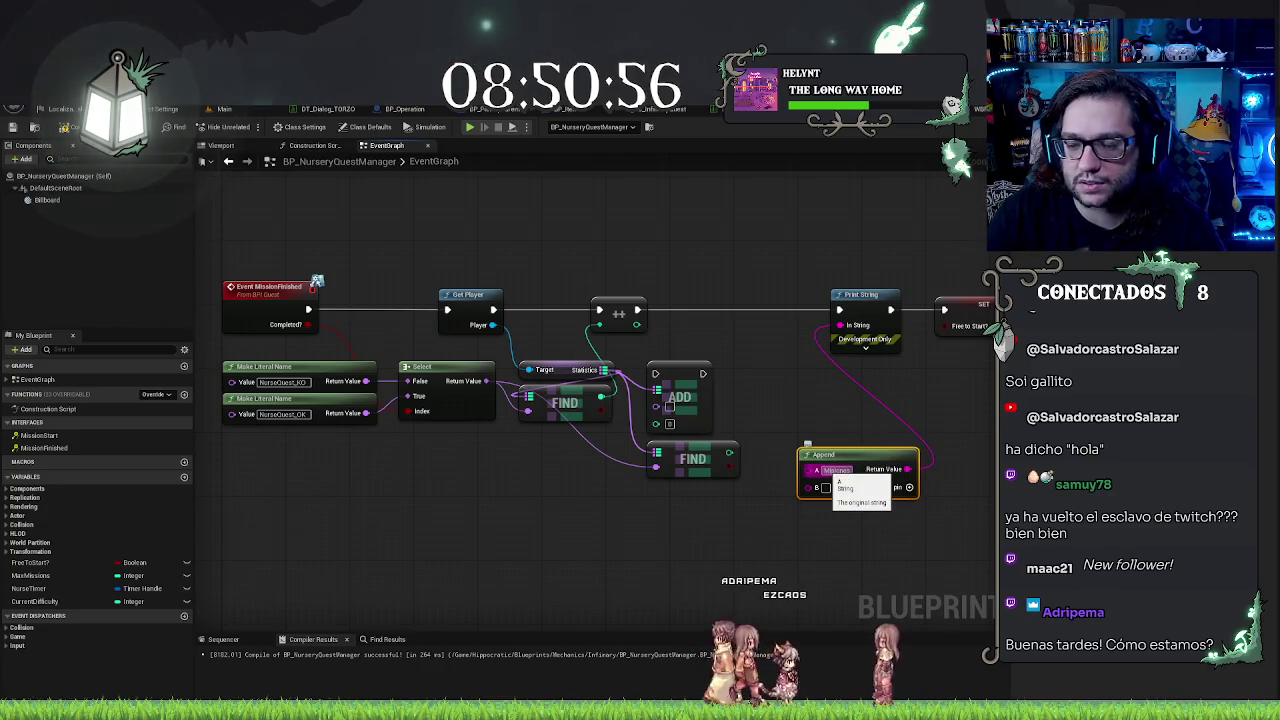
Step: Feed the second FIND count into Append's B through an integer-to-text conversion
{"action": "mouse_move", "coordinate": [729, 453]}
{"action": "left_mouse_down"}
{"action": "mouse_move", "coordinate": [810, 490]}
{"action": "mouse_move", "coordinate": [867, 390]}
{"action": "left_mouse_up"}
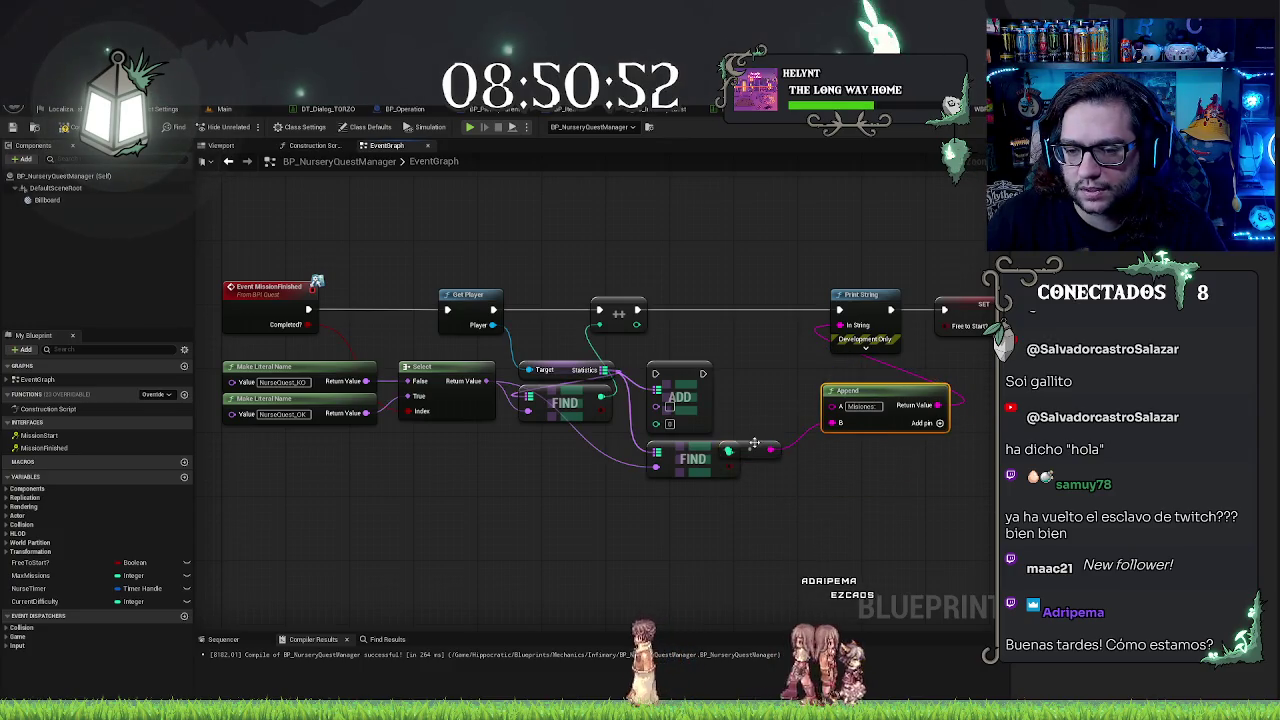
{"action": "left_click", "coordinate": [783, 458]}
{"action": "left_click_drag", "start_coordinate": [783, 458], "coordinate": [807, 465]}
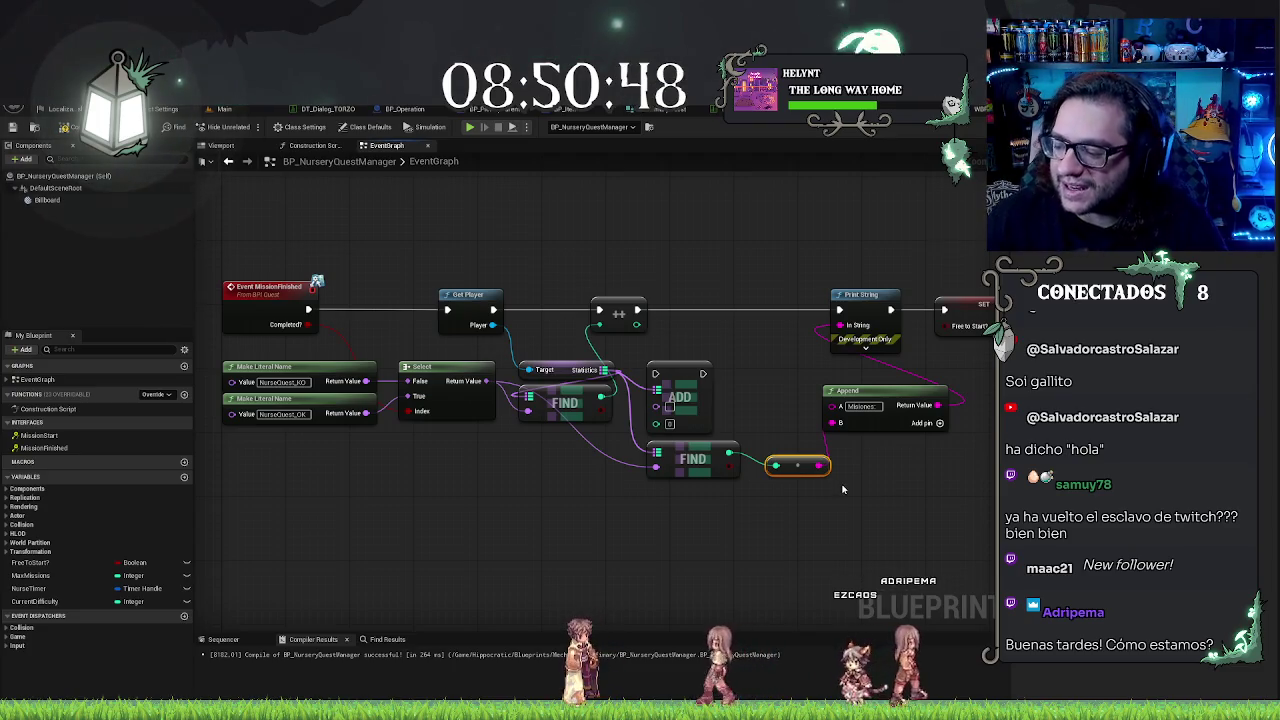
{"action": "left_click", "coordinate": [605, 247]}
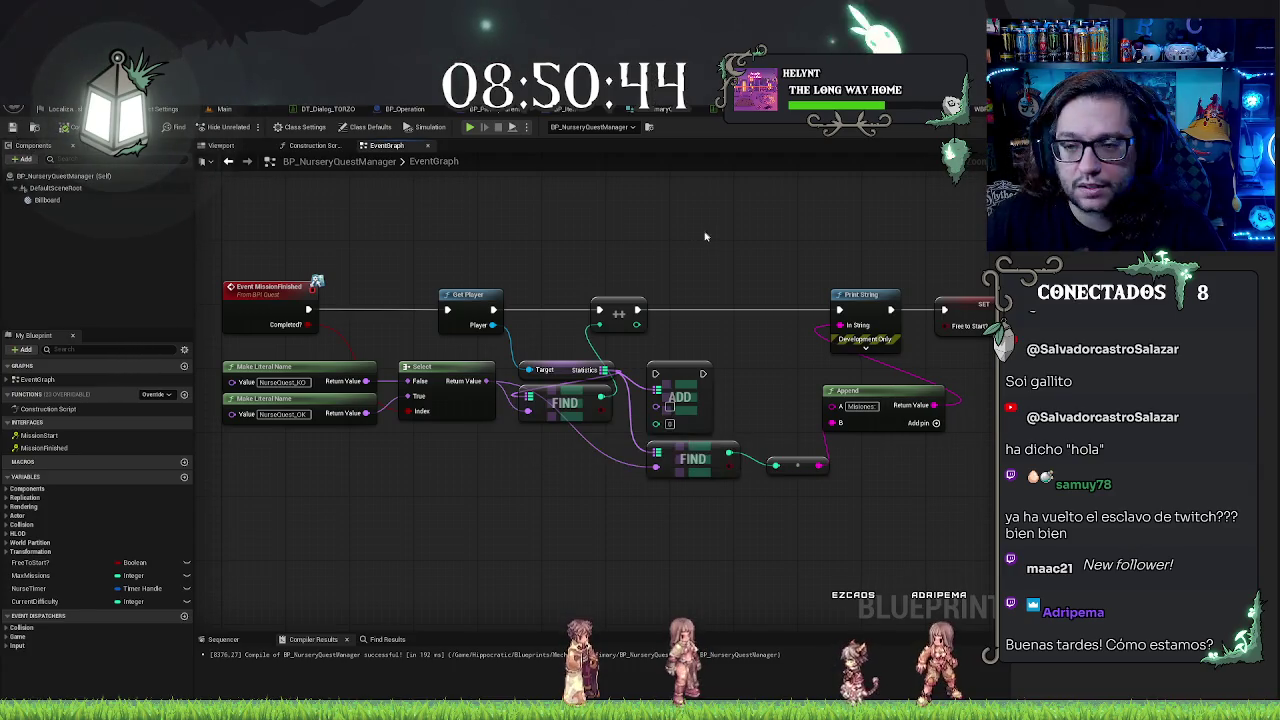
{"action": "mouse_move", "coordinate": [455, 241]}
{"action": "left_mouse_down"}
{"action": "mouse_move", "coordinate": [582, 284]}
{"action": "mouse_move", "coordinate": [633, 286]}
{"action": "left_mouse_up"}
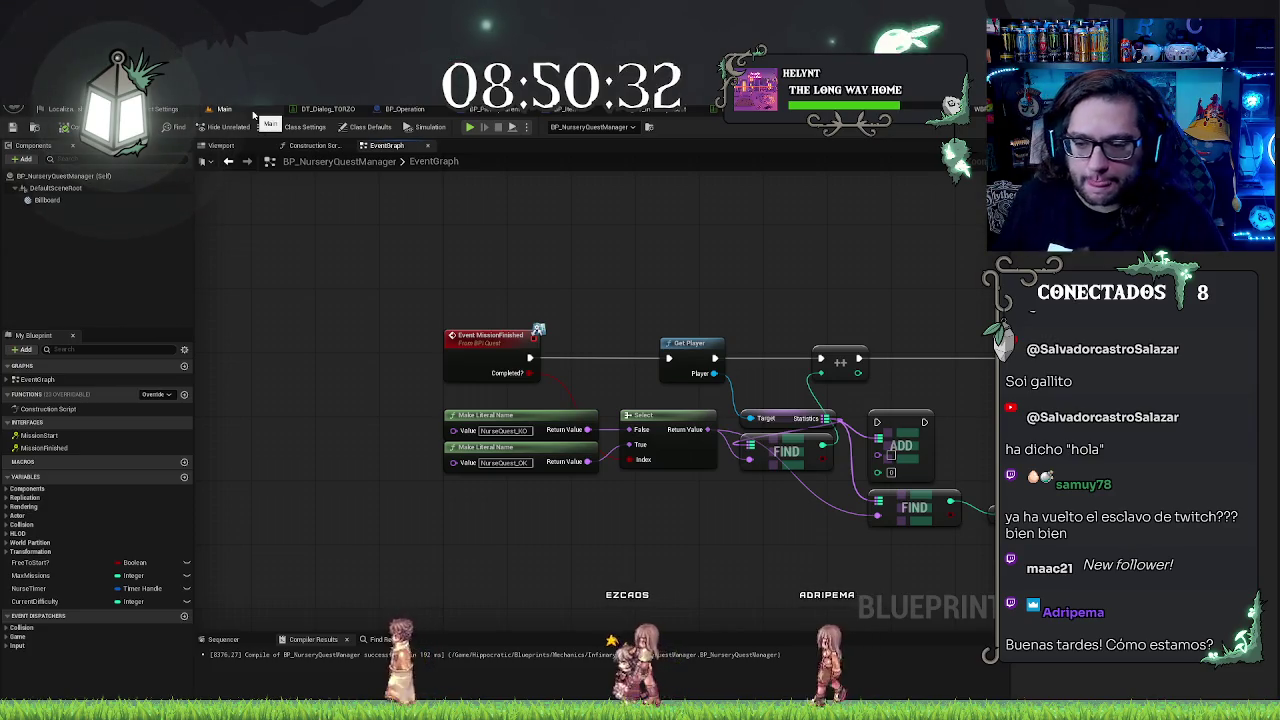
Step: Look over the Print String, Append and Set nodes, then return to the Main level editor
{"action": "mouse_move", "coordinate": [742, 264]}
{"action": "left_mouse_down"}
{"action": "mouse_move", "coordinate": [499, 270]}
{"action": "mouse_move", "coordinate": [787, 286]}
{"action": "left_mouse_up"}
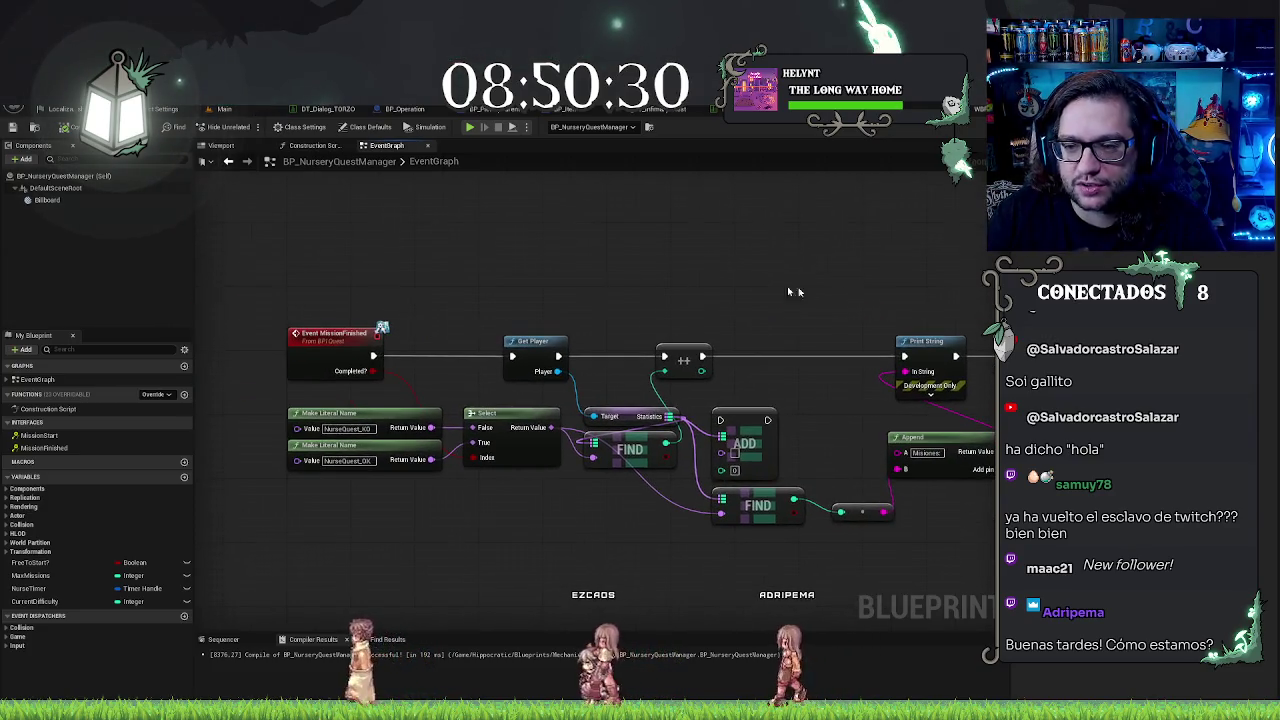
{"action": "mouse_move", "coordinate": [460, 265]}
{"action": "left_mouse_down"}
{"action": "mouse_move", "coordinate": [496, 245]}
{"action": "mouse_move", "coordinate": [401, 222]}
{"action": "mouse_move", "coordinate": [566, 266]}
{"action": "mouse_move", "coordinate": [510, 282]}
{"action": "mouse_move", "coordinate": [557, 279]}
{"action": "mouse_move", "coordinate": [529, 276]}
{"action": "mouse_move", "coordinate": [541, 265]}
{"action": "left_mouse_up"}
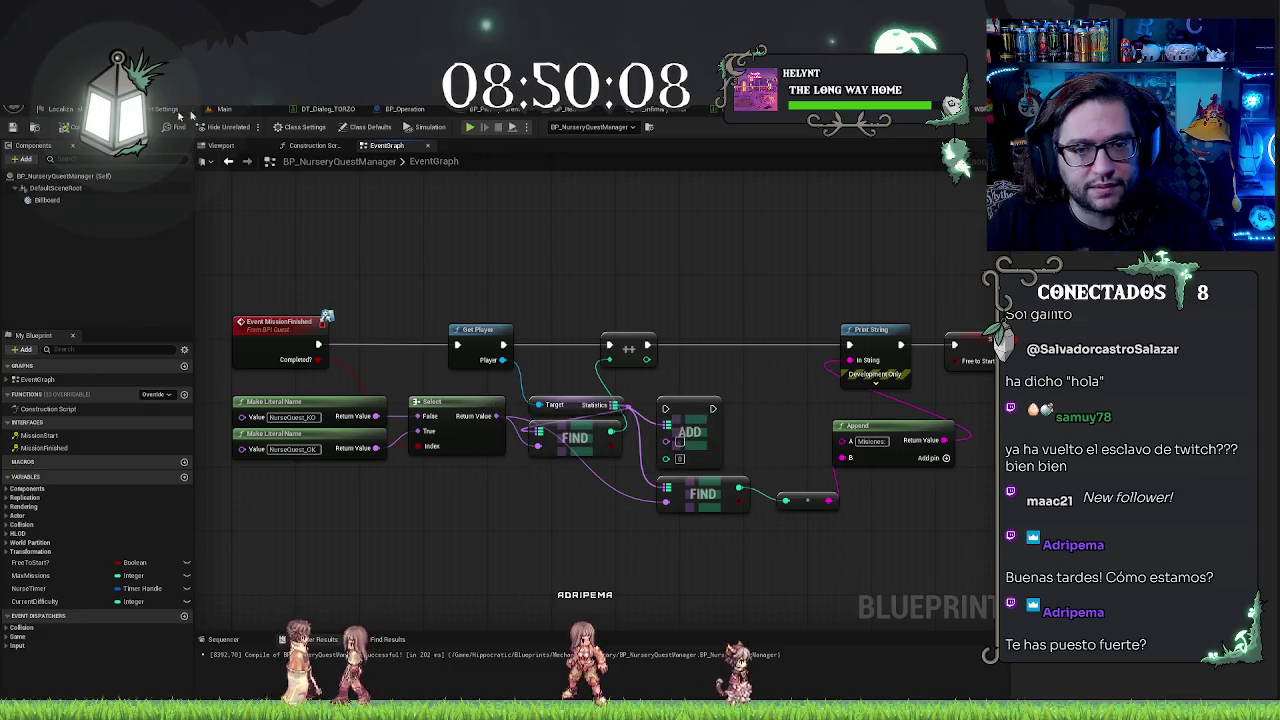
{"action": "left_click", "coordinate": [224, 109]}
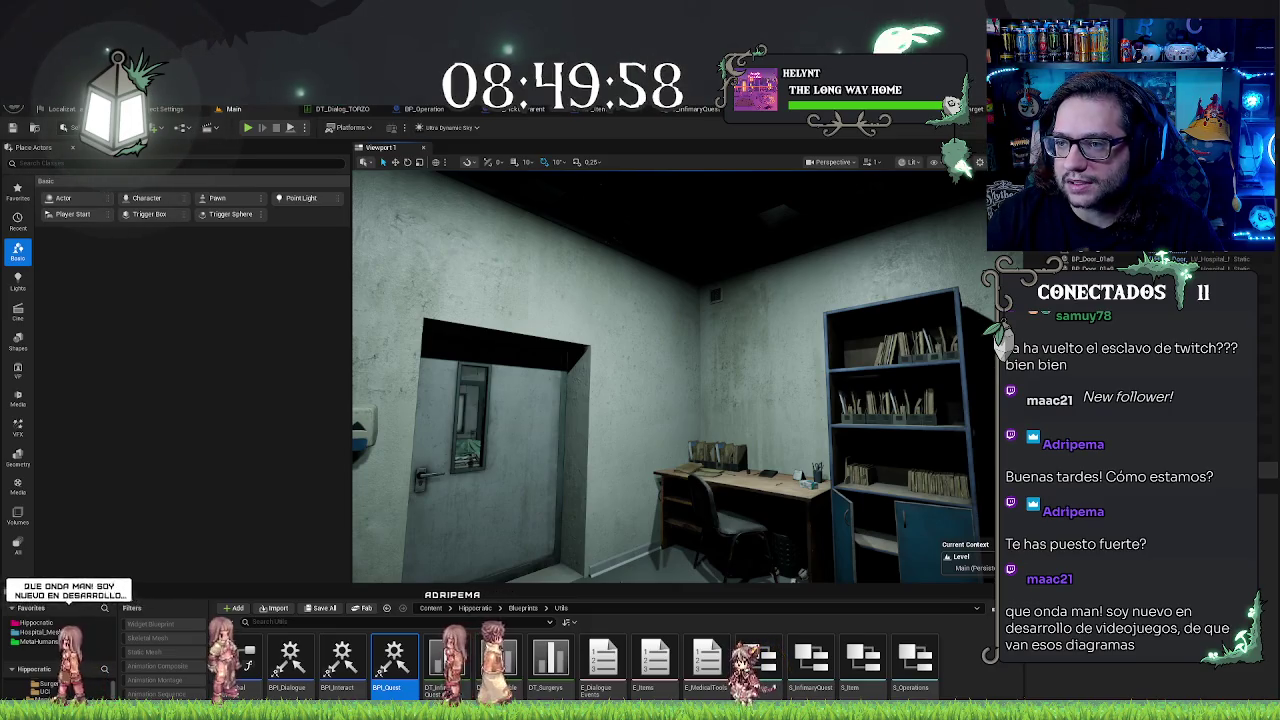
Step: Bring up WBP_Interaction's EventGraph, where Event MissionStart feeds title, description, time and seconds into Create Quest
{"action": "left_click", "coordinate": [968, 108]}
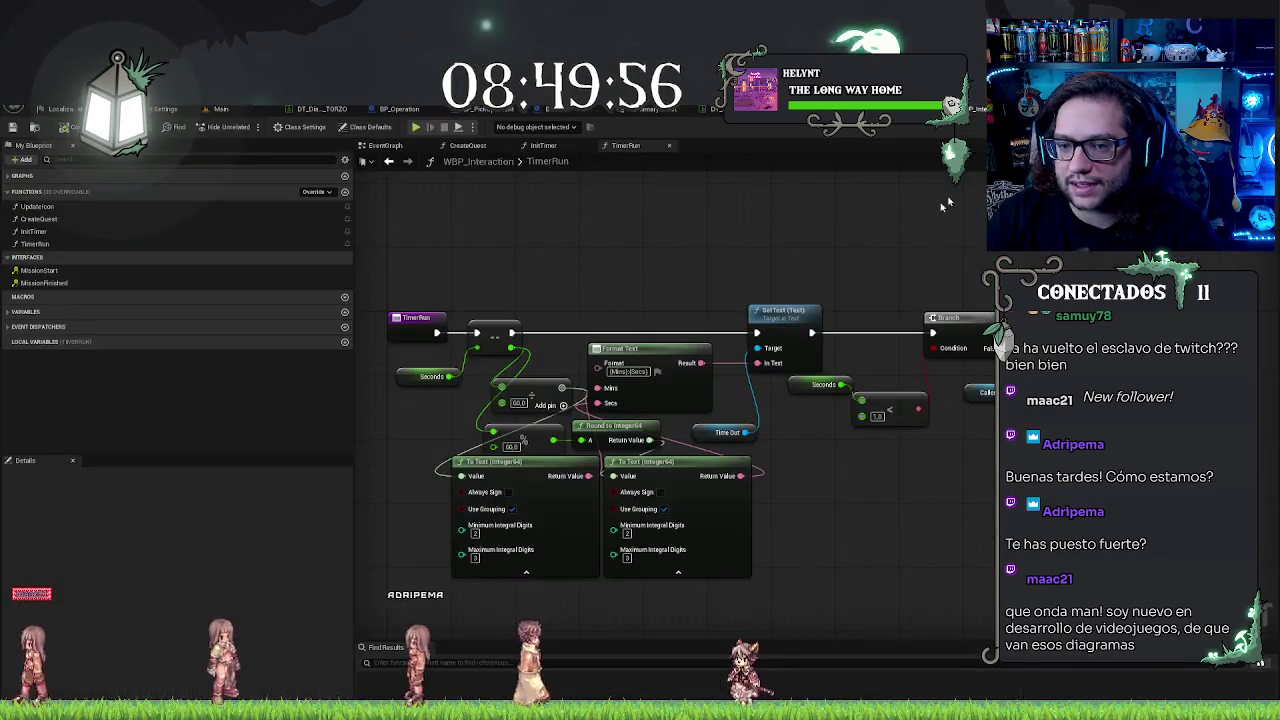
{"action": "left_click_drag", "start_coordinate": [885, 221], "coordinate": [909, 236]}
{"action": "scroll", "coordinate": [899, 236], "scroll_direction": "down", "scroll_amount": 1}
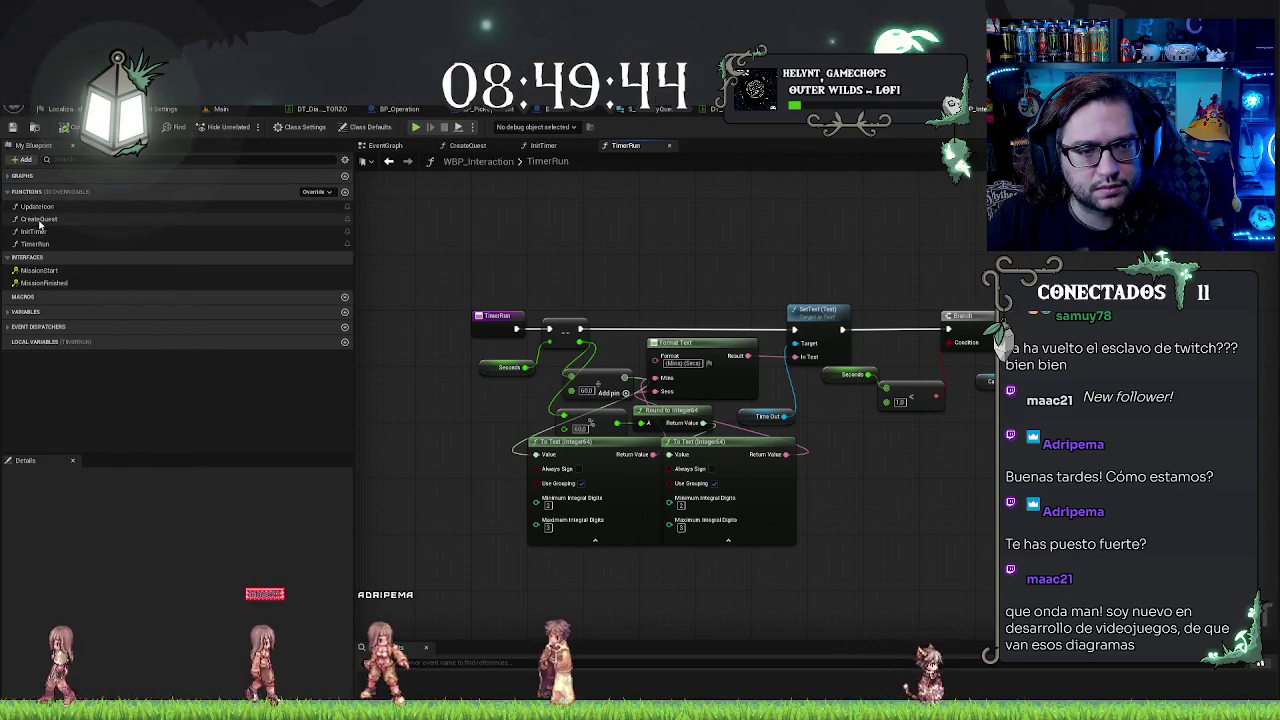
{"action": "left_click", "coordinate": [380, 146]}
{"action": "scroll", "coordinate": [865, 405], "scroll_direction": "down", "scroll_amount": 5}
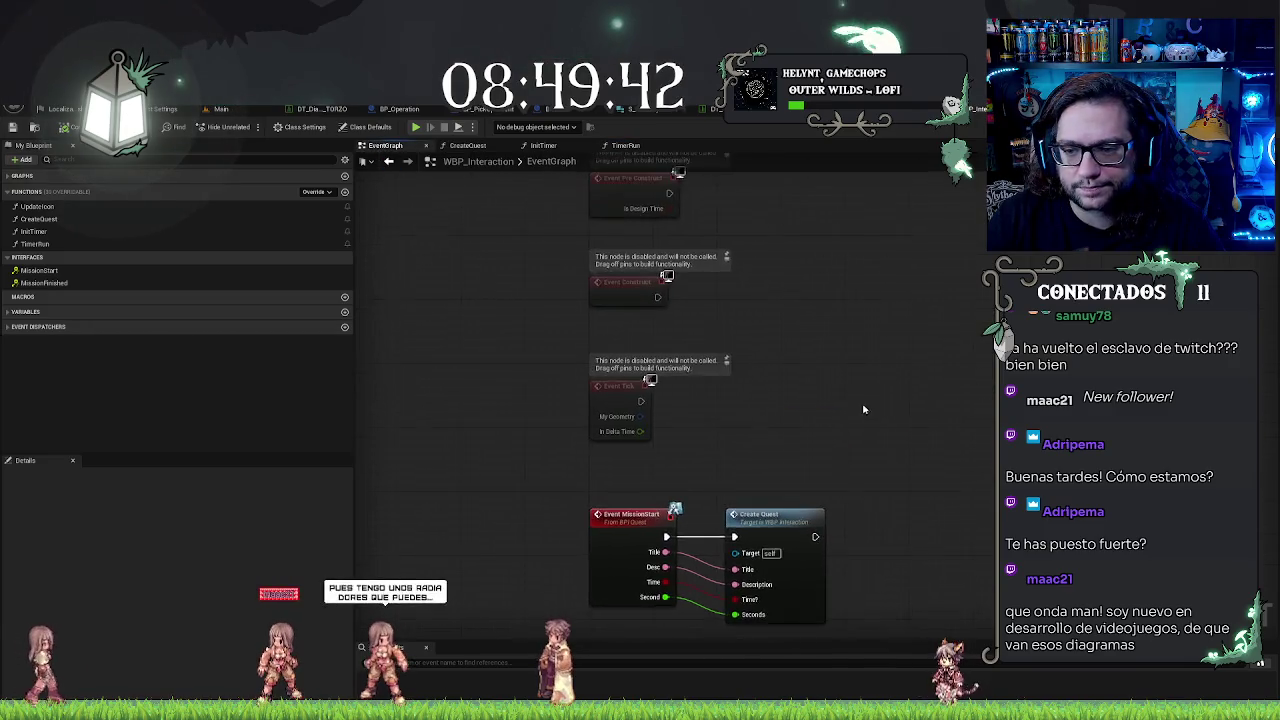
Step: Place the BPI Quest Event MissionFinished node in the event graph and add a new function
{"action": "scroll", "coordinate": [860, 402], "scroll_direction": "up", "scroll_amount": 5}
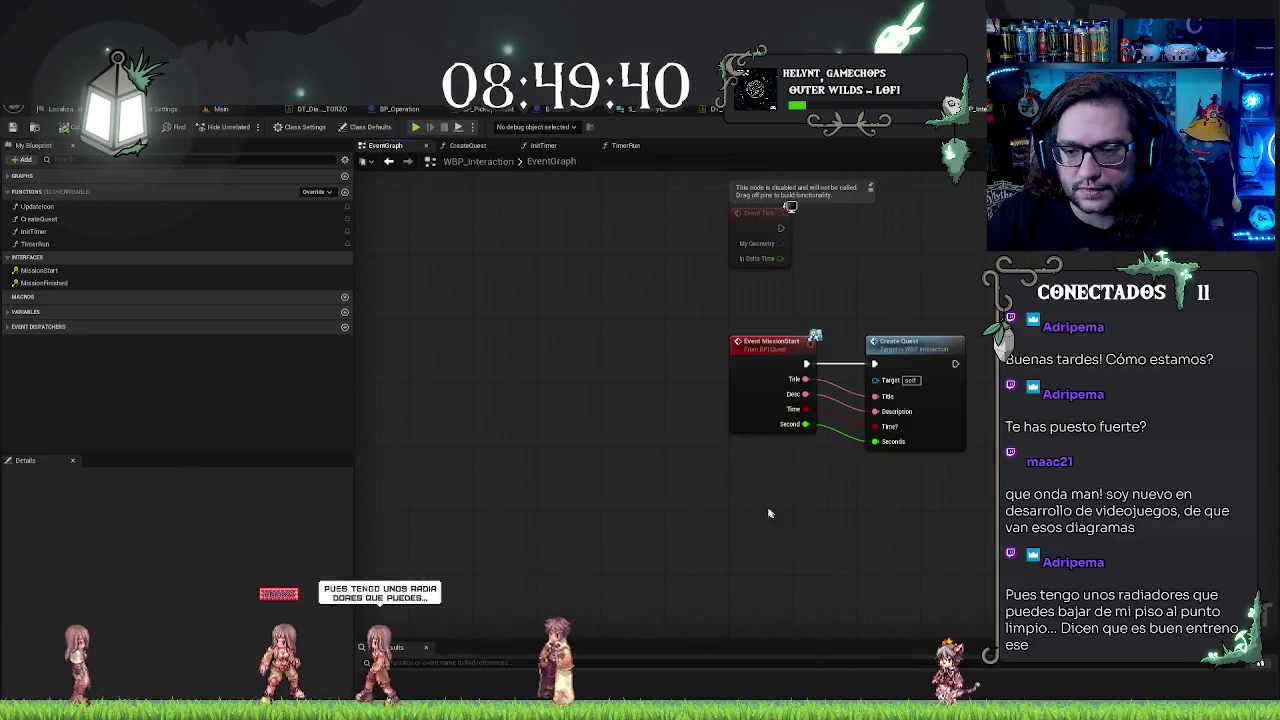
{"action": "right_click", "coordinate": [738, 493]}
{"action": "type", "text": "mission finished"}
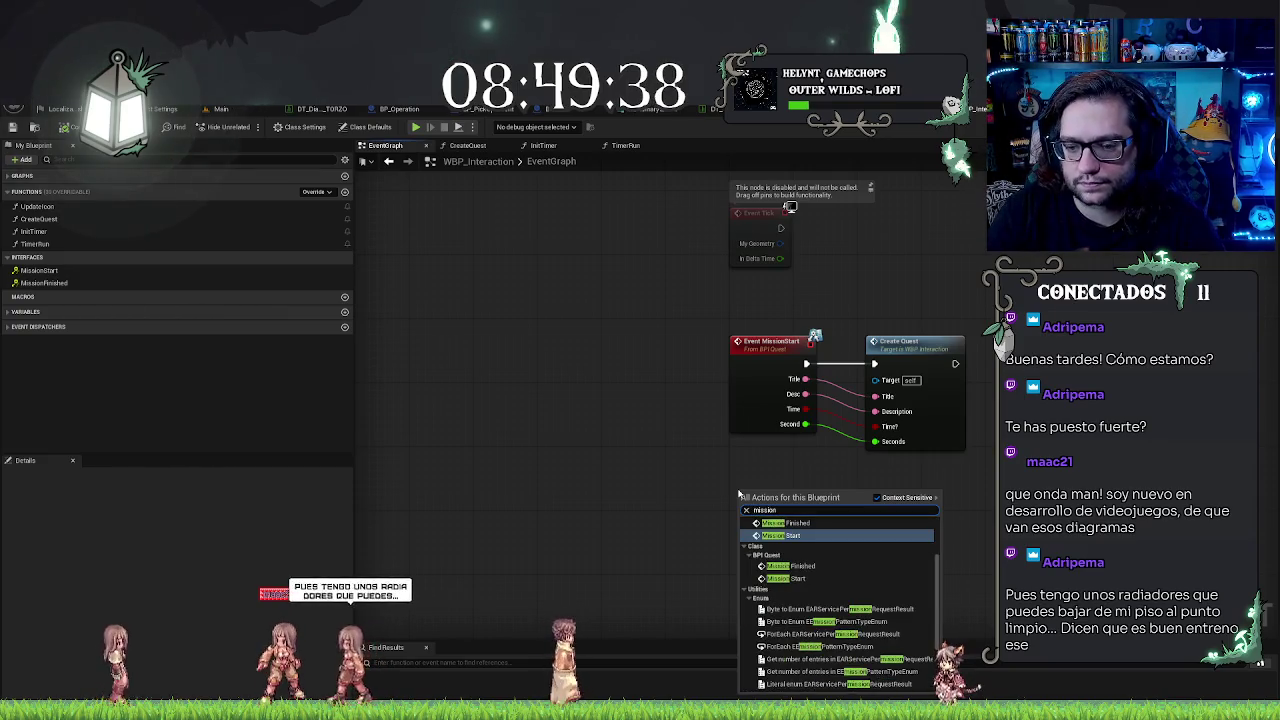
{"action": "key", "text": "Return"}
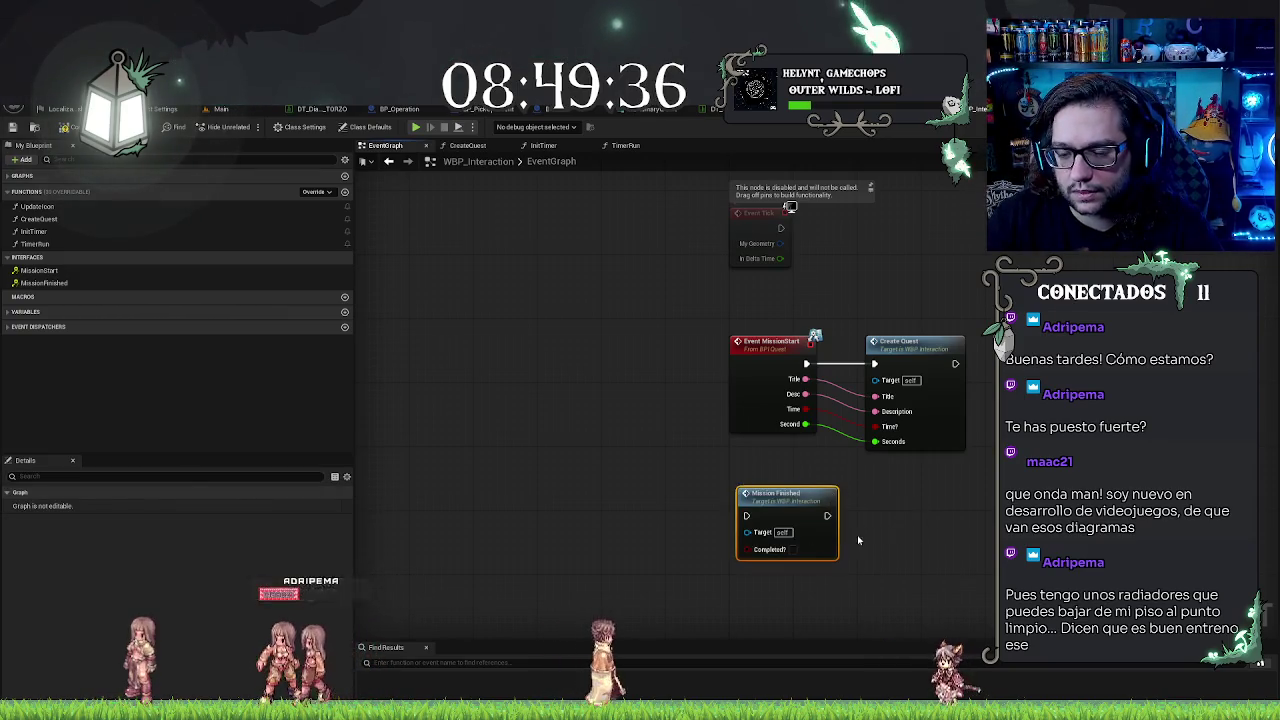
{"action": "key", "text": "Delete"}
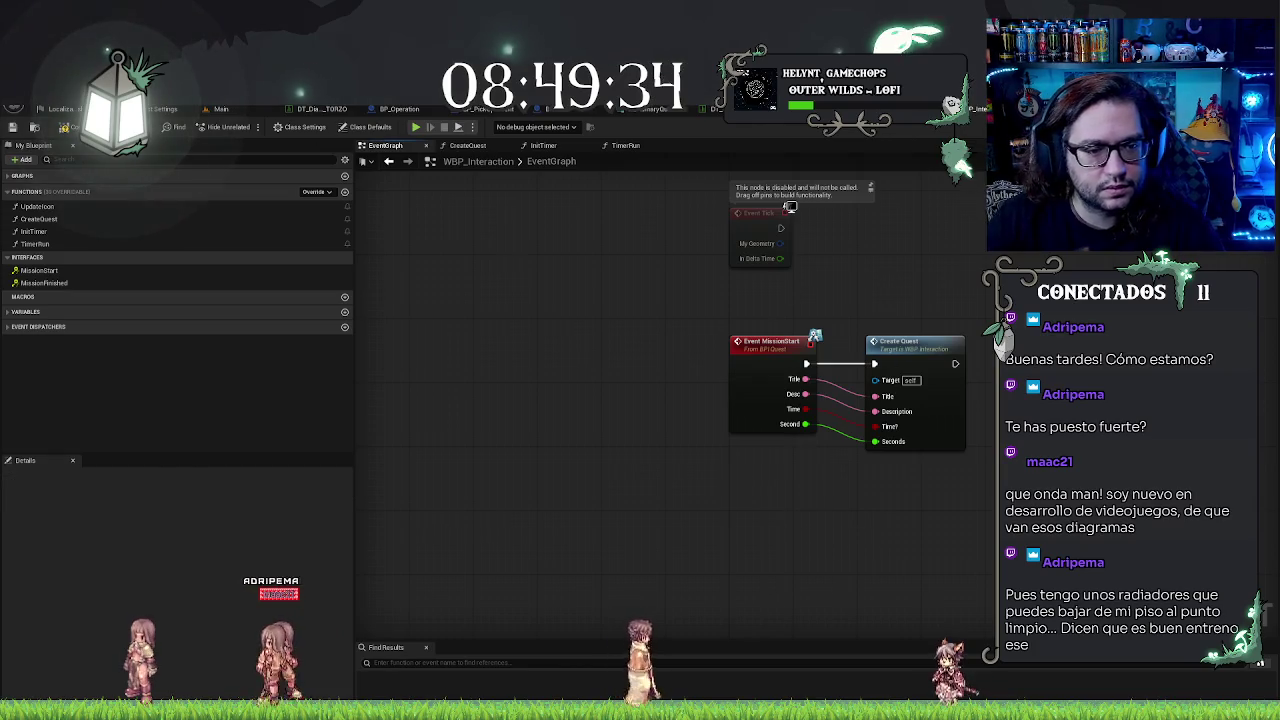
{"action": "left_click", "coordinate": [55, 284]}
{"action": "double_click", "coordinate": [55, 284]}
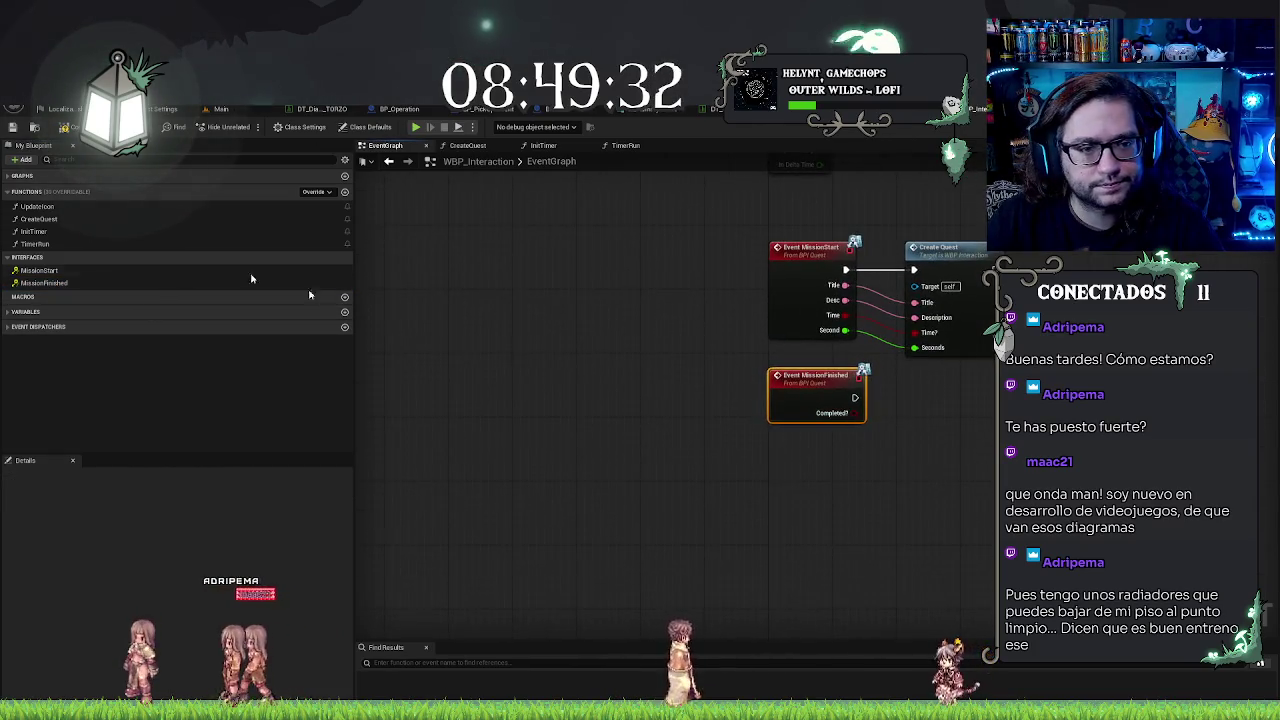
{"action": "left_click", "coordinate": [345, 192]}
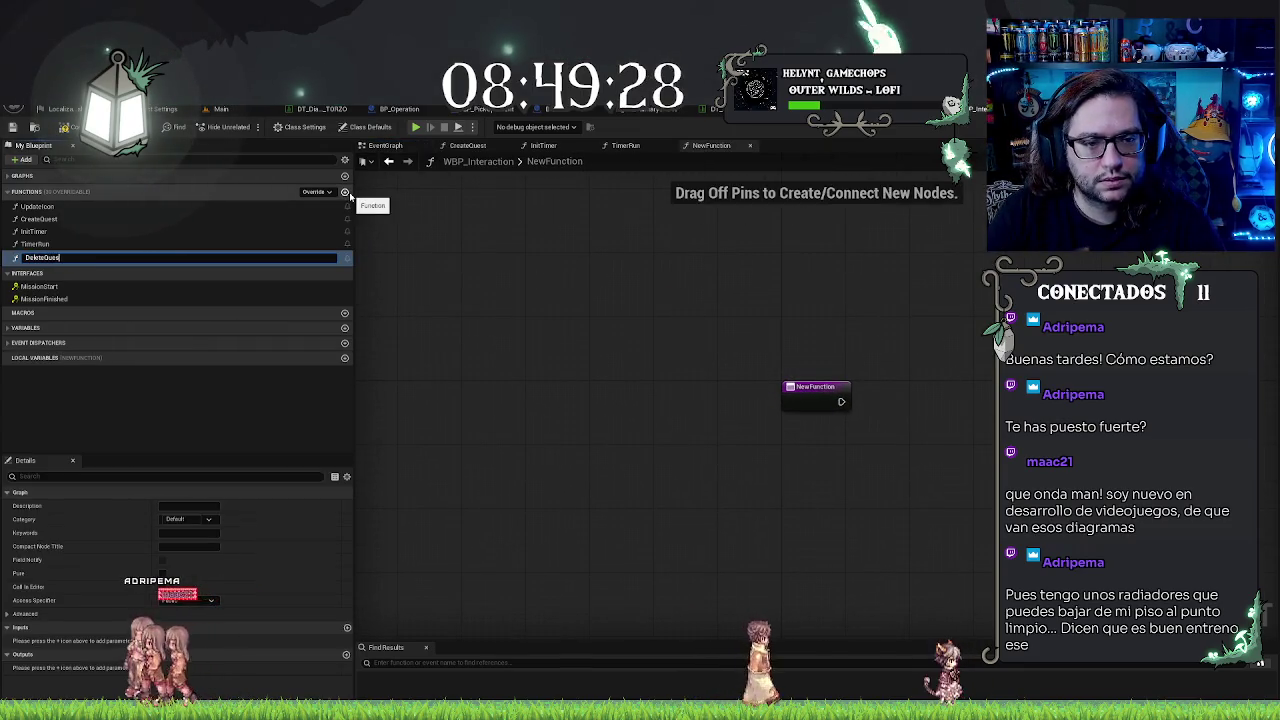
Step: Name the function DeleteQuest and copy CreateQuest's Quest Animation and Play Animation nodes beside its entry
{"action": "key", "text": "Return"}
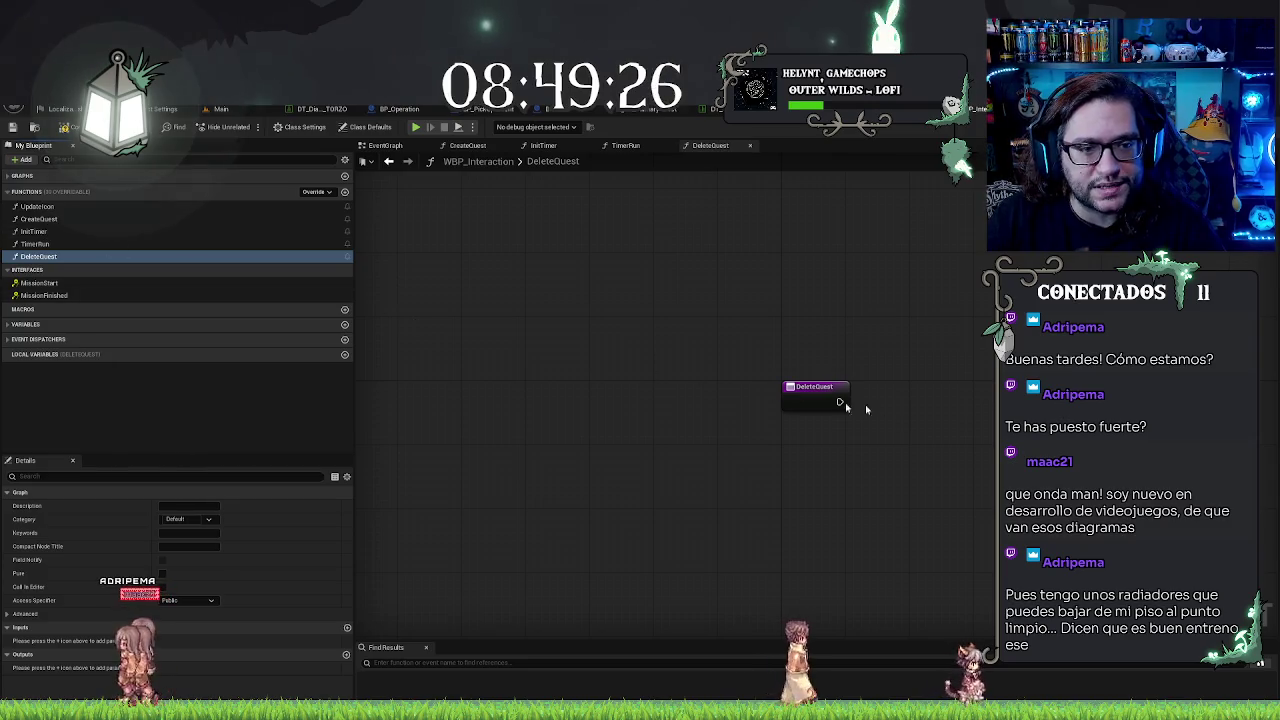
{"action": "left_click", "coordinate": [54, 220]}
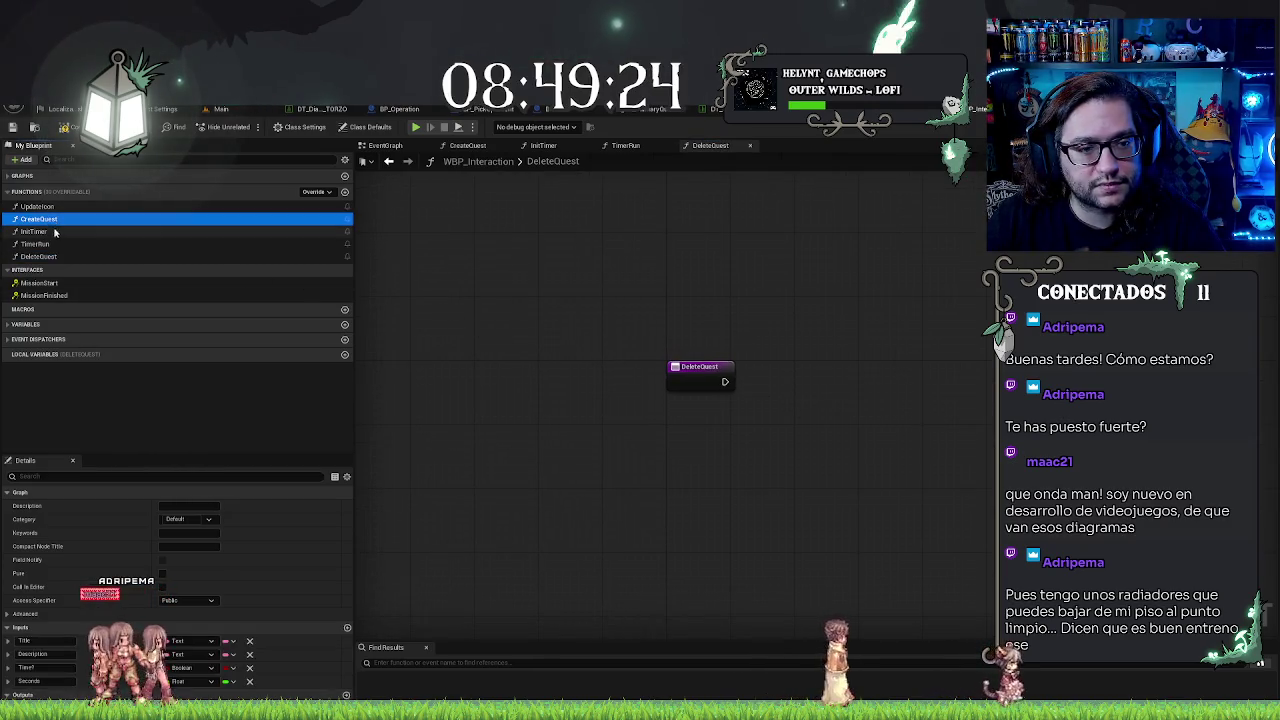
{"action": "double_click", "coordinate": [47, 220]}
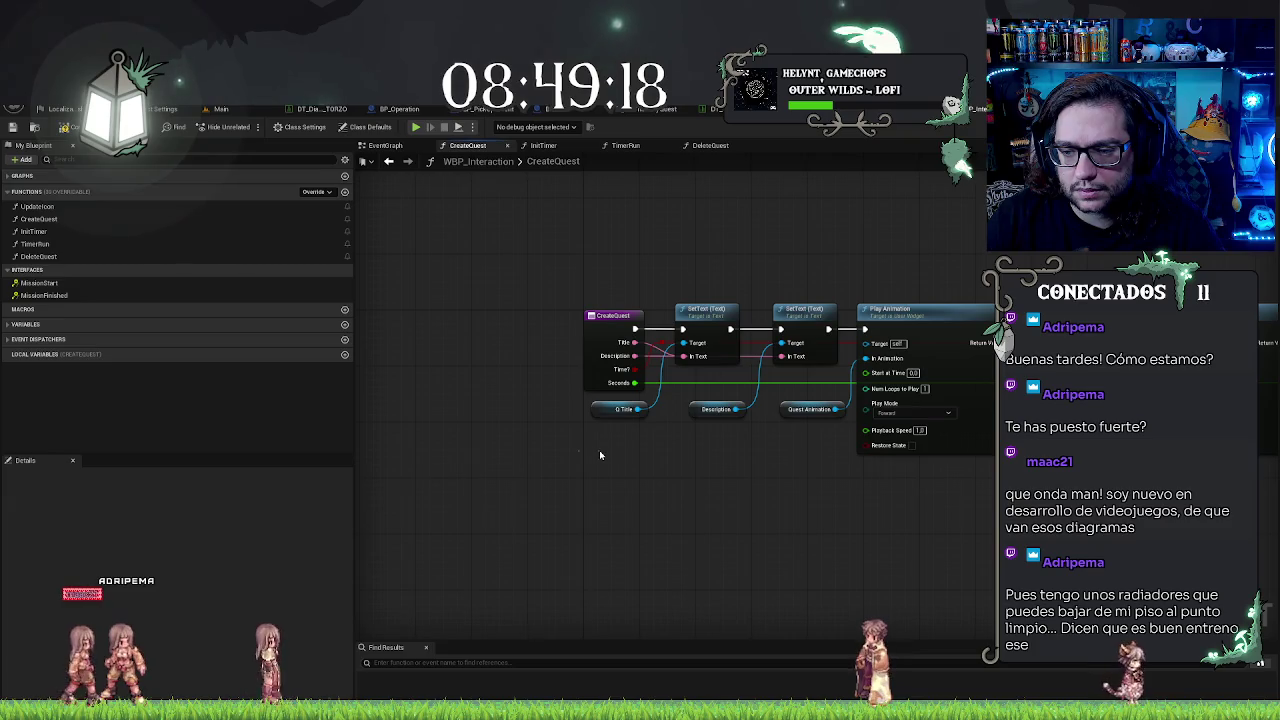
{"action": "left_click_drag", "start_coordinate": [723, 491], "coordinate": [718, 222]}
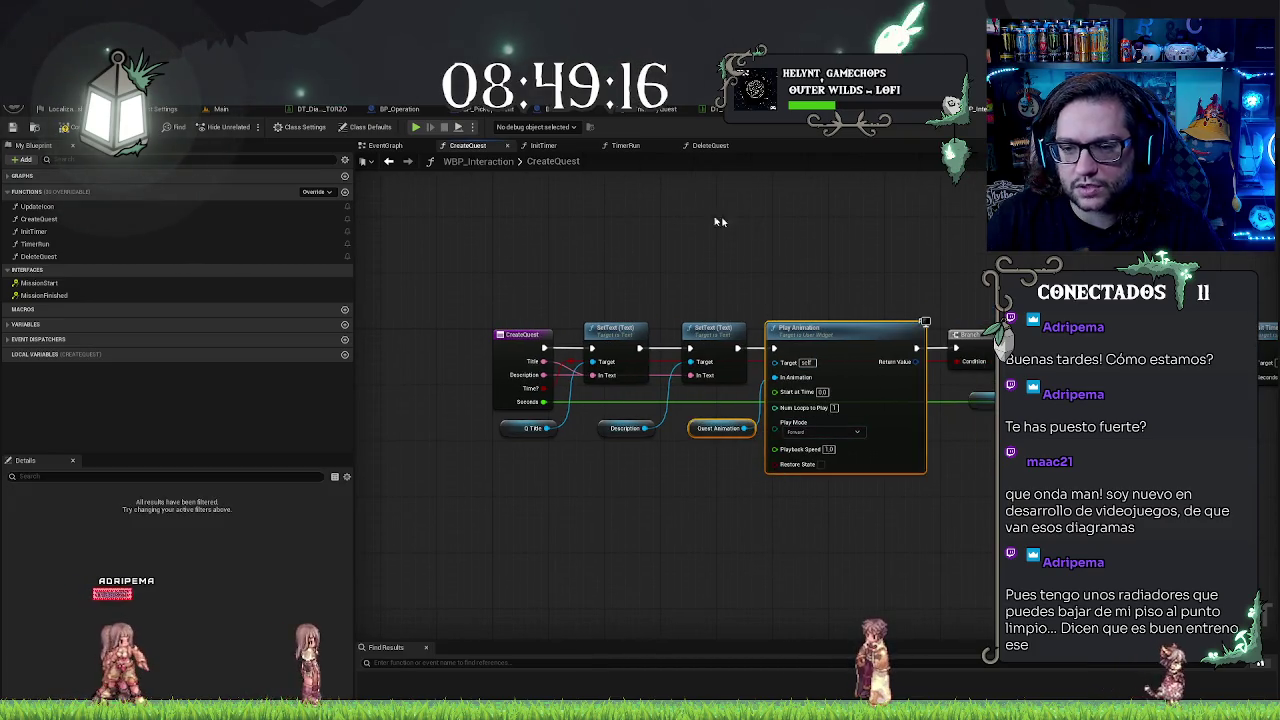
{"action": "key", "text": "ctrl+c"}
{"action": "left_click", "coordinate": [710, 145]}
{"action": "key", "text": "ctrl+v"}
{"action": "mouse_move", "coordinate": [918, 413]}
{"action": "left_mouse_down"}
{"action": "mouse_move", "coordinate": [824, 350]}
{"action": "mouse_move", "coordinate": [795, 367]}
{"action": "mouse_move", "coordinate": [809, 356]}
{"action": "mouse_move", "coordinate": [811, 367]}
{"action": "mouse_move", "coordinate": [723, 384]}
{"action": "left_mouse_up"}
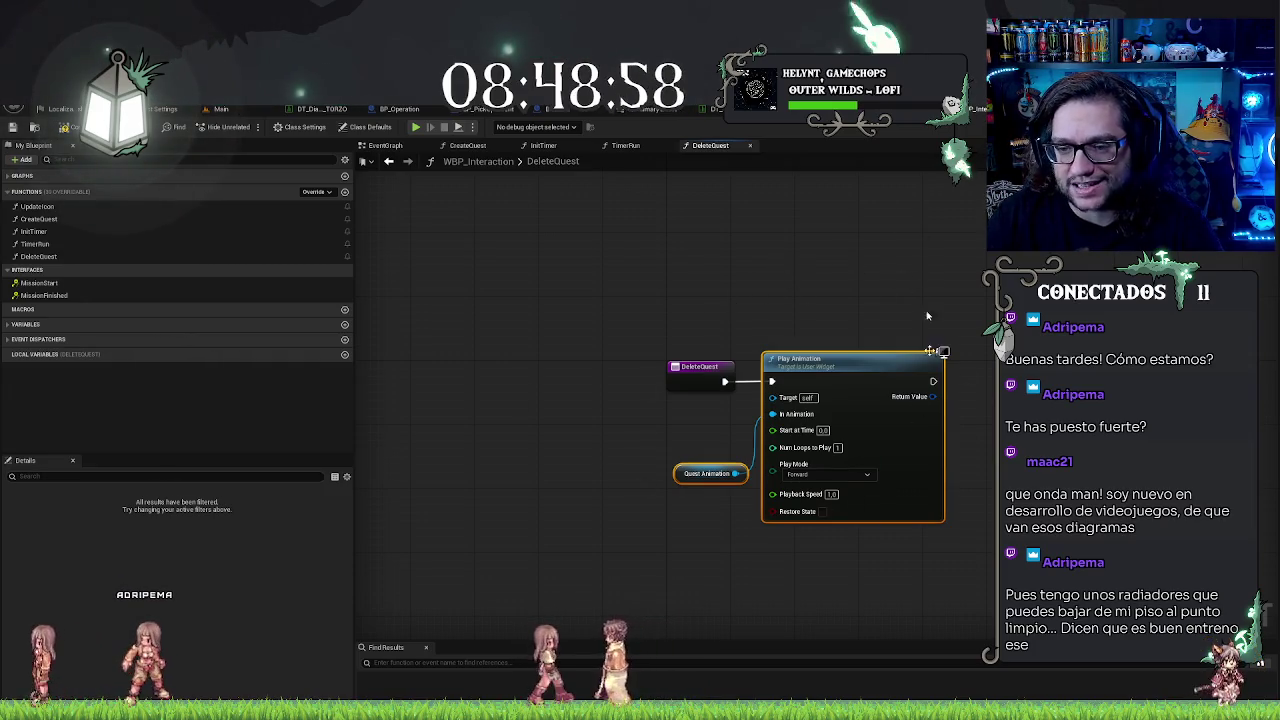
Step: Set the Play Animation node's Play Mode to Reverse in DeleteQuest
{"action": "left_click_drag", "start_coordinate": [1006, 440], "coordinate": [892, 409]}
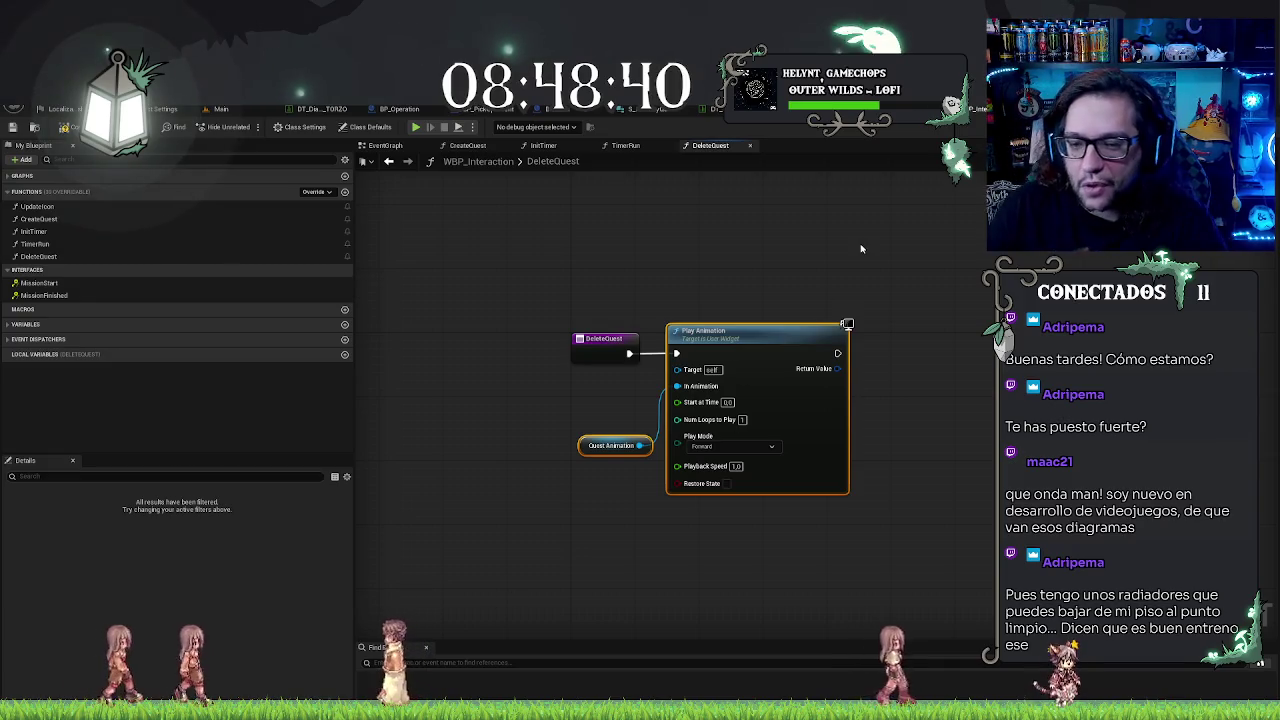
{"action": "mouse_move", "coordinate": [806, 259]}
{"action": "left_mouse_down"}
{"action": "mouse_move", "coordinate": [843, 257]}
{"action": "mouse_move", "coordinate": [789, 306]}
{"action": "left_mouse_up"}
{"action": "mouse_move", "coordinate": [633, 445]}
{"action": "left_mouse_down"}
{"action": "mouse_move", "coordinate": [634, 545]}
{"action": "mouse_move", "coordinate": [613, 479]}
{"action": "left_mouse_up"}
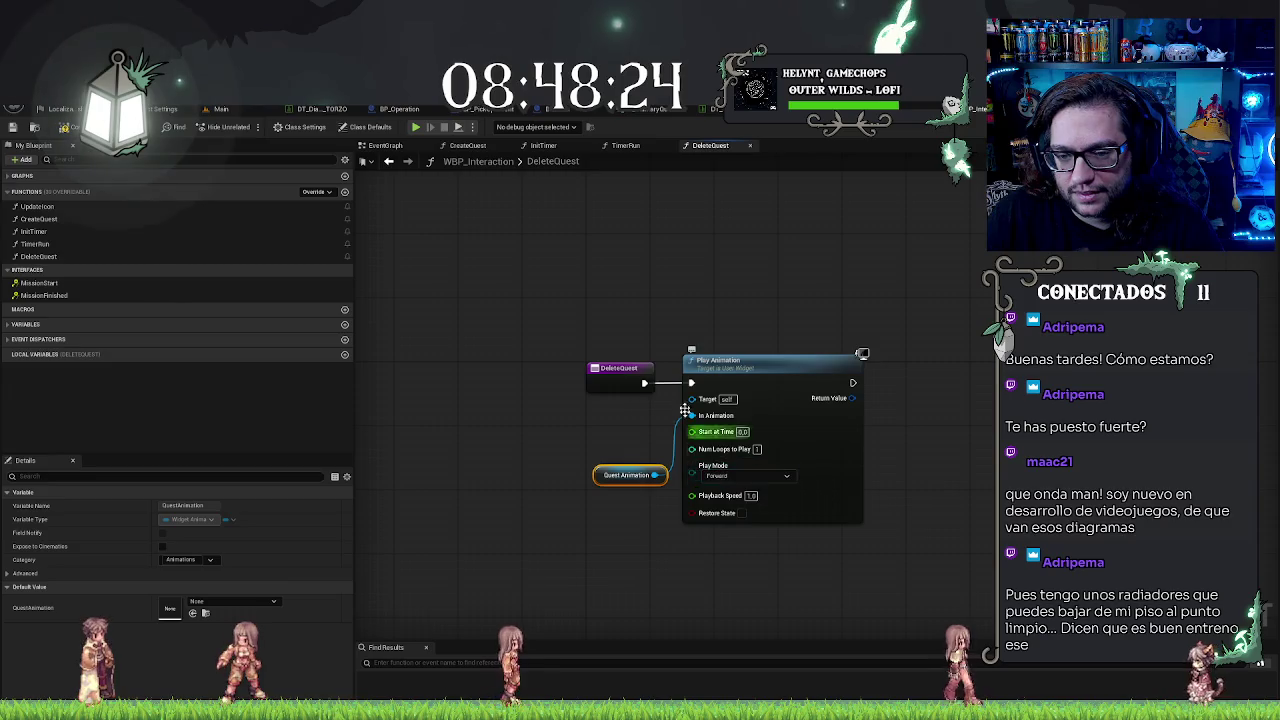
{"action": "left_click", "coordinate": [740, 476]}
{"action": "left_click", "coordinate": [730, 500]}
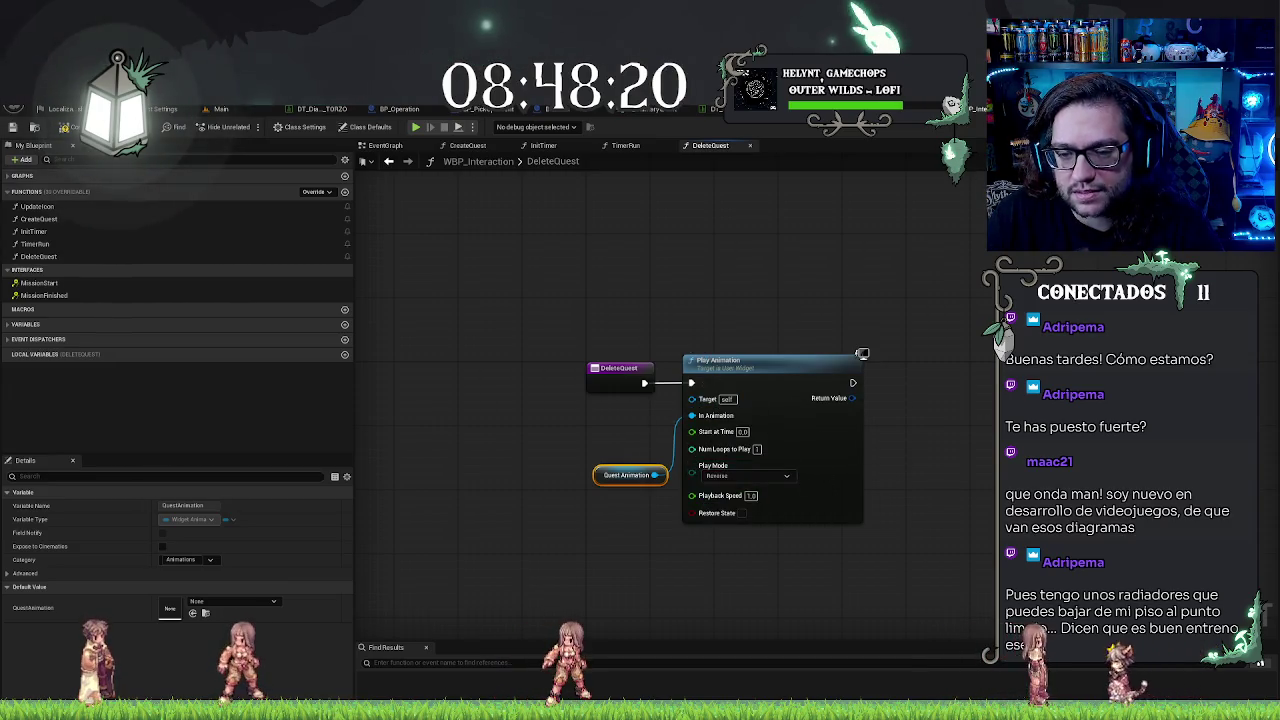
{"action": "left_click", "coordinate": [725, 440]}
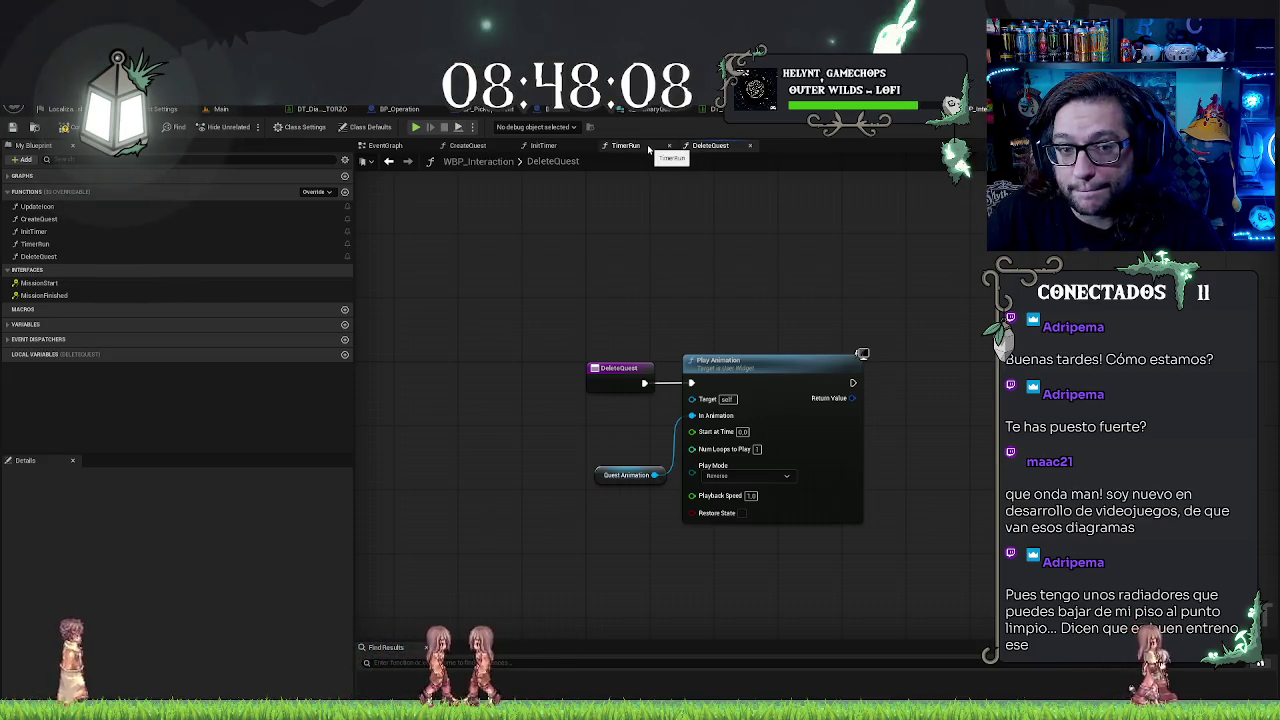
Step: Review the TimerRun and CreateQuest graphs, selecting CreateQuest's Branch, Timer and Play Animation nodes
{"action": "left_click", "coordinate": [612, 147]}
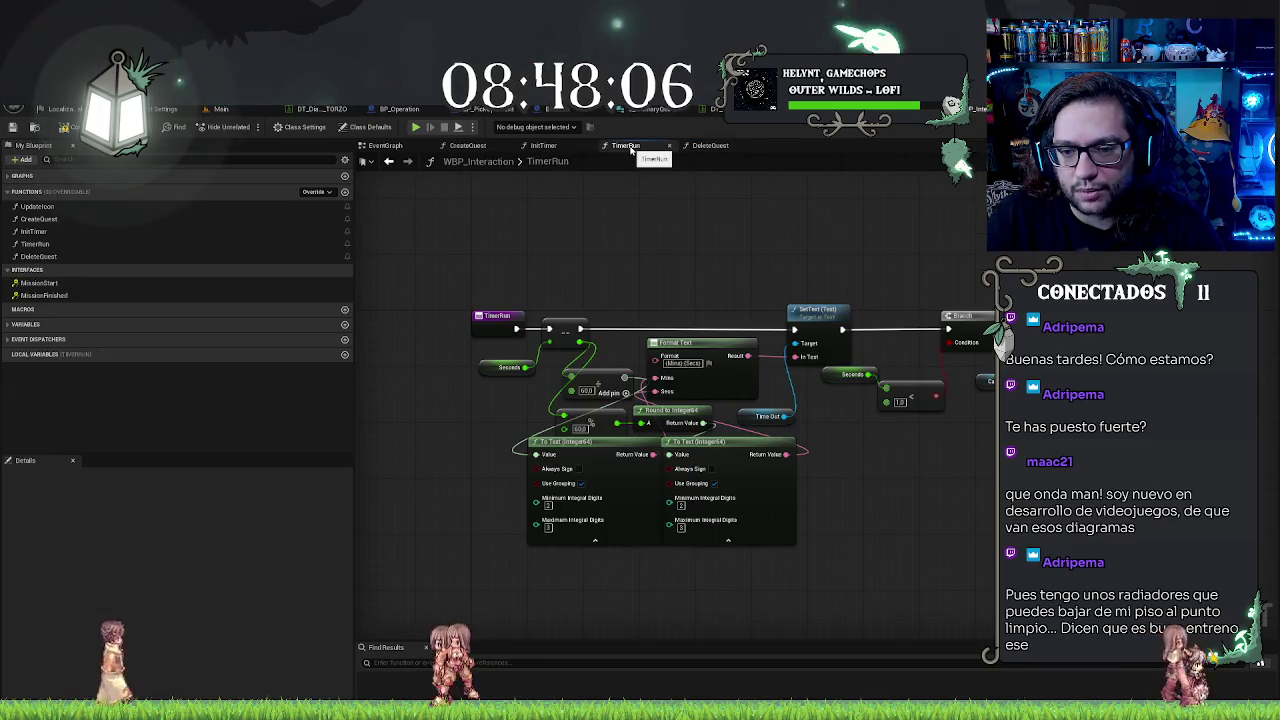
{"action": "left_click", "coordinate": [721, 145]}
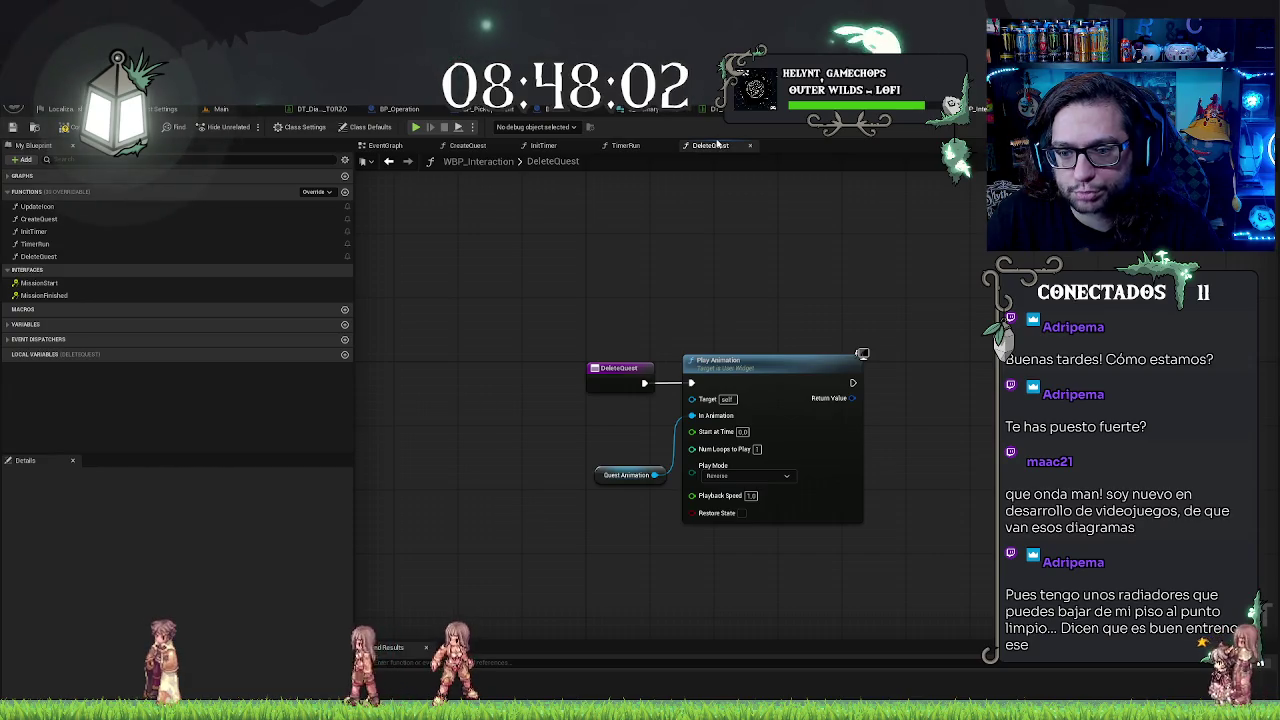
{"action": "left_click", "coordinate": [467, 145]}
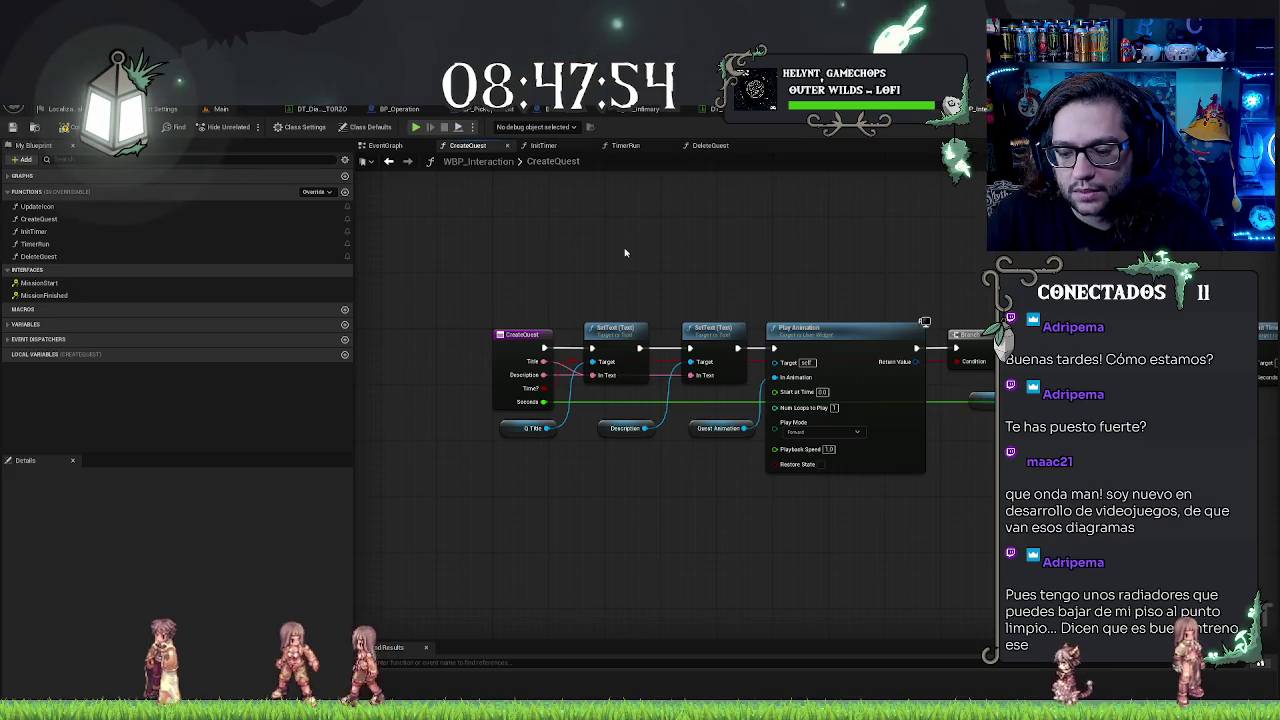
{"action": "left_click_drag", "start_coordinate": [940, 241], "coordinate": [718, 255]}
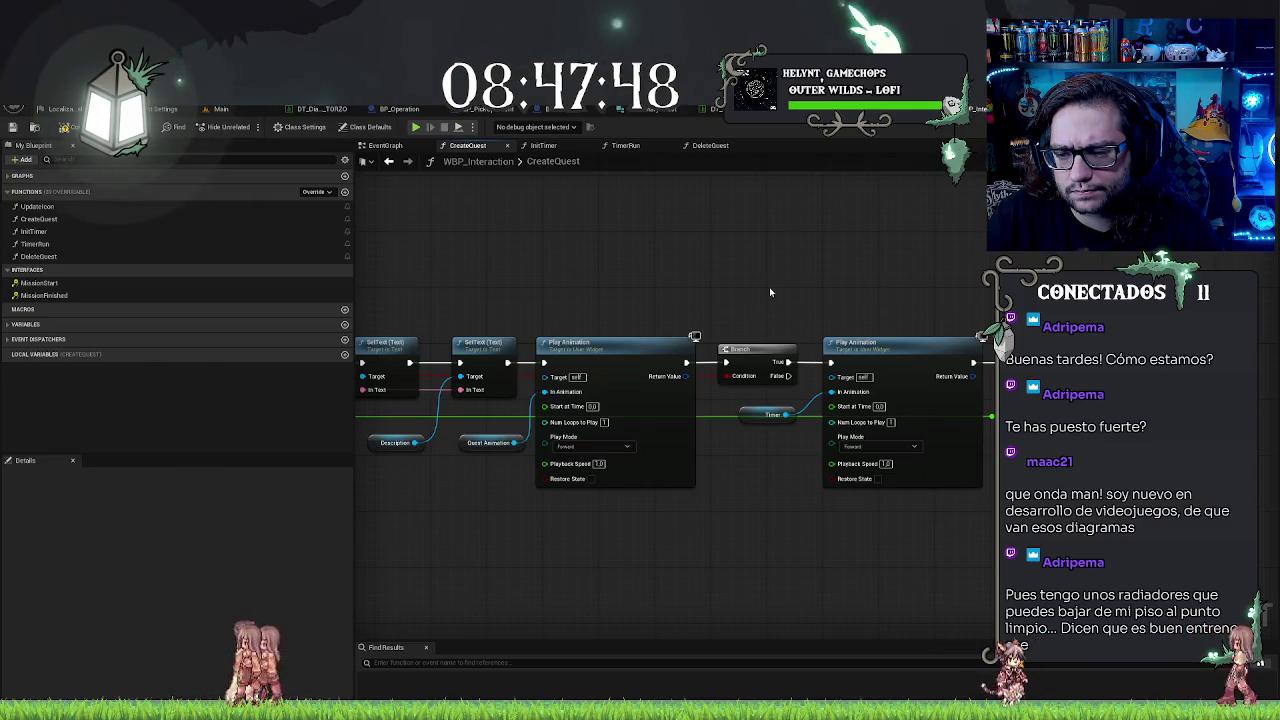
{"action": "left_click_drag", "start_coordinate": [765, 283], "coordinate": [995, 477]}
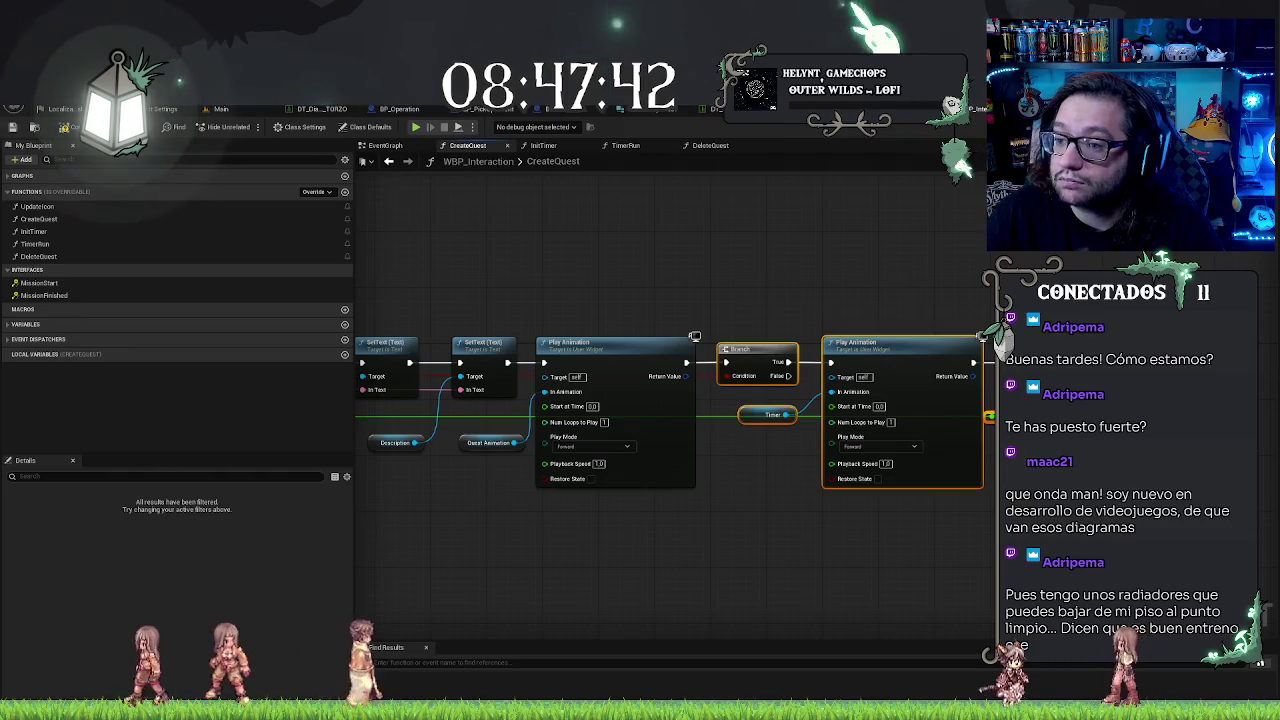
{"action": "left_click", "coordinate": [706, 145]}
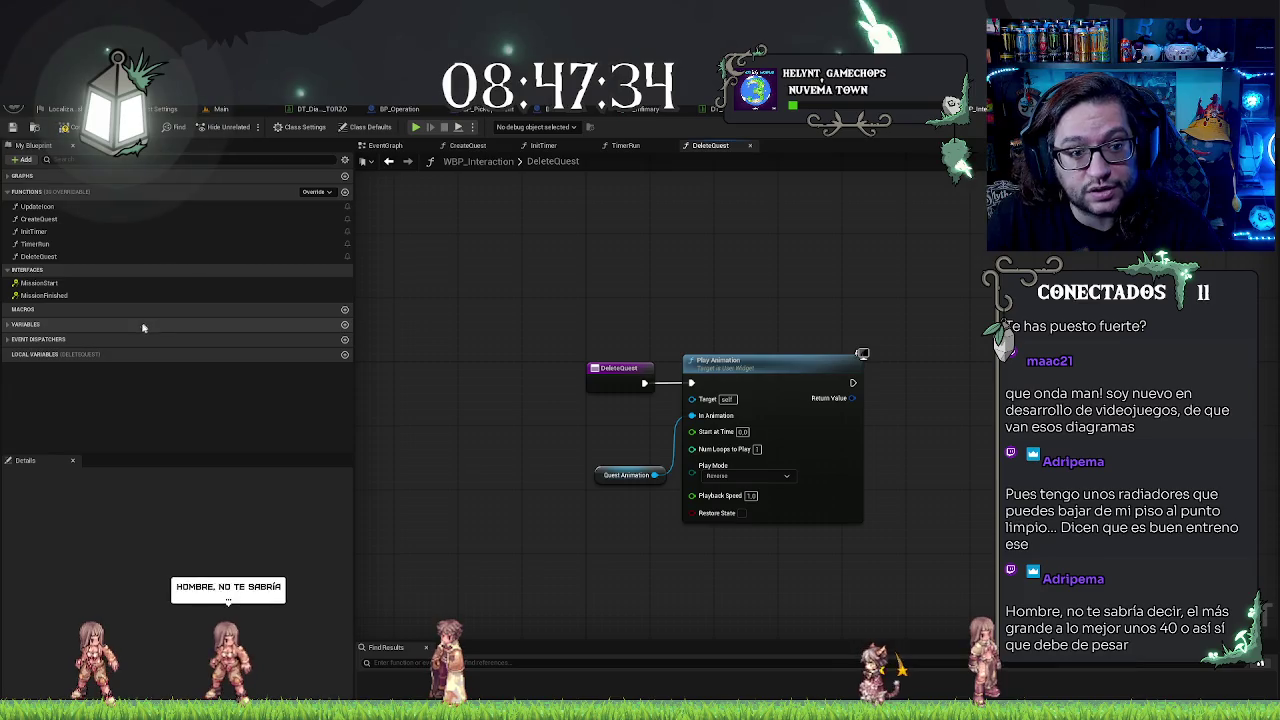
Step: Drag a Quest Timer getter from the variables list into the DeleteQuest graph
{"action": "left_click", "coordinate": [9, 325]}
{"action": "scroll", "coordinate": [73, 328], "scroll_direction": "down", "scroll_amount": 3}
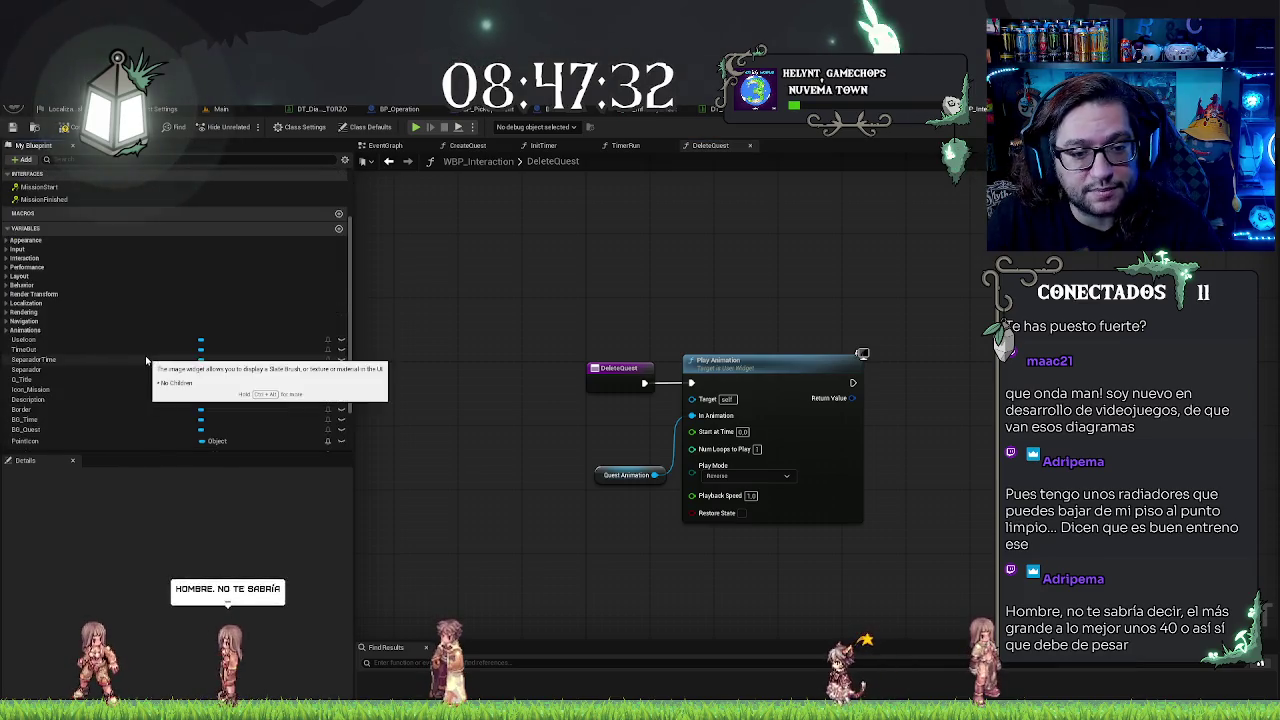
{"action": "mouse_move", "coordinate": [43, 432]}
{"action": "left_mouse_down"}
{"action": "mouse_move", "coordinate": [597, 517]}
{"action": "mouse_move", "coordinate": [945, 445]}
{"action": "left_mouse_up"}
{"action": "right_click", "coordinate": [950, 446]}
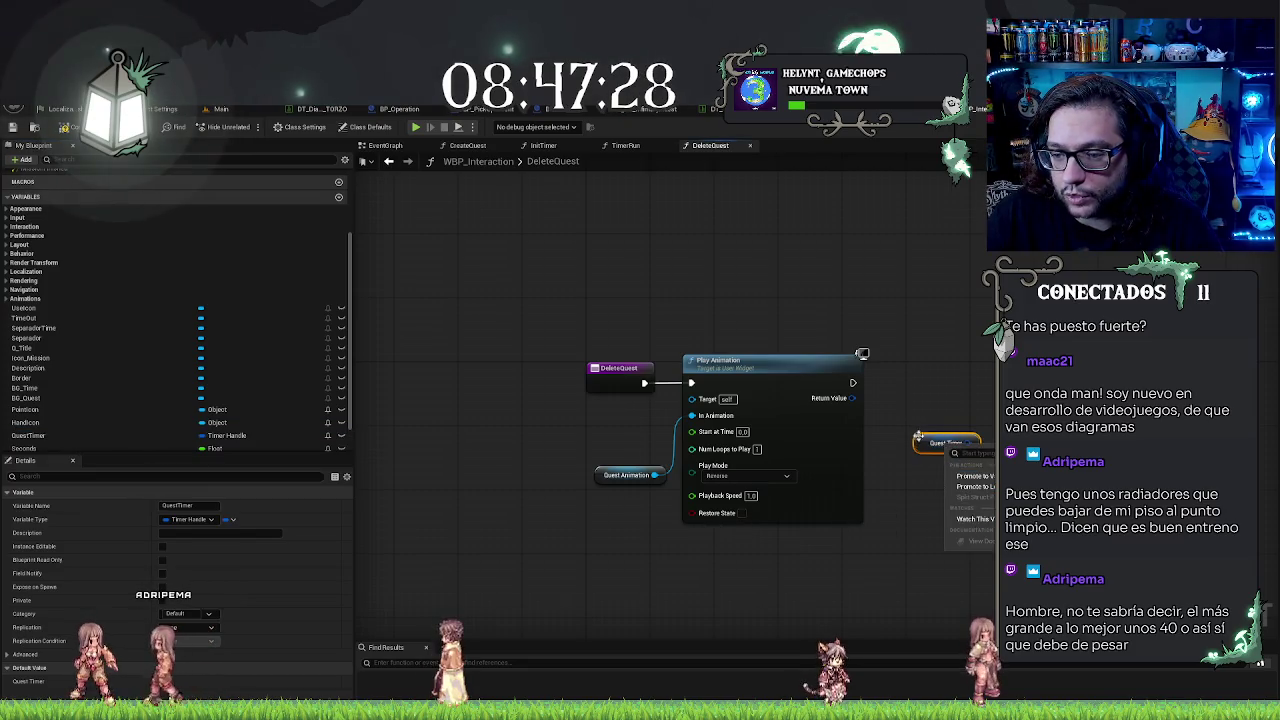
{"action": "right_click", "coordinate": [920, 446]}
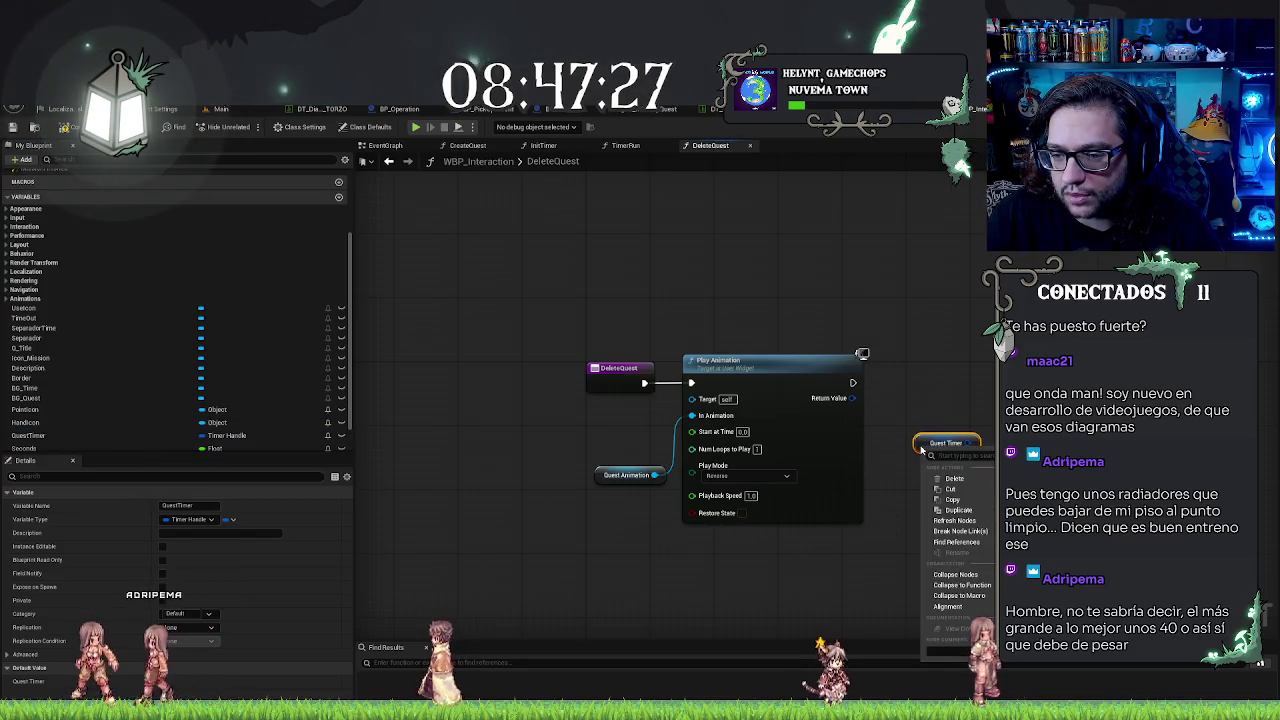
{"action": "left_click", "coordinate": [971, 428]}
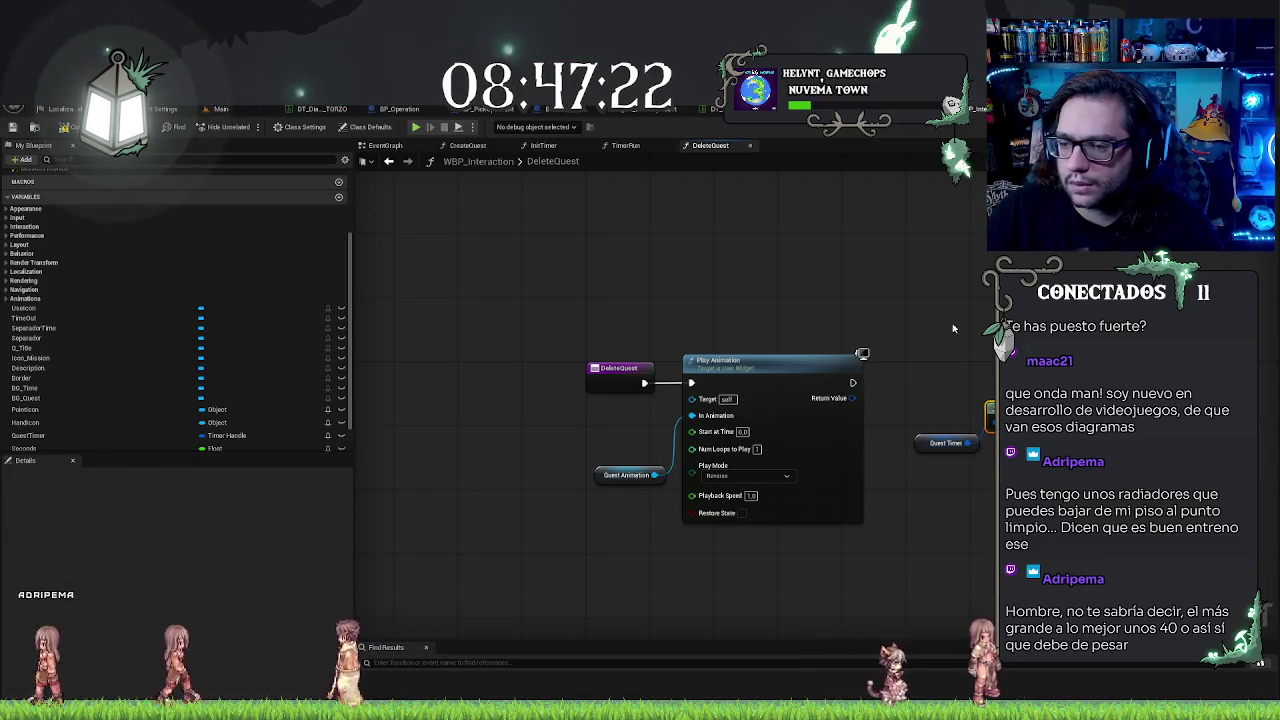
Step: Wire a Branch after Play Animation, conditioned on Is Valid Timer Handle of Quest Timer
{"action": "key", "text": "ctrl+z"}
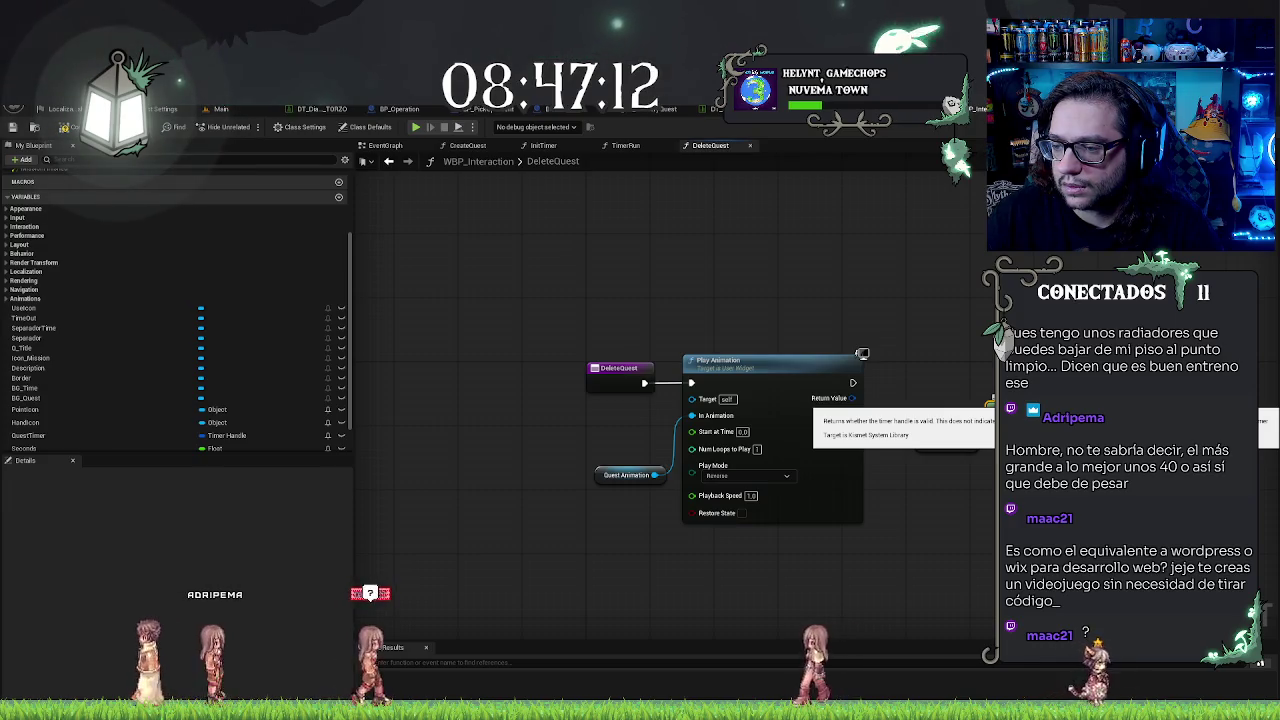
{"action": "left_click", "coordinate": [945, 443]}
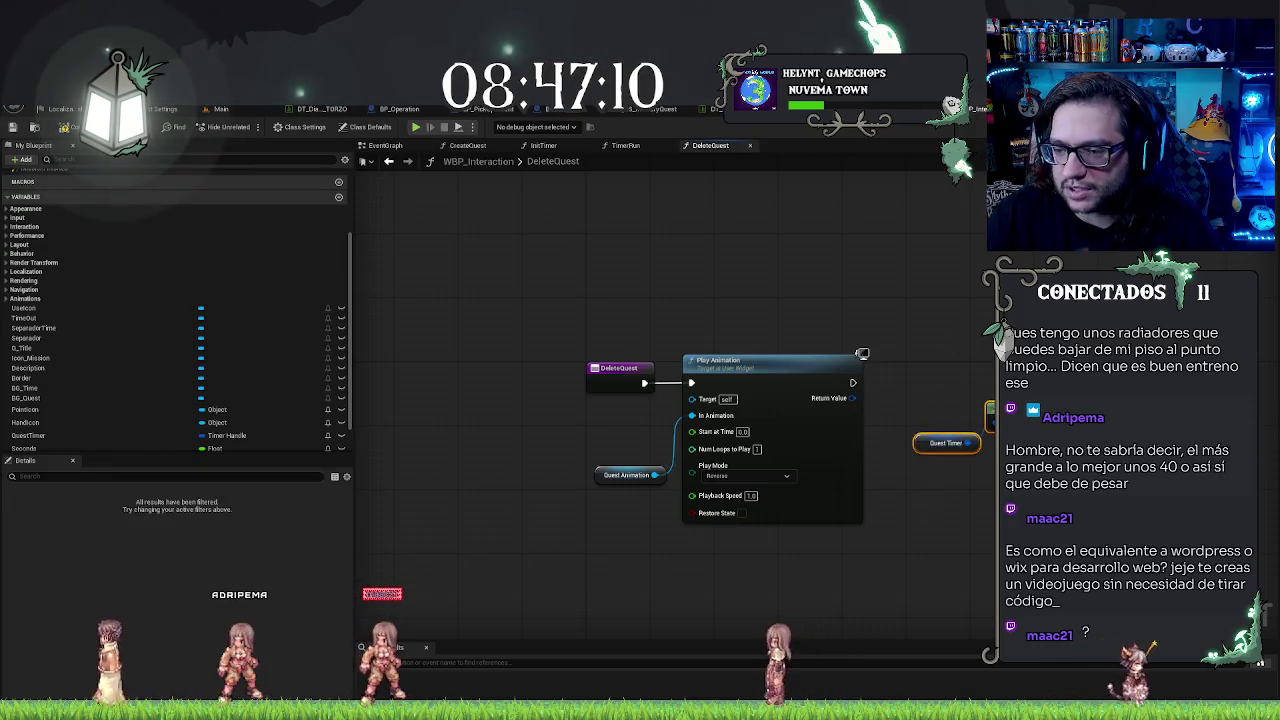
{"action": "key", "text": "ctrl+z"}
{"action": "key", "text": "ctrl+z"}
{"action": "key", "text": "ctrl+z"}
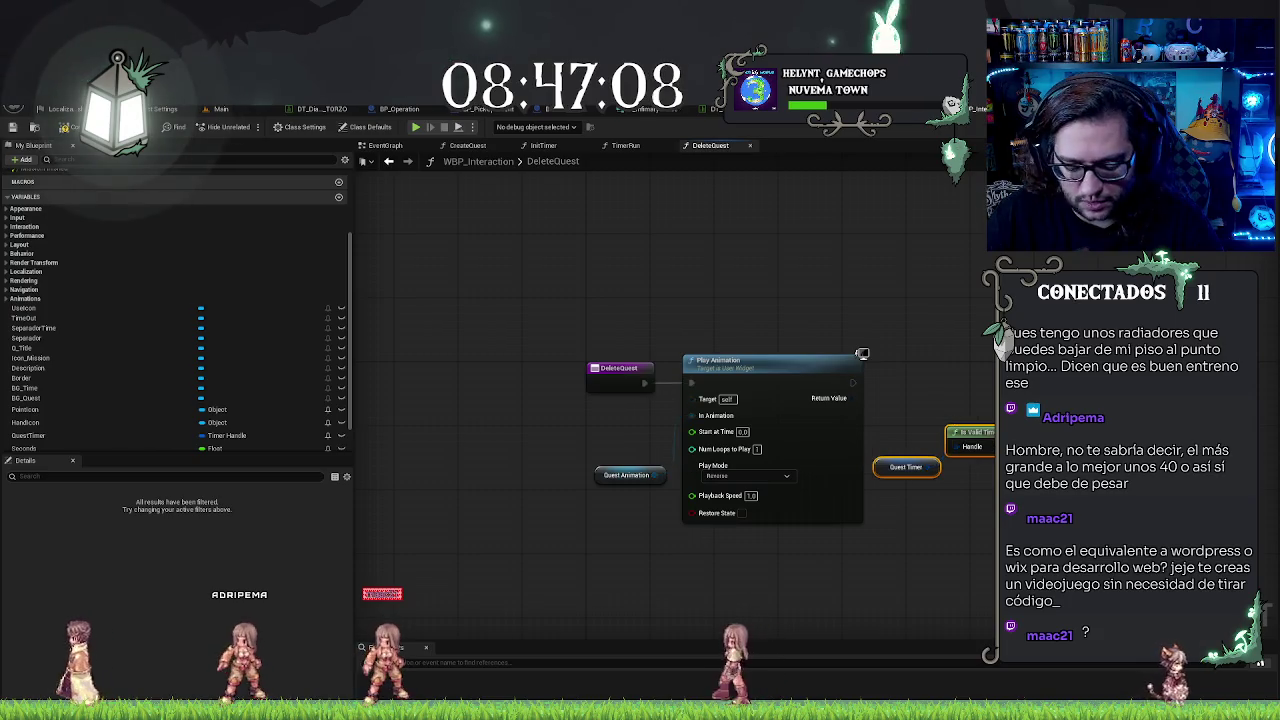
{"action": "key", "text": "ctrl+z"}
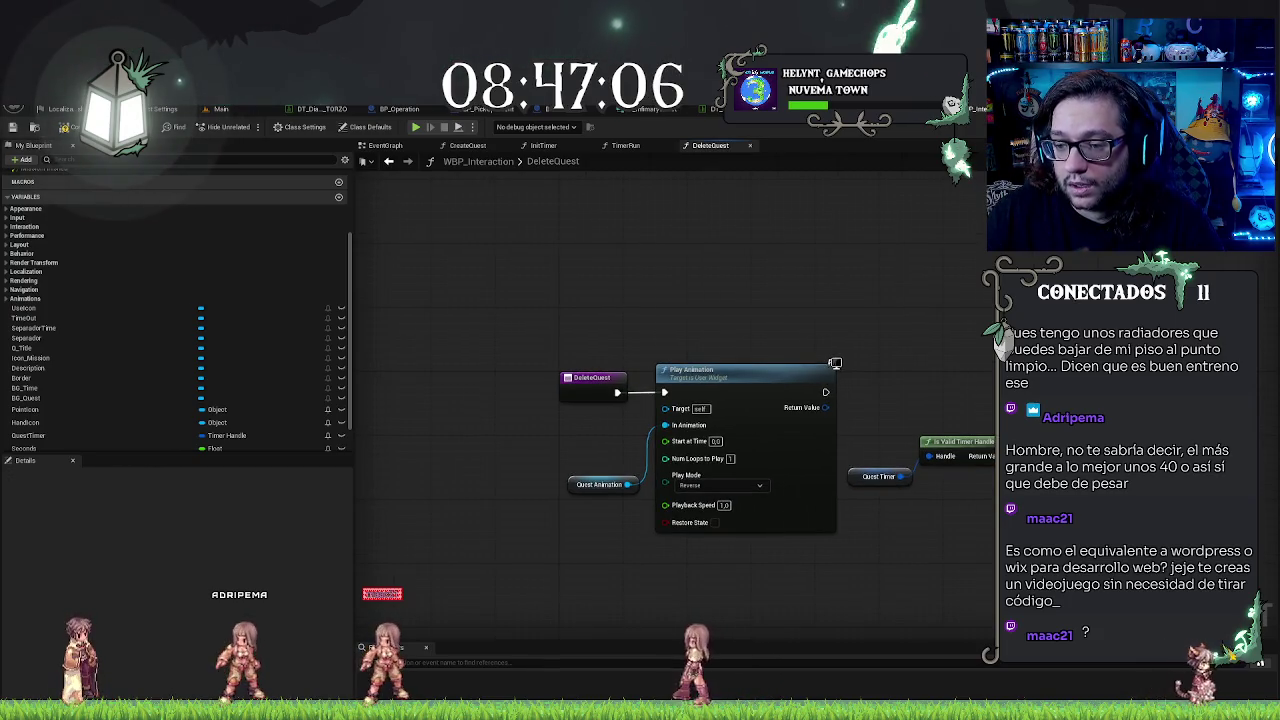
{"action": "left_click_drag", "start_coordinate": [826, 407], "coordinate": [848, 405]}
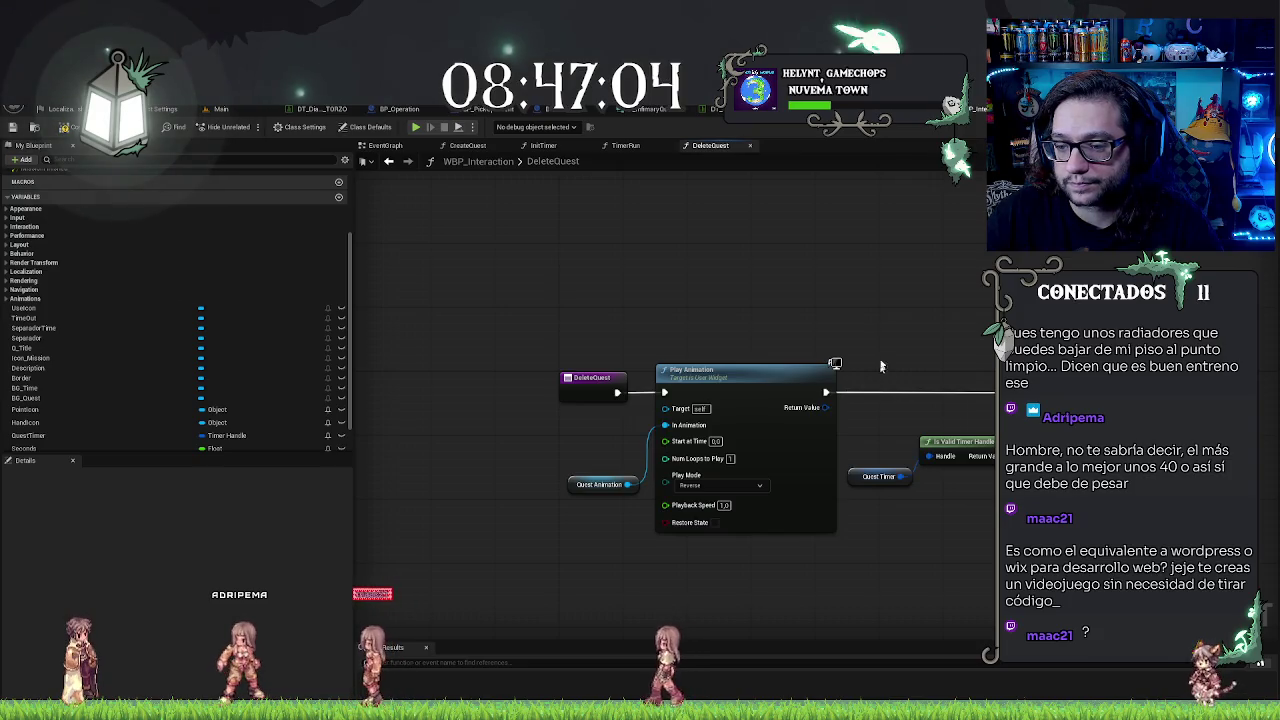
{"action": "key", "text": "ctrl+z"}
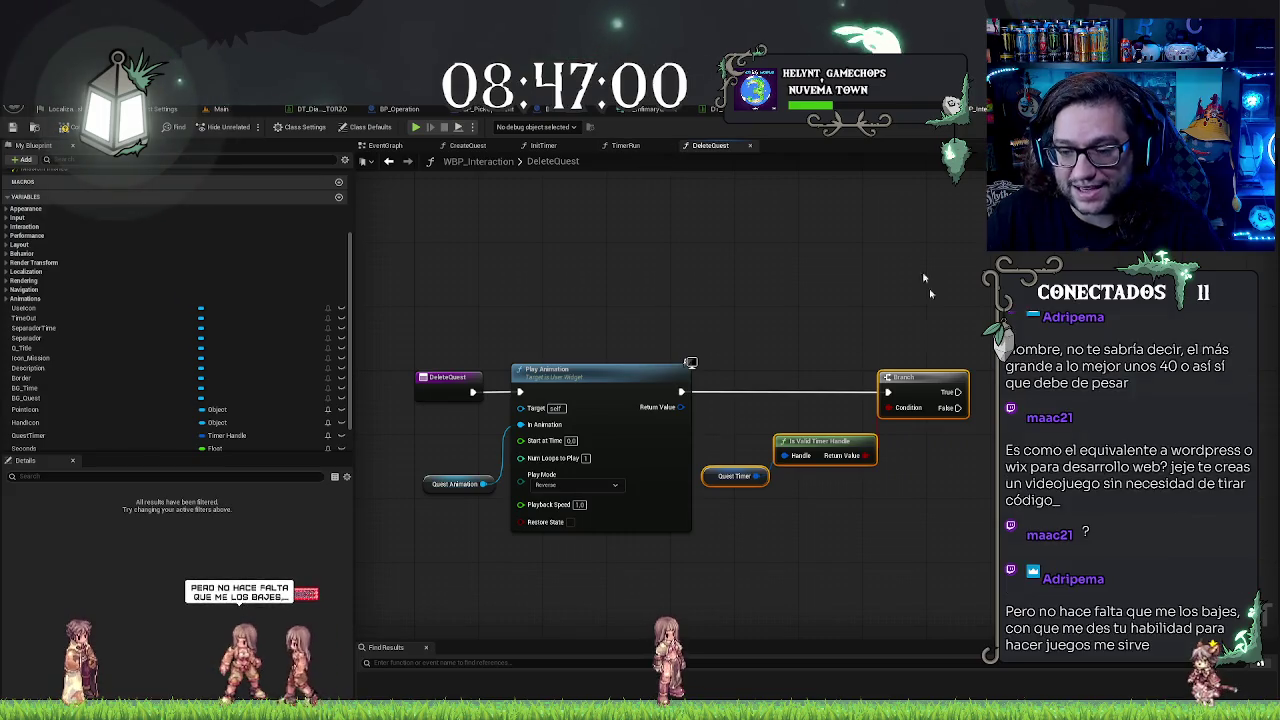
{"action": "left_click", "coordinate": [627, 146]}
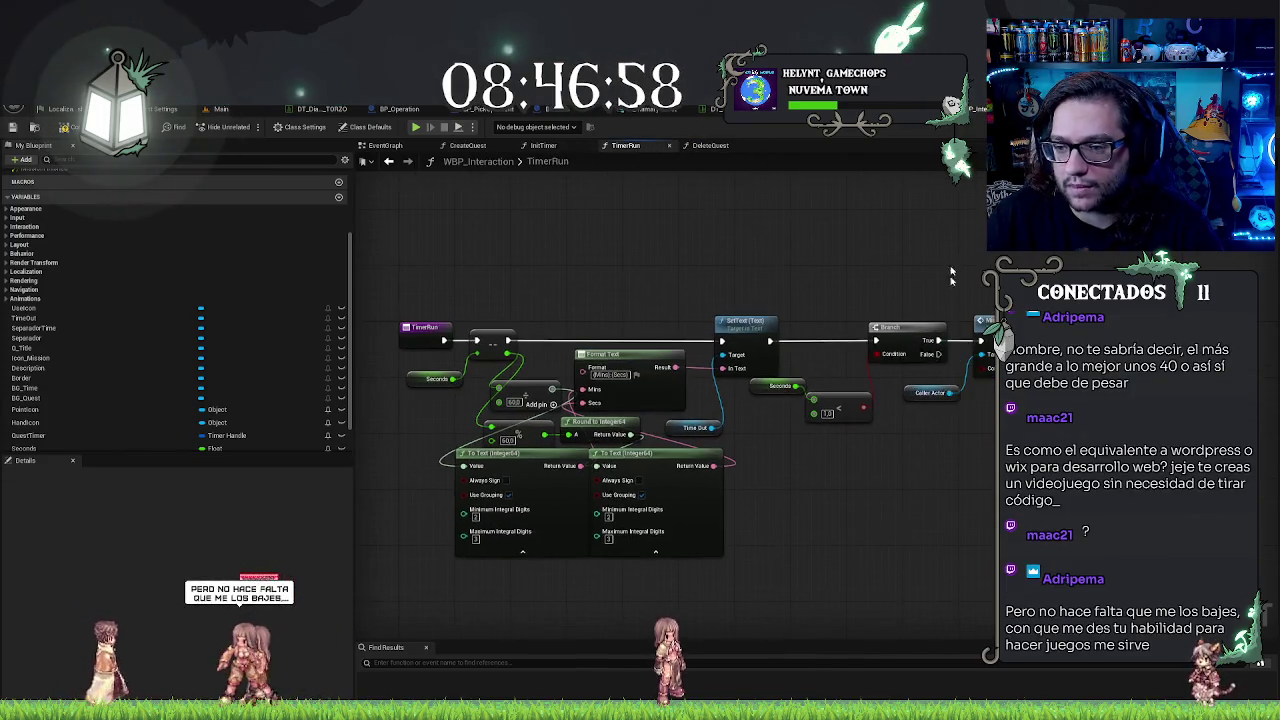
Step: Add the Timer and Play Animation nodes on the Branch True path, with Play Mode set to Reverse
{"action": "left_click", "coordinate": [467, 145]}
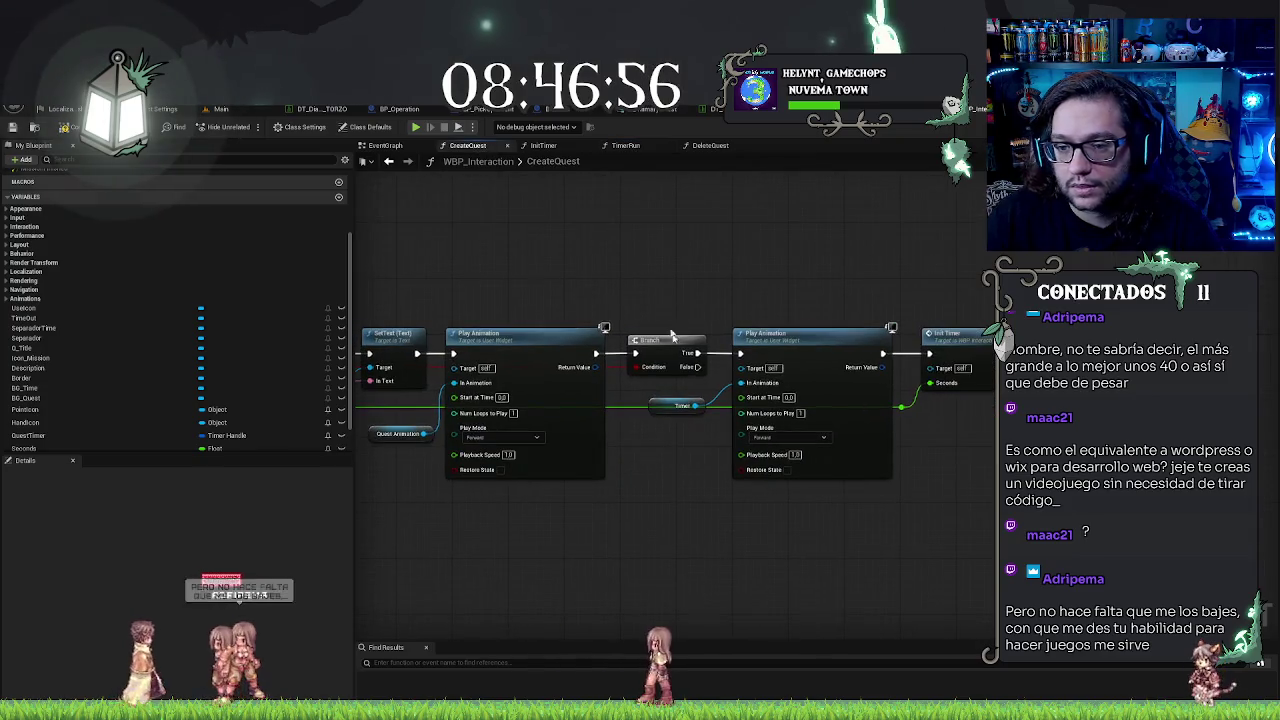
{"action": "left_click_drag", "start_coordinate": [745, 397], "coordinate": [748, 410]}
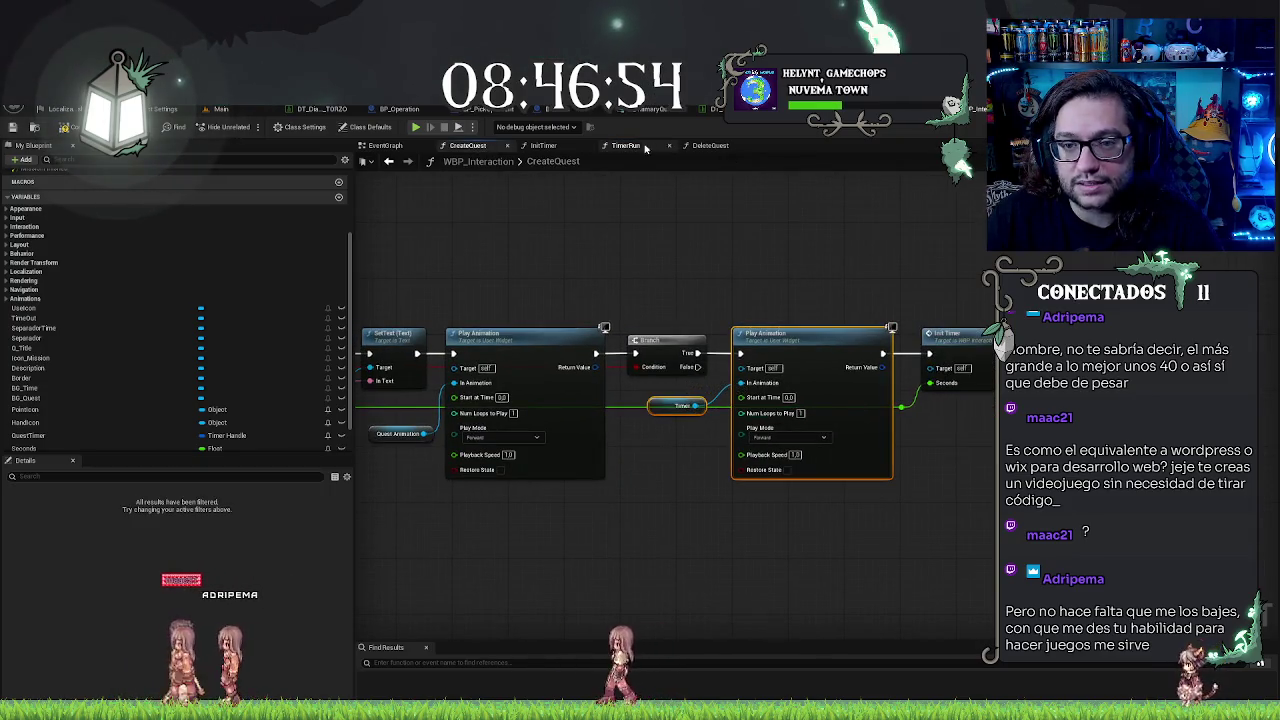
{"action": "left_click", "coordinate": [710, 145]}
{"action": "mouse_move", "coordinate": [1028, 384]}
{"action": "left_mouse_down"}
{"action": "mouse_move", "coordinate": [950, 352]}
{"action": "mouse_move", "coordinate": [932, 372]}
{"action": "left_mouse_up"}
{"action": "left_click", "coordinate": [985, 465]}
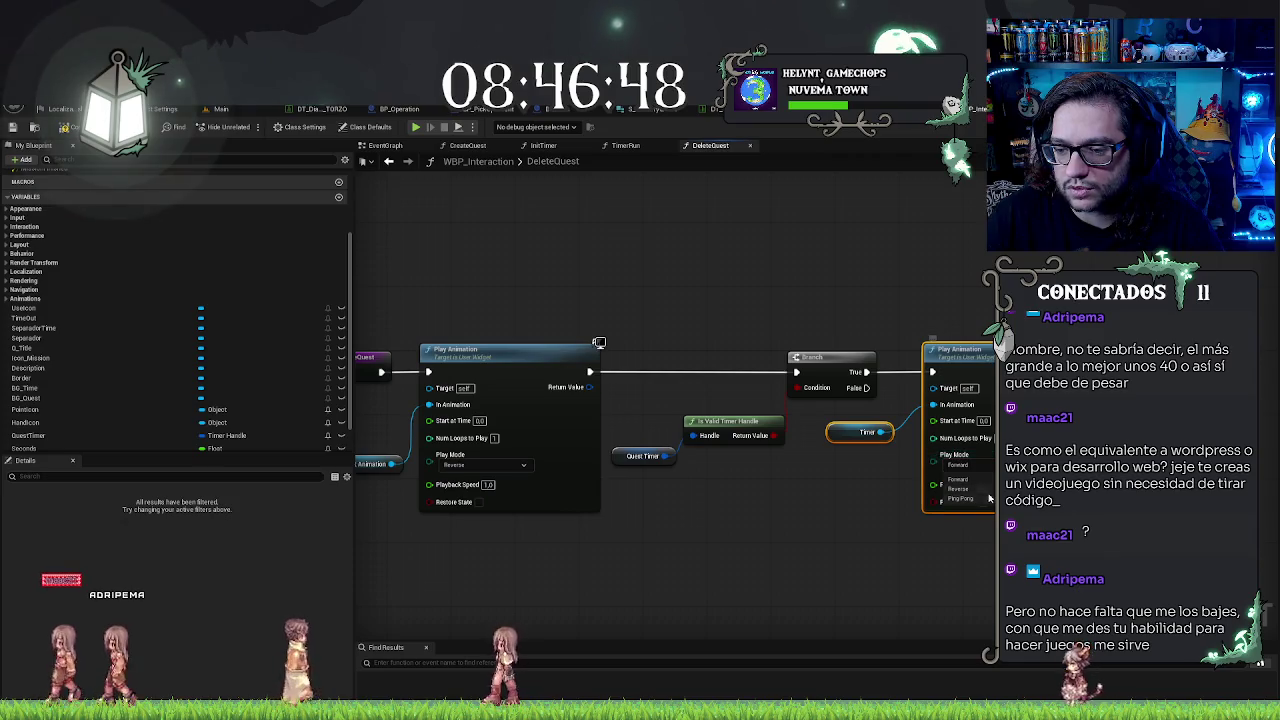
{"action": "left_click", "coordinate": [958, 489]}
{"action": "left_click", "coordinate": [664, 413]}
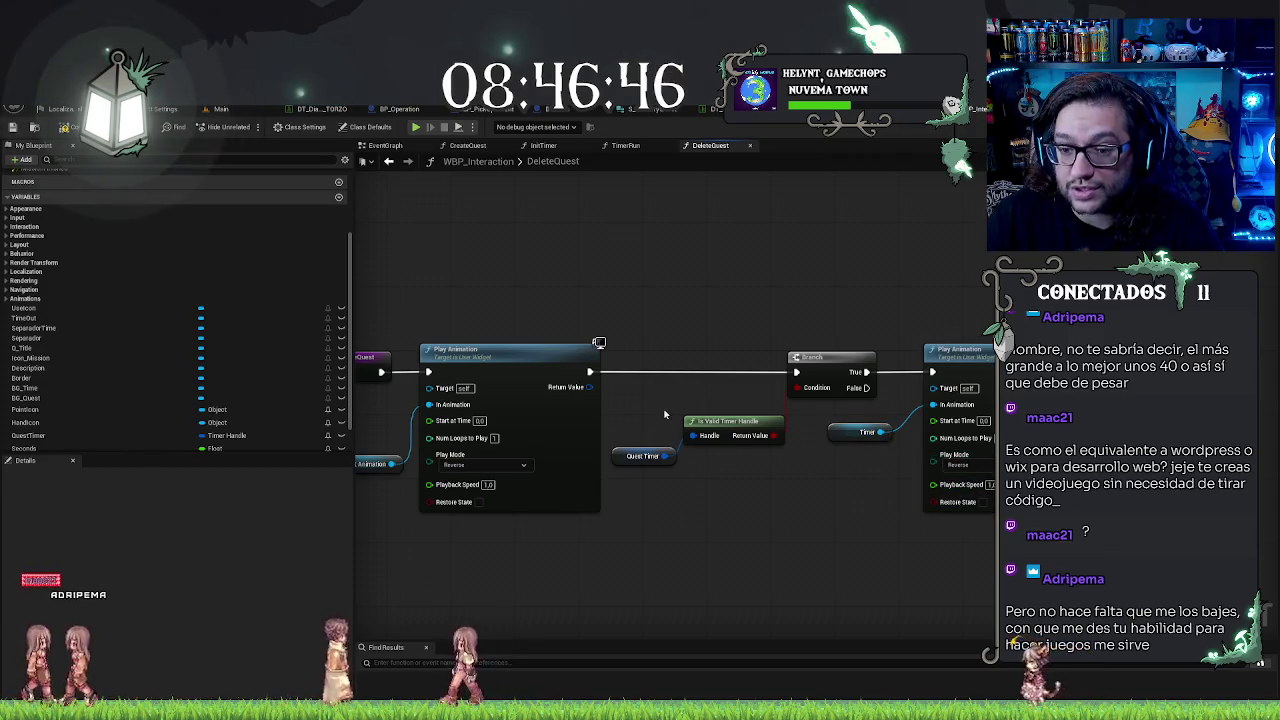
Step: Inspect the QuestTimer variable's properties and look over the DeleteQuest graph
{"action": "left_click", "coordinate": [643, 456]}
{"action": "left_click_drag", "start_coordinate": [774, 517], "coordinate": [652, 503]}
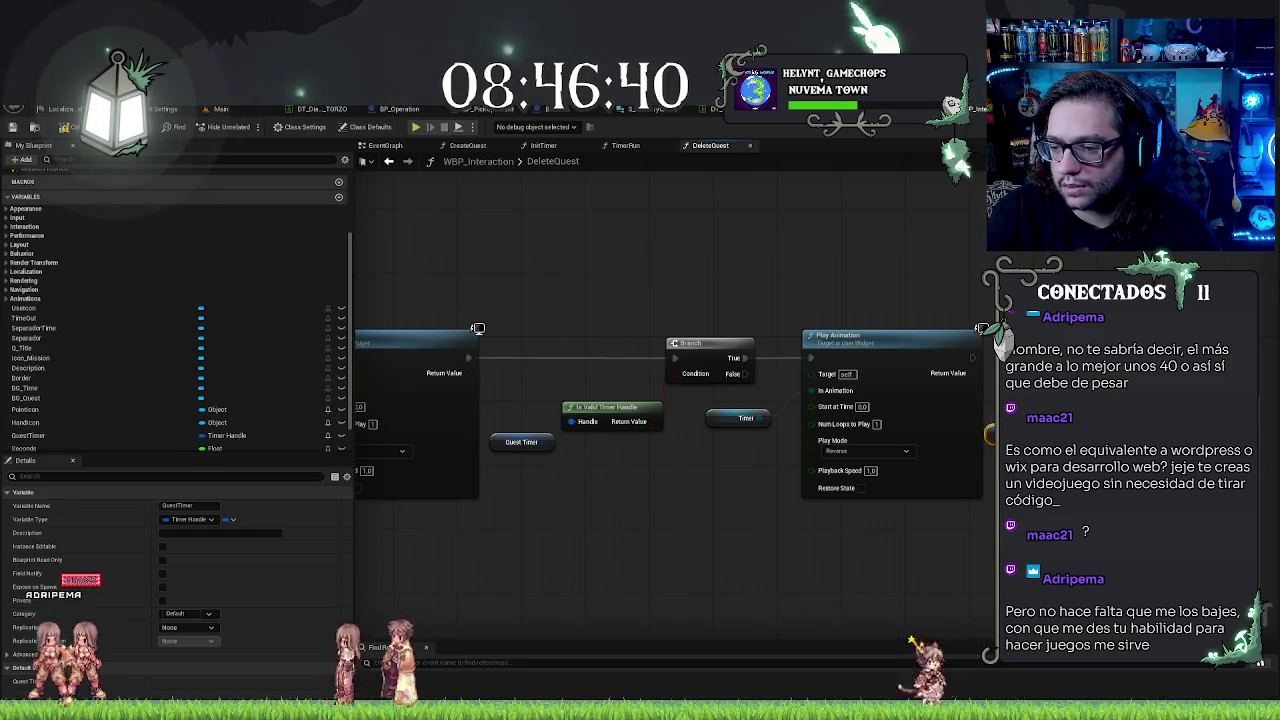
{"action": "key", "text": "Escape"}
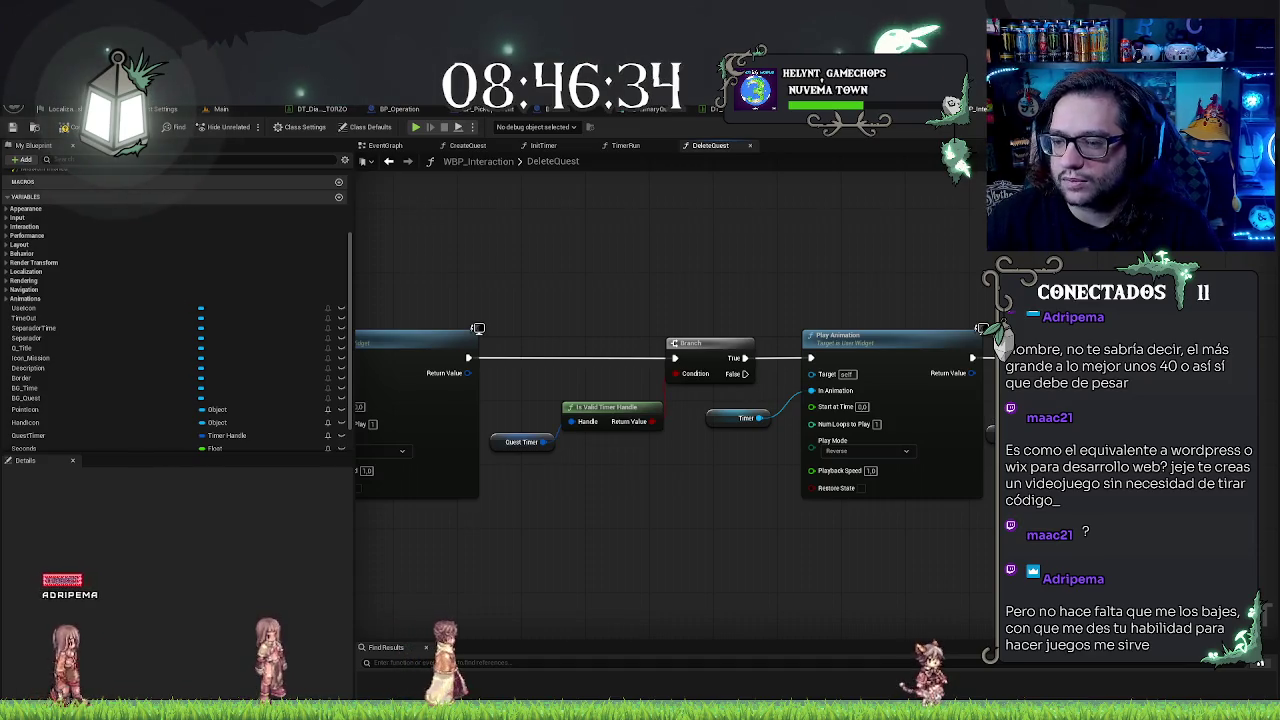
{"action": "left_click", "coordinate": [521, 441]}
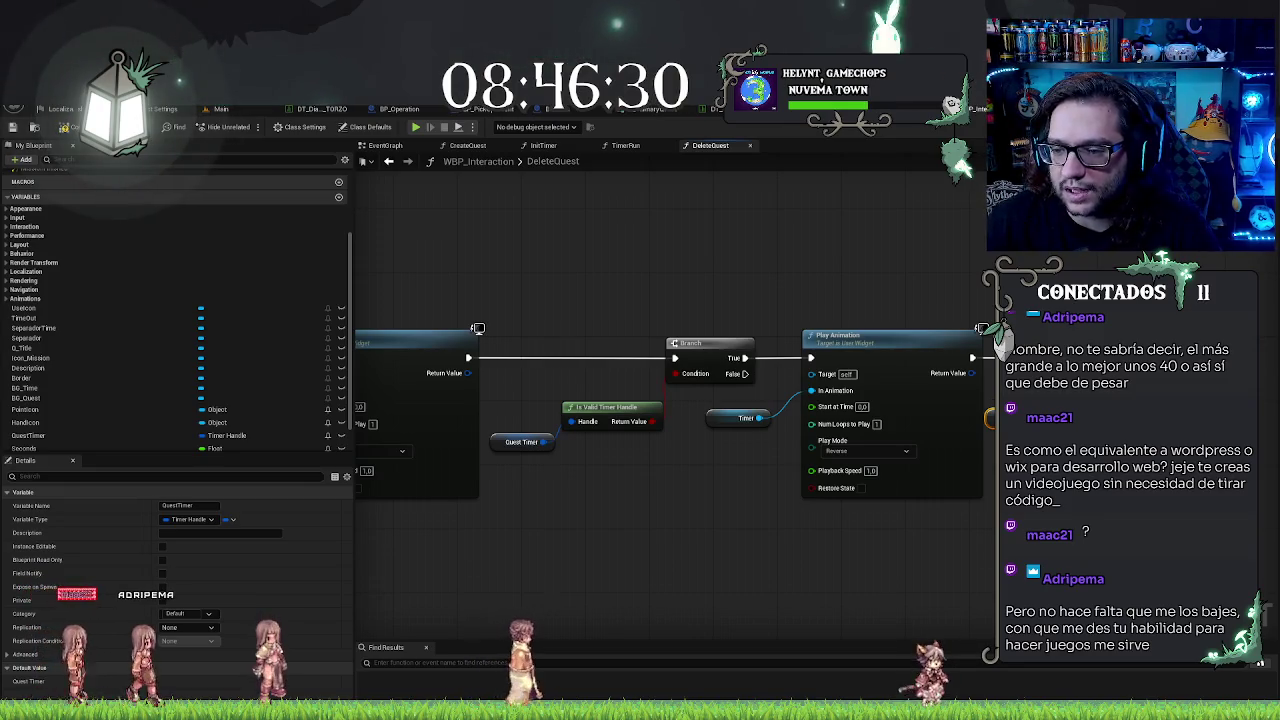
{"action": "mouse_move", "coordinate": [731, 505]}
{"action": "left_mouse_down"}
{"action": "mouse_move", "coordinate": [1008, 500]}
{"action": "mouse_move", "coordinate": [877, 498]}
{"action": "left_mouse_up"}
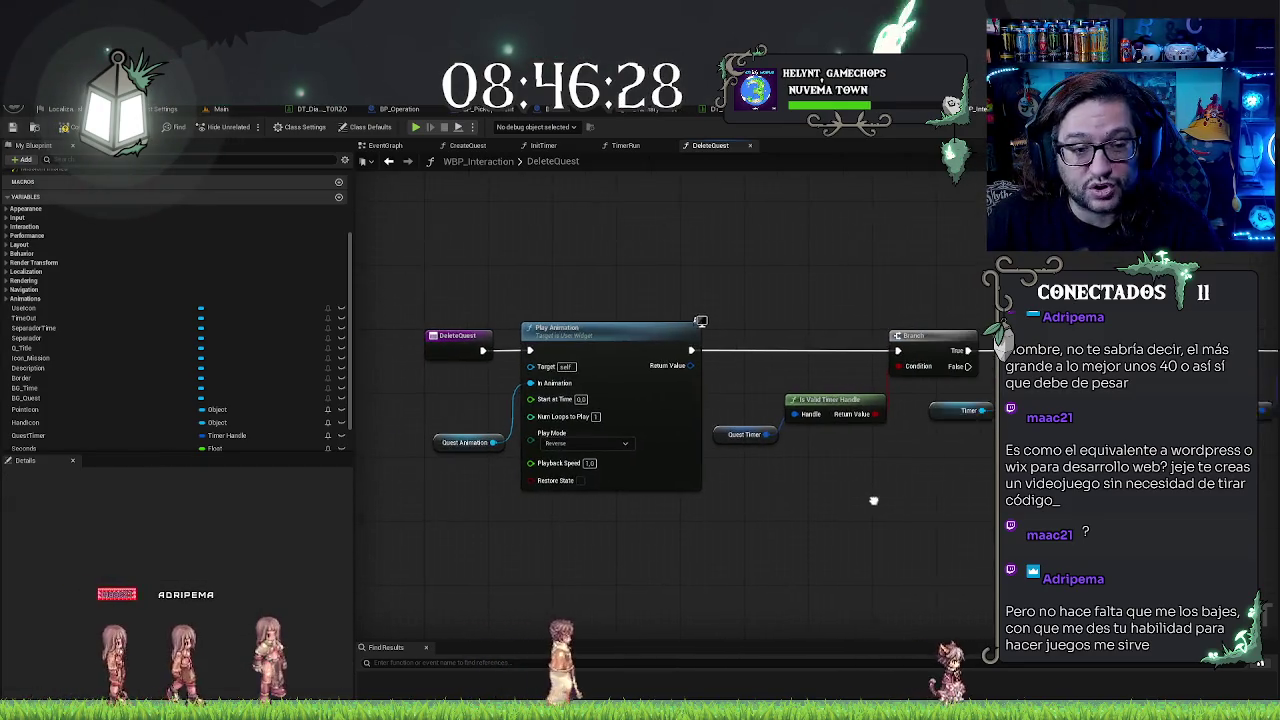
{"action": "left_click", "coordinate": [467, 145]}
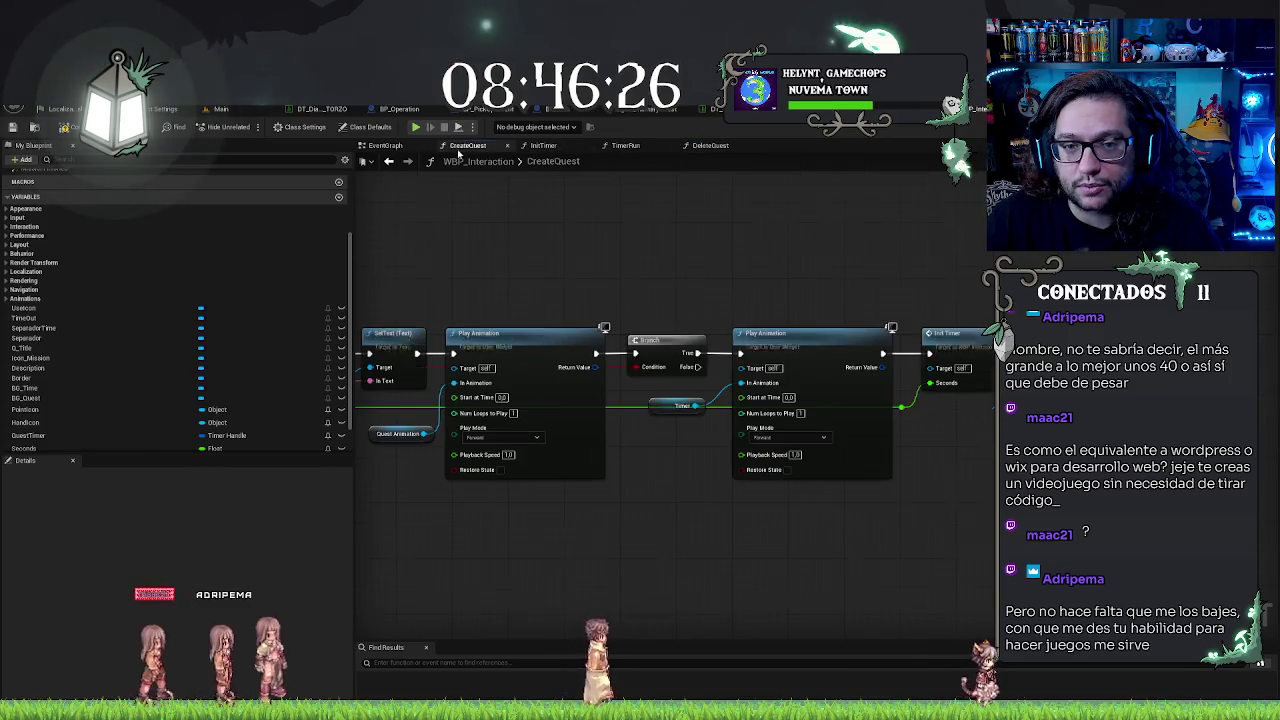
Step: Paste CreateQuest's SetText, Q Title and Description nodes after the timer clear; wire Branch False to Play Animation
{"action": "left_click_drag", "start_coordinate": [480, 465], "coordinate": [796, 392]}
{"action": "mouse_move", "coordinate": [718, 252]}
{"action": "left_mouse_down"}
{"action": "mouse_move", "coordinate": [788, 280]}
{"action": "mouse_move", "coordinate": [886, 358]}
{"action": "left_mouse_up"}
{"action": "left_click", "coordinate": [710, 145]}
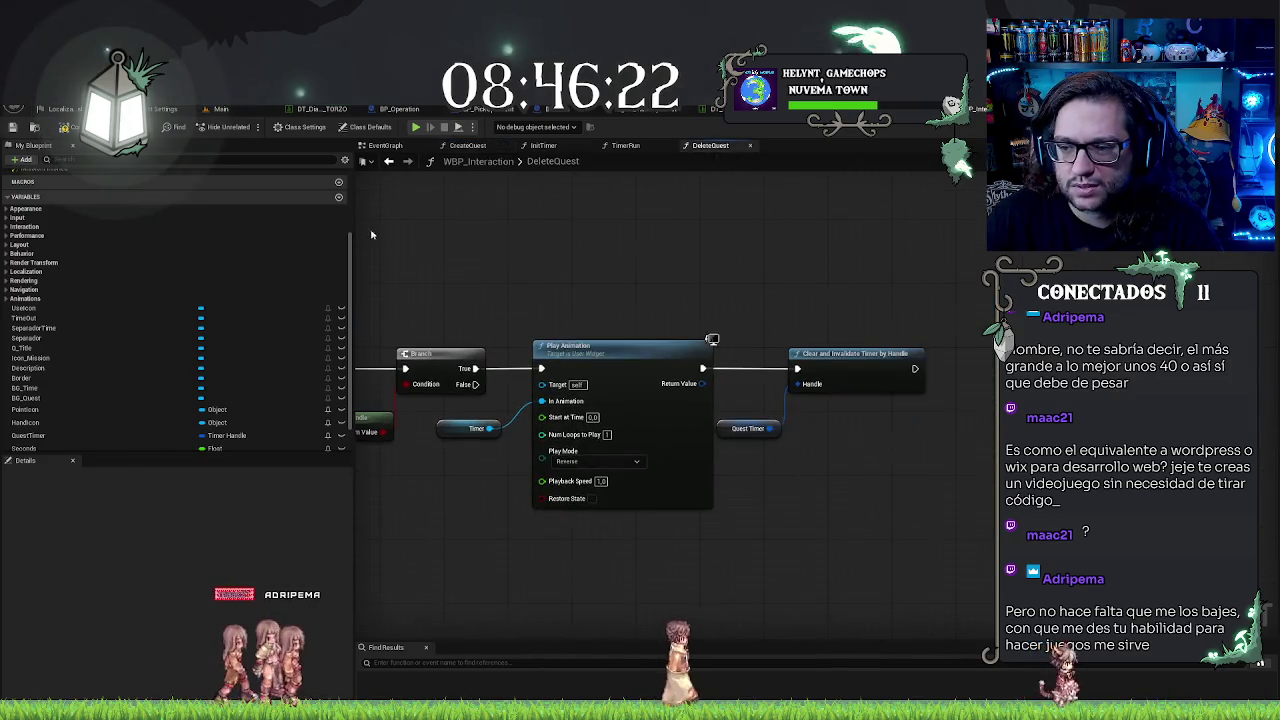
{"action": "key", "text": "ctrl+v"}
{"action": "mouse_move", "coordinate": [975, 400]}
{"action": "left_mouse_down"}
{"action": "mouse_move", "coordinate": [953, 372]}
{"action": "mouse_move", "coordinate": [930, 372]}
{"action": "left_mouse_up"}
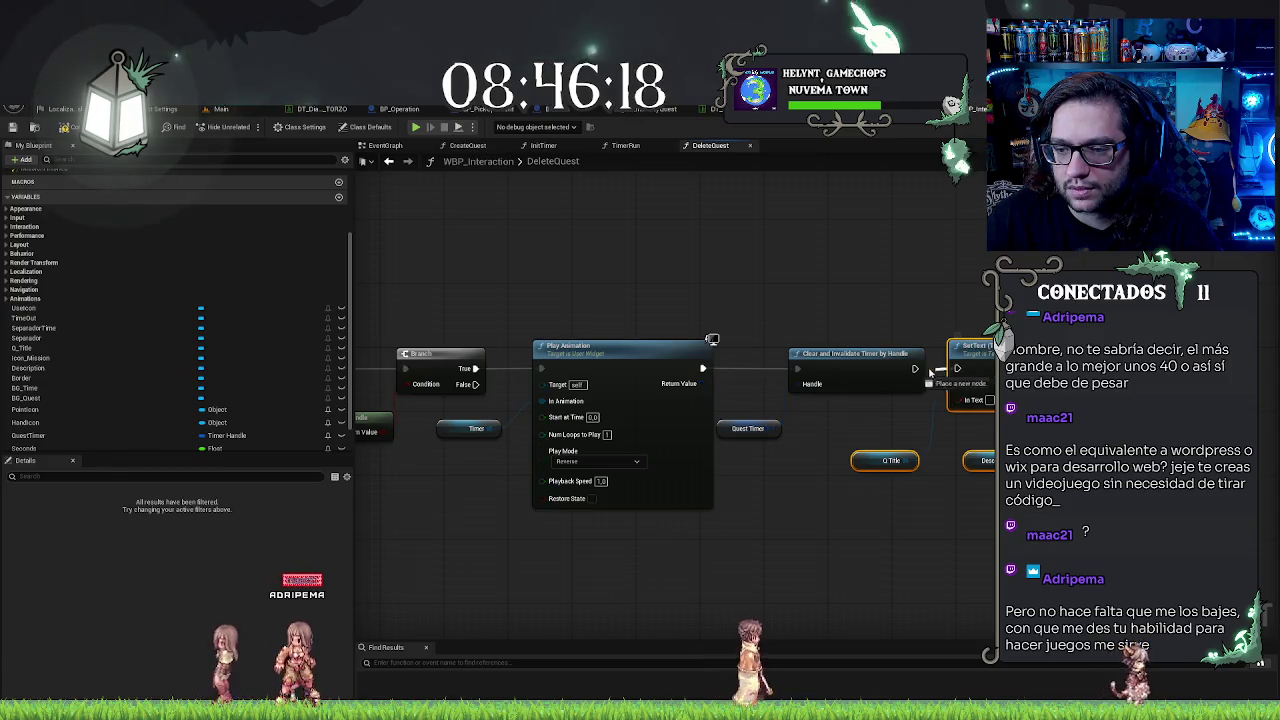
{"action": "left_click", "coordinate": [903, 292]}
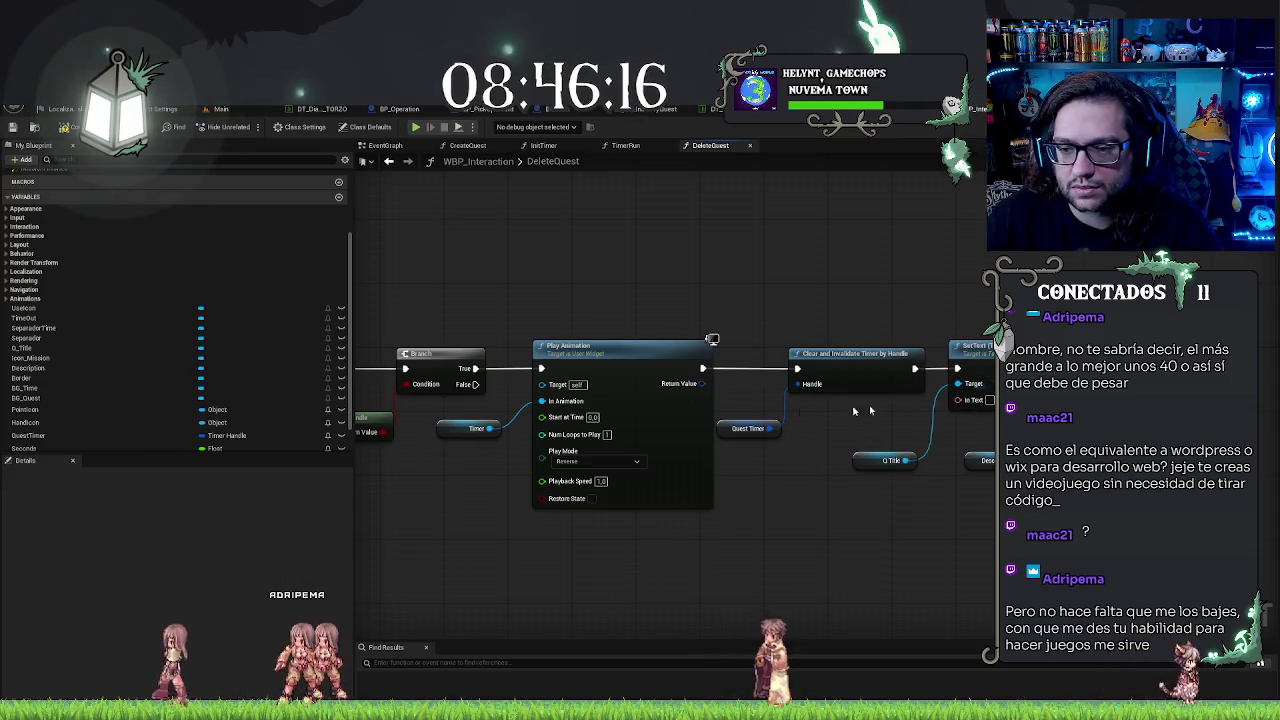
{"action": "left_click_drag", "start_coordinate": [474, 384], "coordinate": [541, 368]}
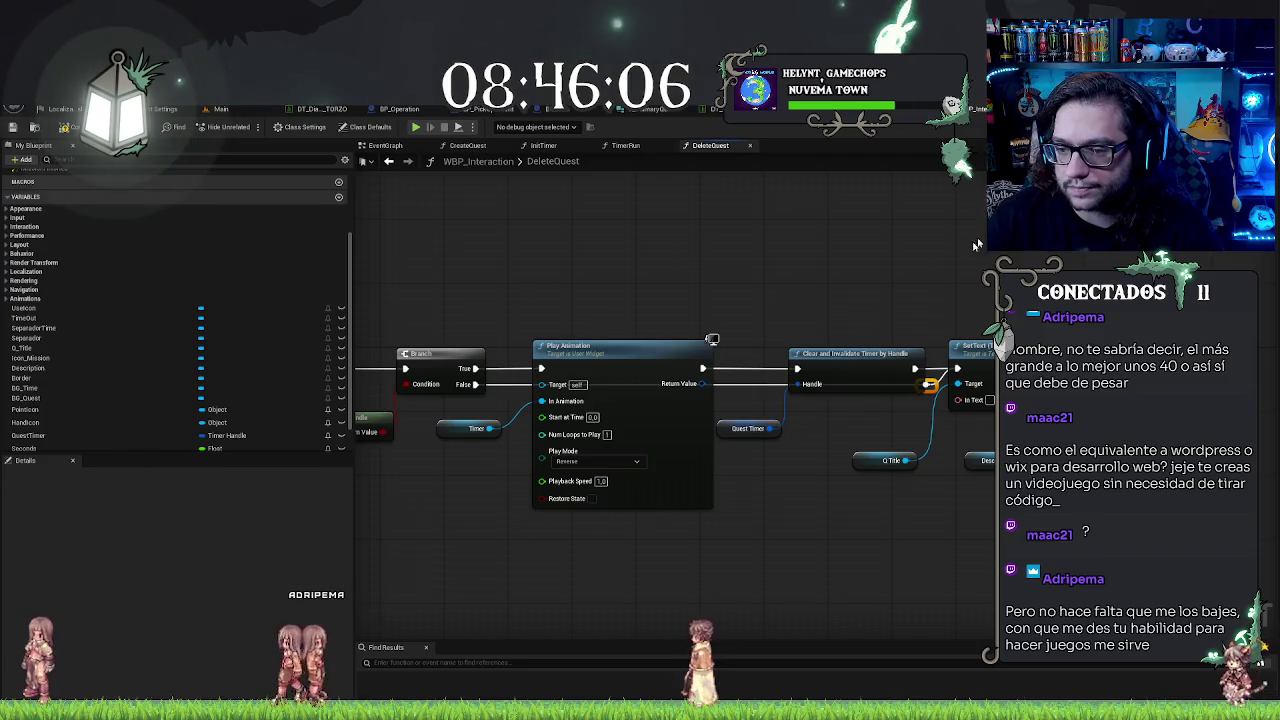
{"action": "left_click_drag", "start_coordinate": [832, 387], "coordinate": [824, 387]}
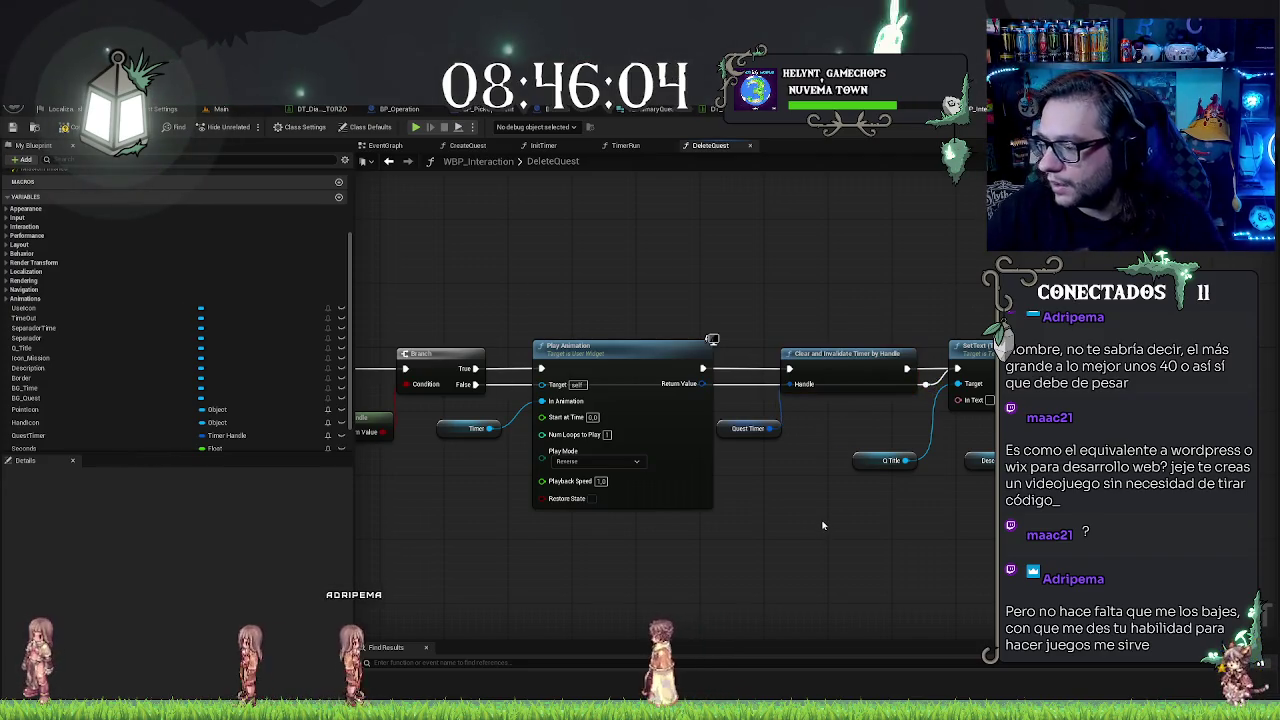
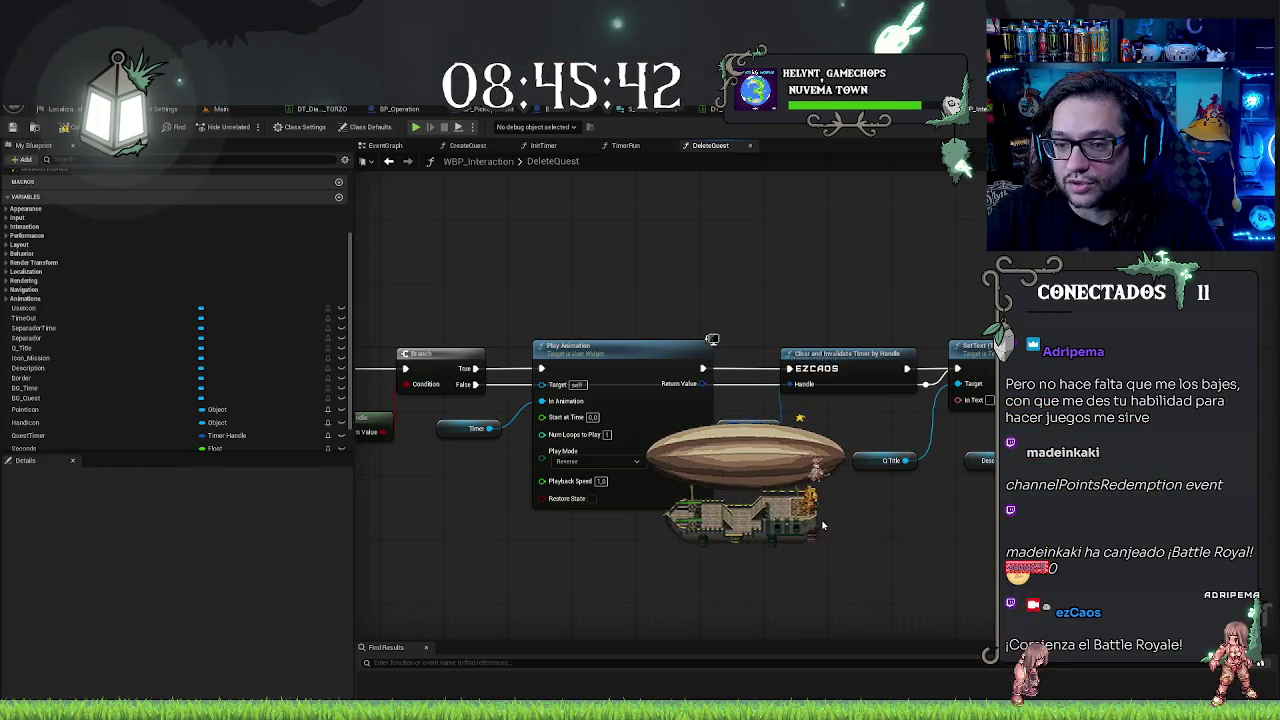
Step: Pan across the DeleteQuest graph's entry and Play Animation nodes, then bring up the Start menu
{"action": "mouse_move", "coordinate": [598, 508]}
{"action": "left_mouse_down"}
{"action": "mouse_move", "coordinate": [628, 437]}
{"action": "mouse_move", "coordinate": [842, 486]}
{"action": "mouse_move", "coordinate": [650, 488]}
{"action": "left_mouse_up"}
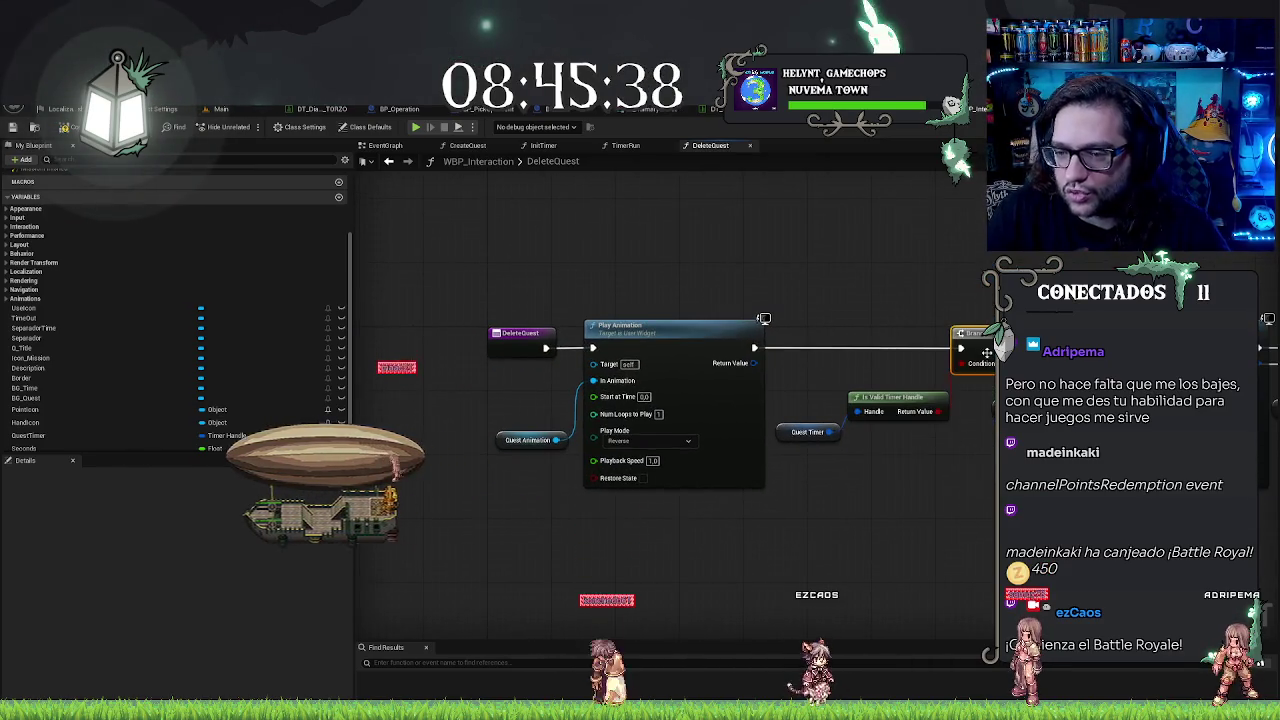
{"action": "mouse_move", "coordinate": [815, 293]}
{"action": "left_mouse_down"}
{"action": "mouse_move", "coordinate": [800, 327]}
{"action": "mouse_move", "coordinate": [762, 353]}
{"action": "left_mouse_up"}
{"action": "left_click_drag", "start_coordinate": [900, 294], "coordinate": [757, 286]}
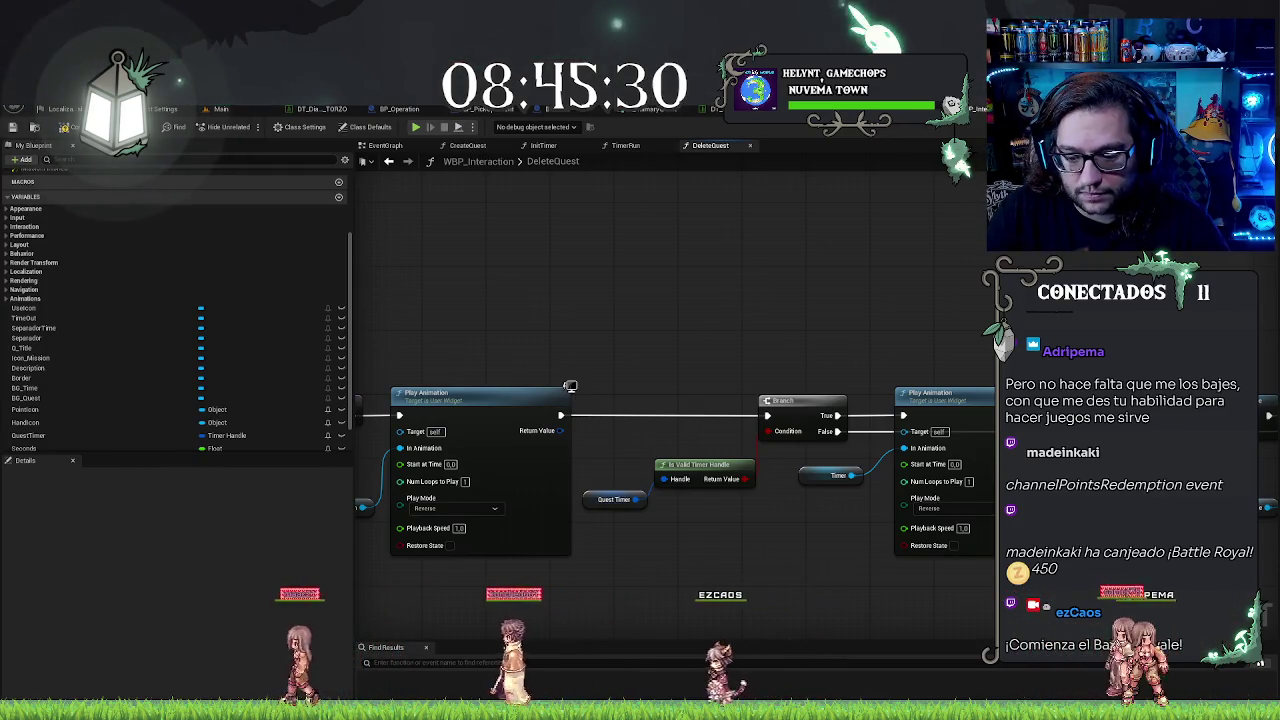
{"action": "key", "text": "super"}
{"action": "key", "text": "super"}
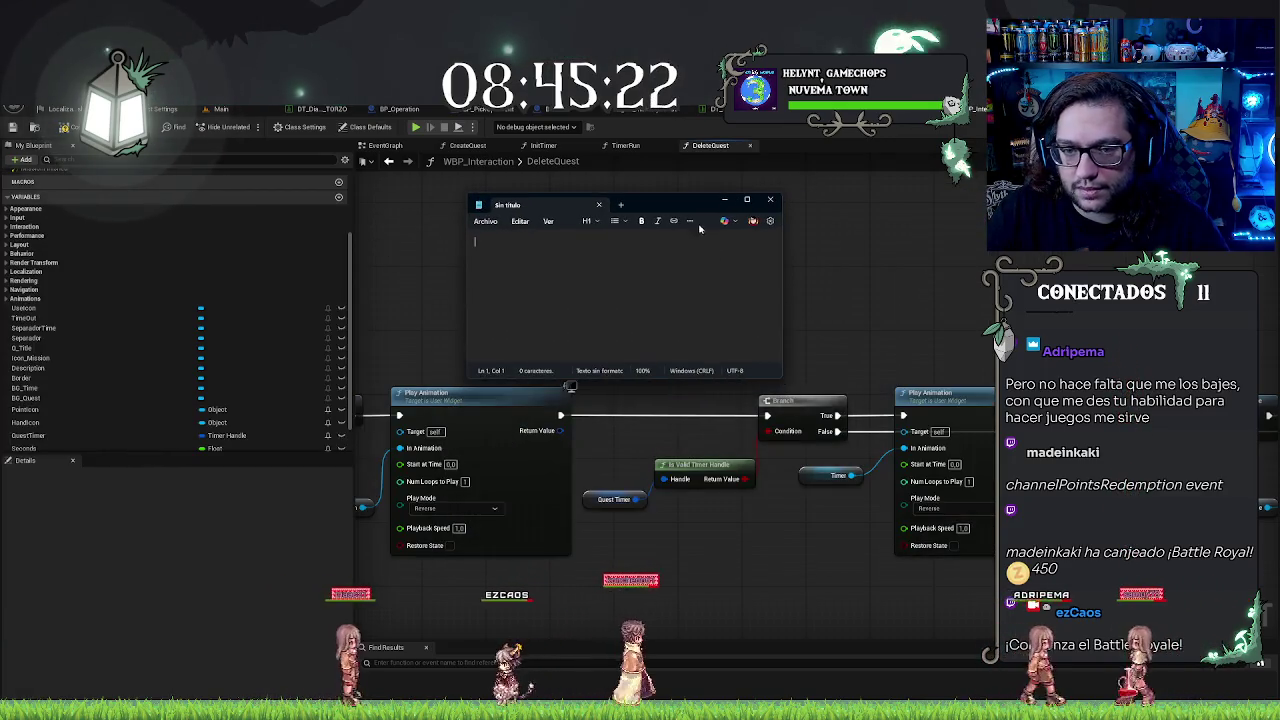
Step: Write the pseudocode if(isvalid.timer()){playanimation()}else{set} in Notepad with enlarged text
{"action": "left_click_drag", "start_coordinate": [786, 198], "coordinate": [782, 196]}
{"action": "mouse_move", "coordinate": [645, 390]}
{"action": "left_mouse_down"}
{"action": "mouse_move", "coordinate": [757, 543]}
{"action": "mouse_move", "coordinate": [851, 549]}
{"action": "left_mouse_up"}
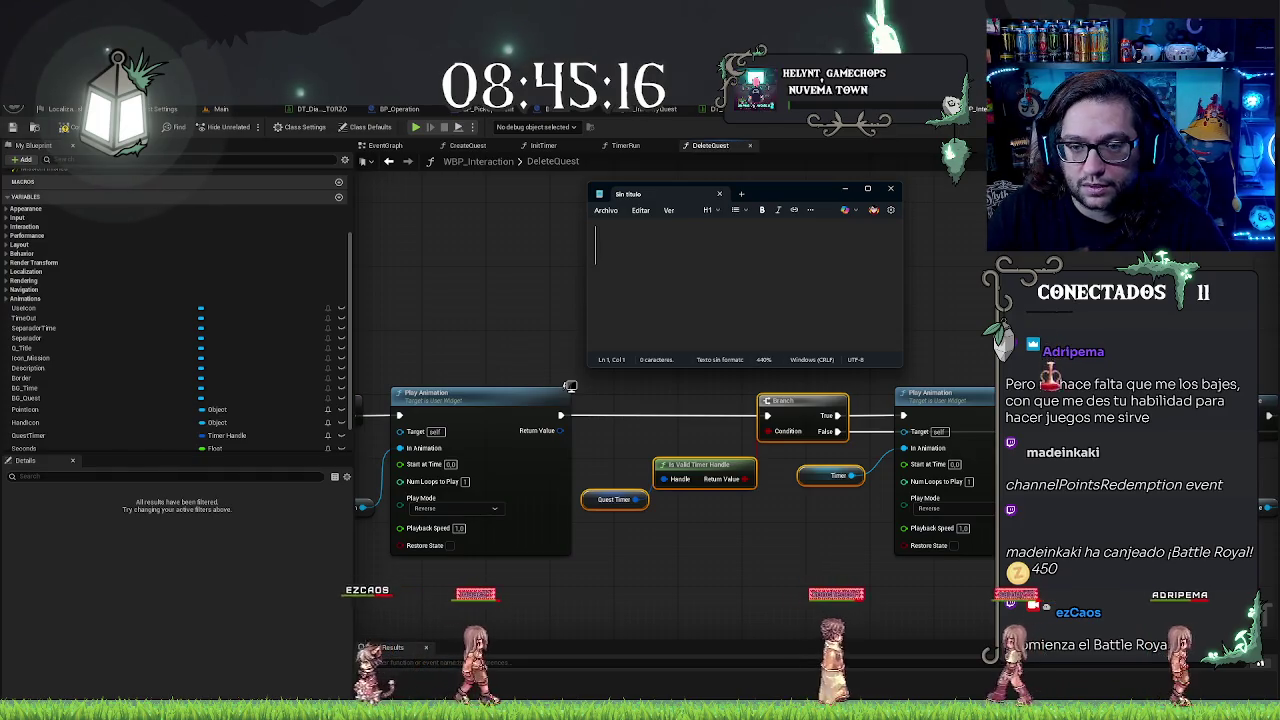
{"action": "type", "text": "if"}
{"action": "key", "text": "ctrl+plus"}
{"action": "type", "text": "()"}
{"action": "key", "text": "Left"}
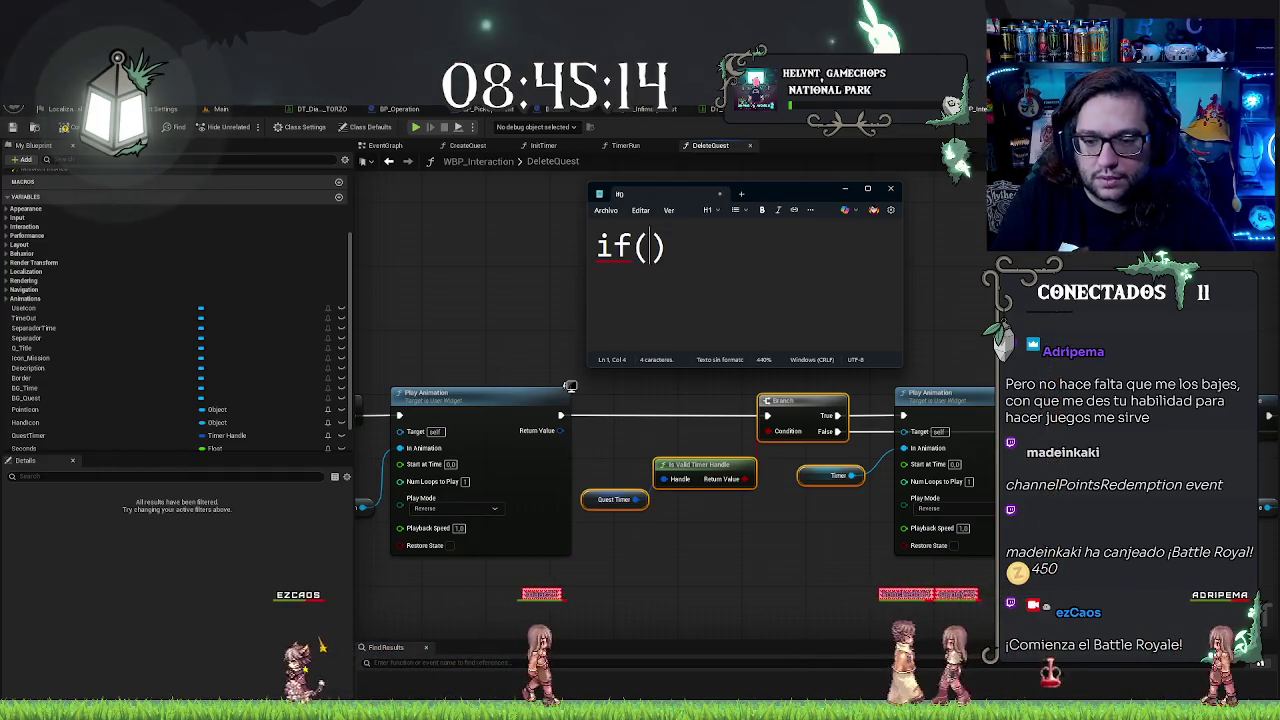
{"action": "type", "text": "isvalid.ti"}
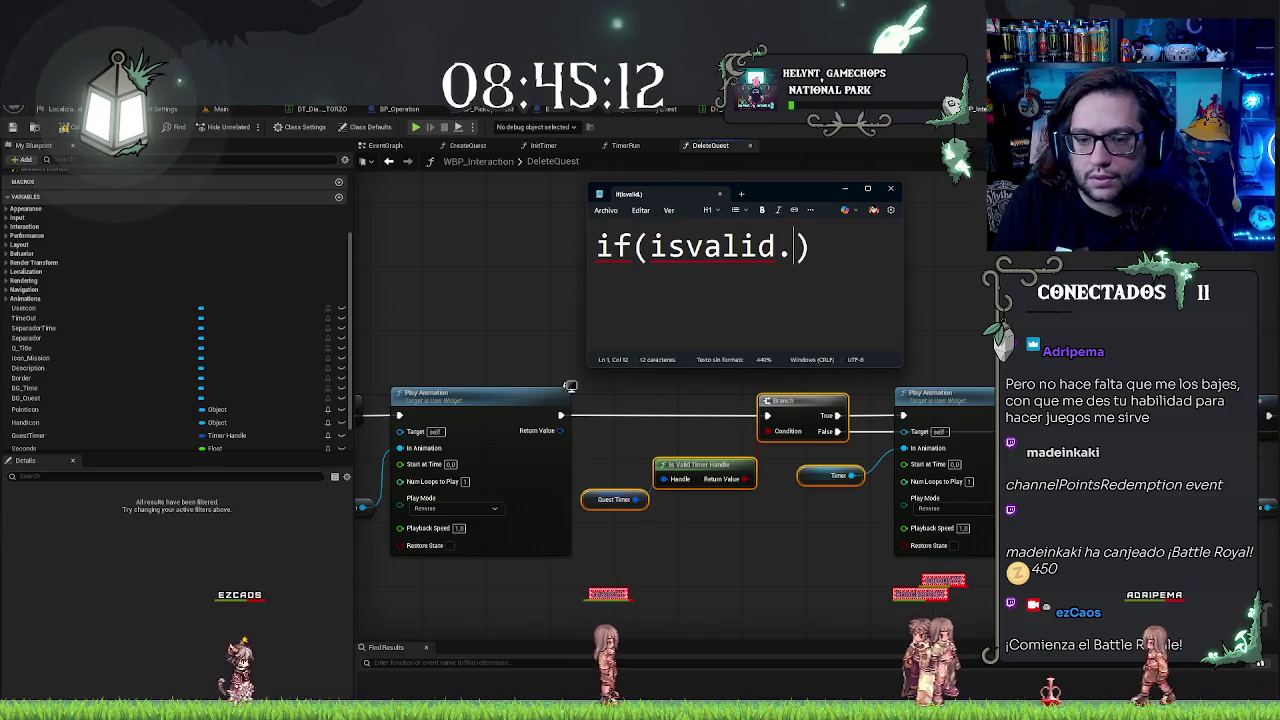
{"action": "type", "text": "mer()"}
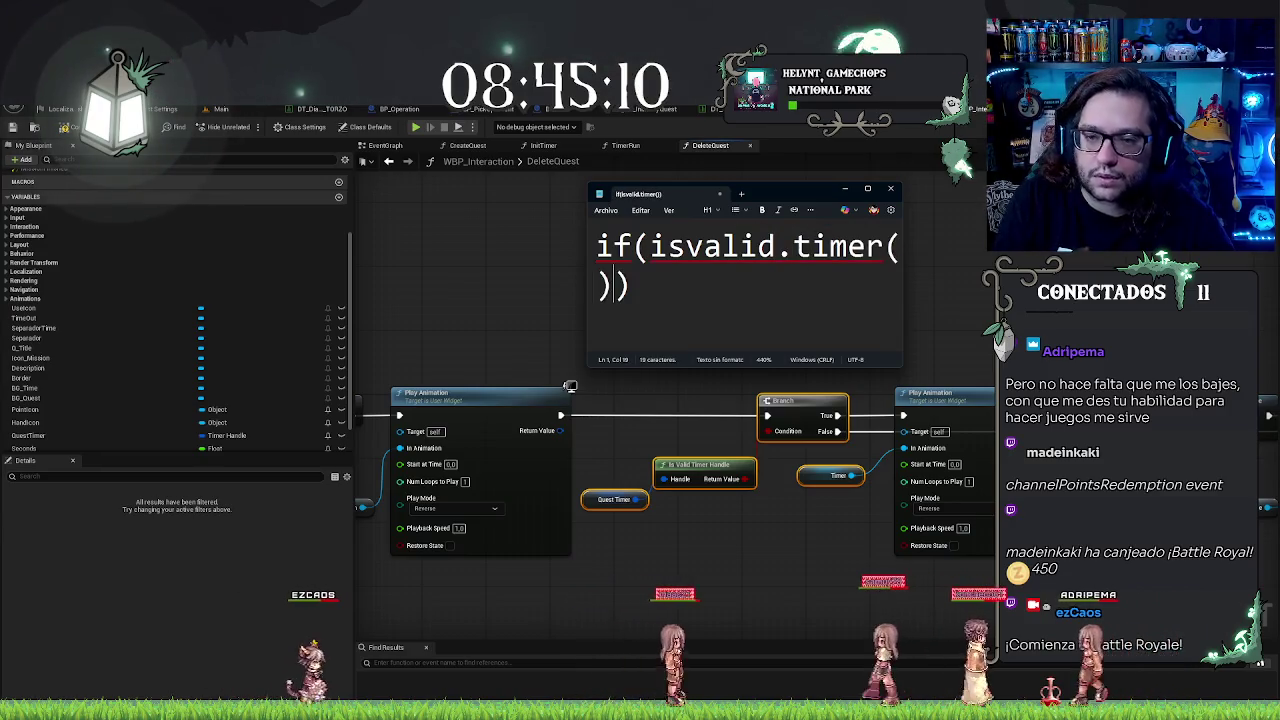
{"action": "key", "text": "Right"}
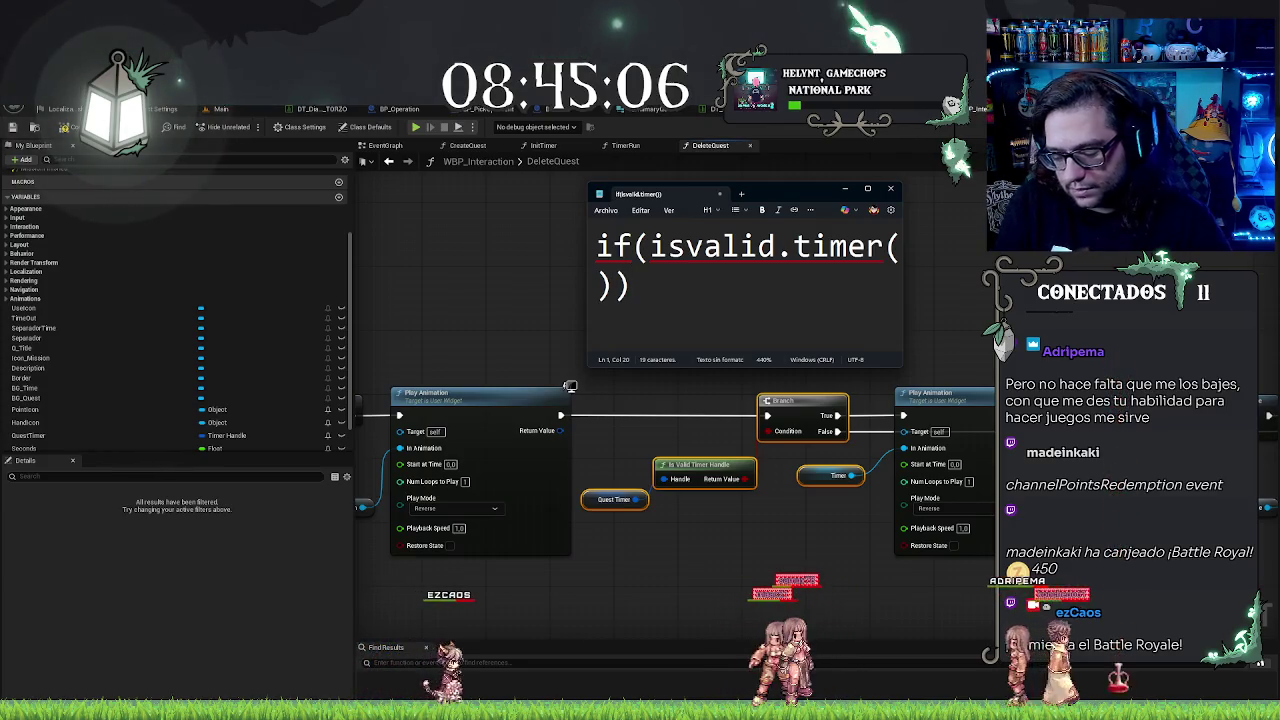
{"action": "type", "text": "{}else{}"}
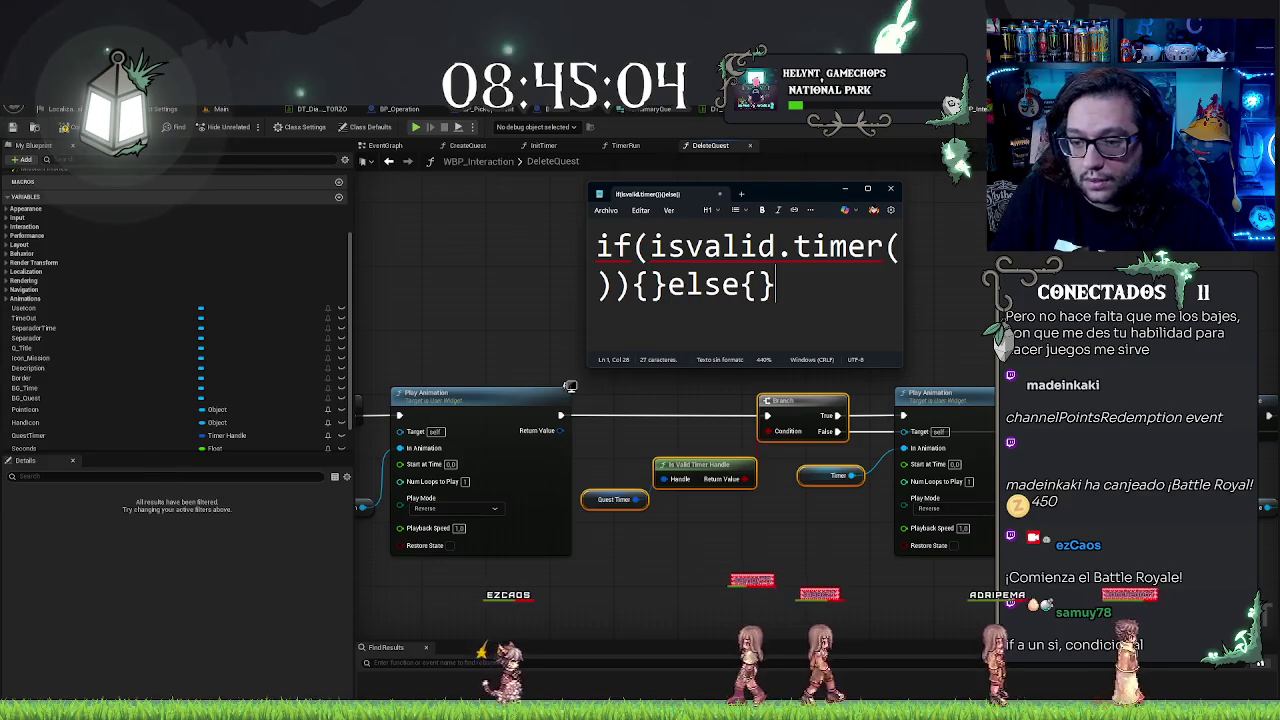
{"action": "key", "text": "Left"}
{"action": "key", "text": "Left"}
{"action": "key", "text": "Left"}
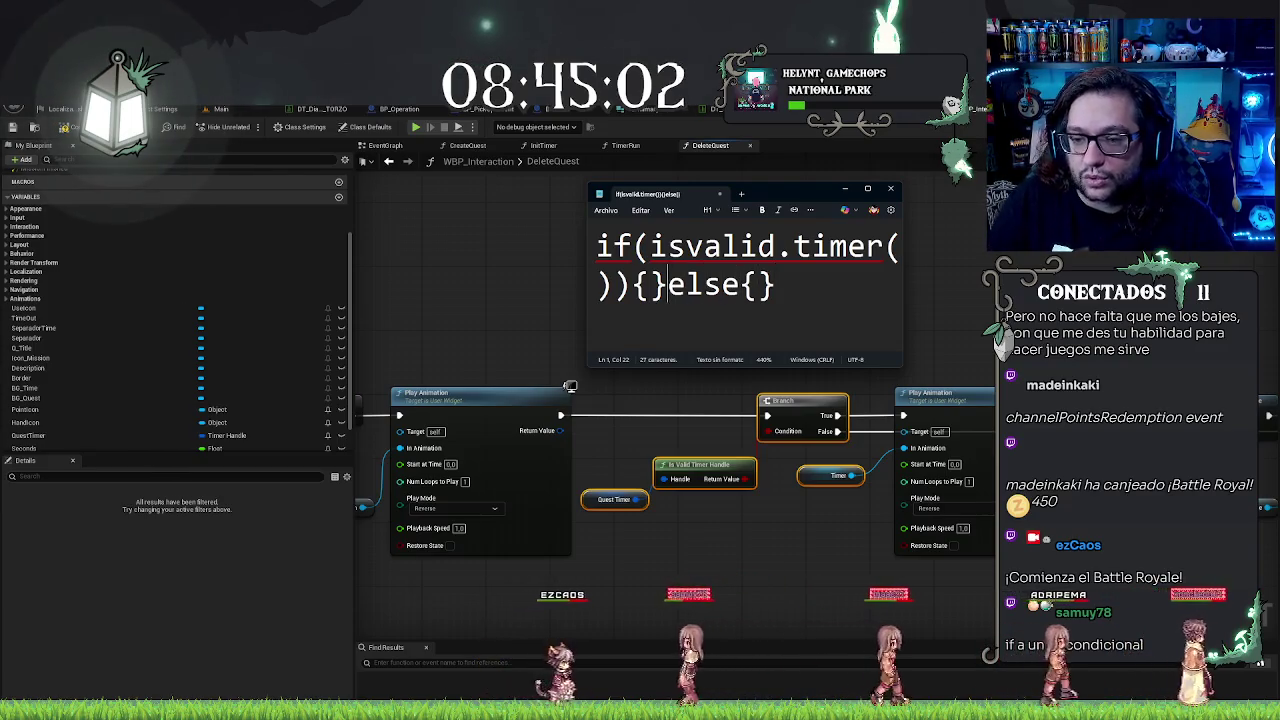
{"action": "type", "text": "playanimat"}
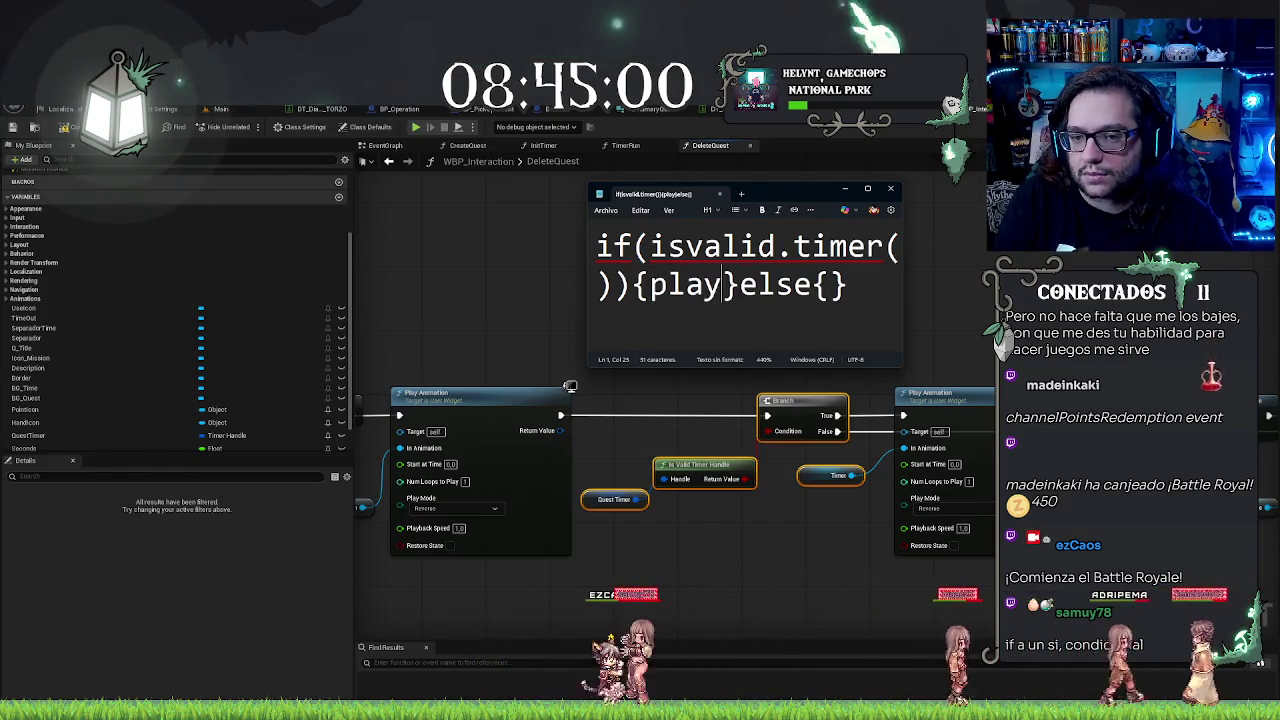
{"action": "type", "text": "ion()"}
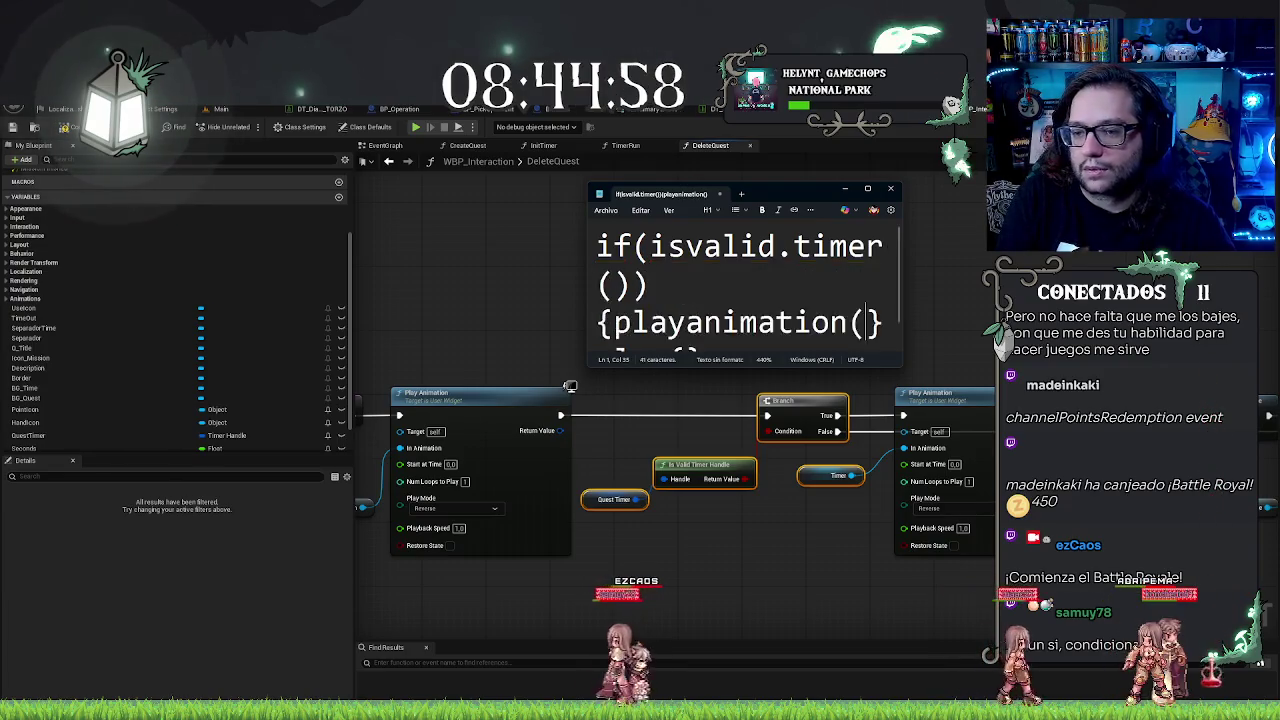
{"action": "key", "text": "Right"}
{"action": "key", "text": "Right"}
{"action": "key", "text": "Right"}
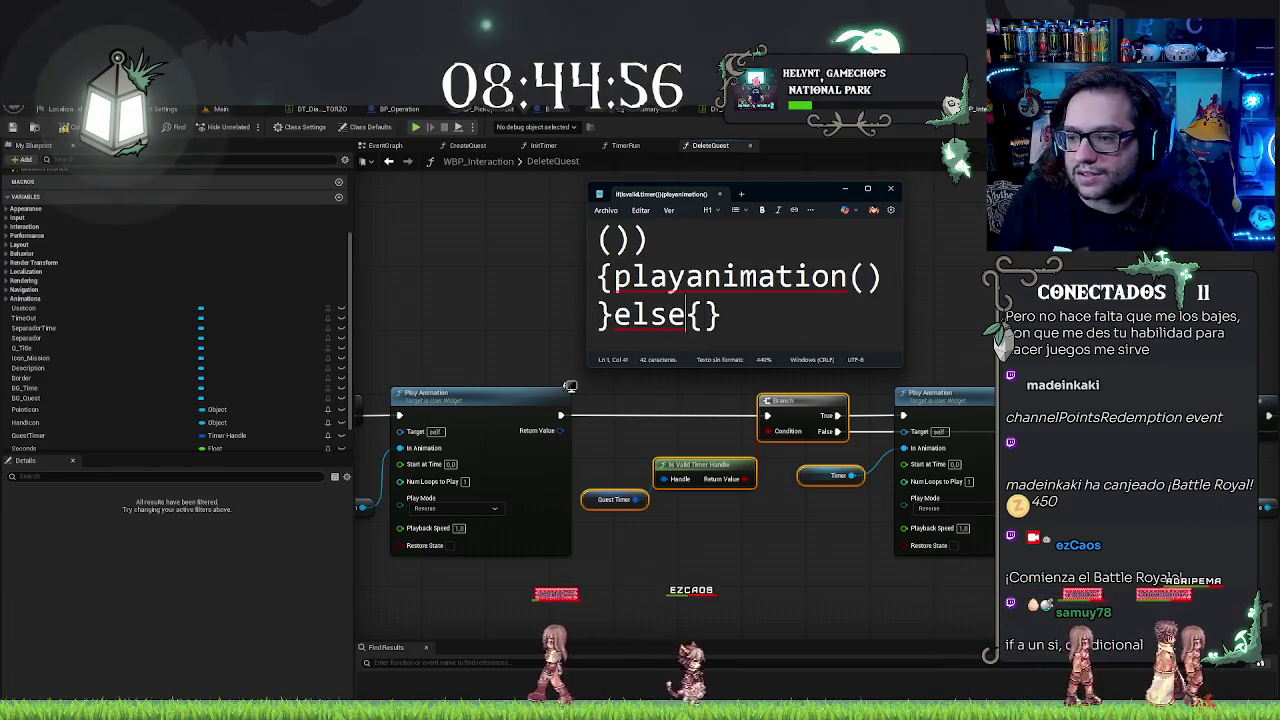
{"action": "type", "text": "set"}
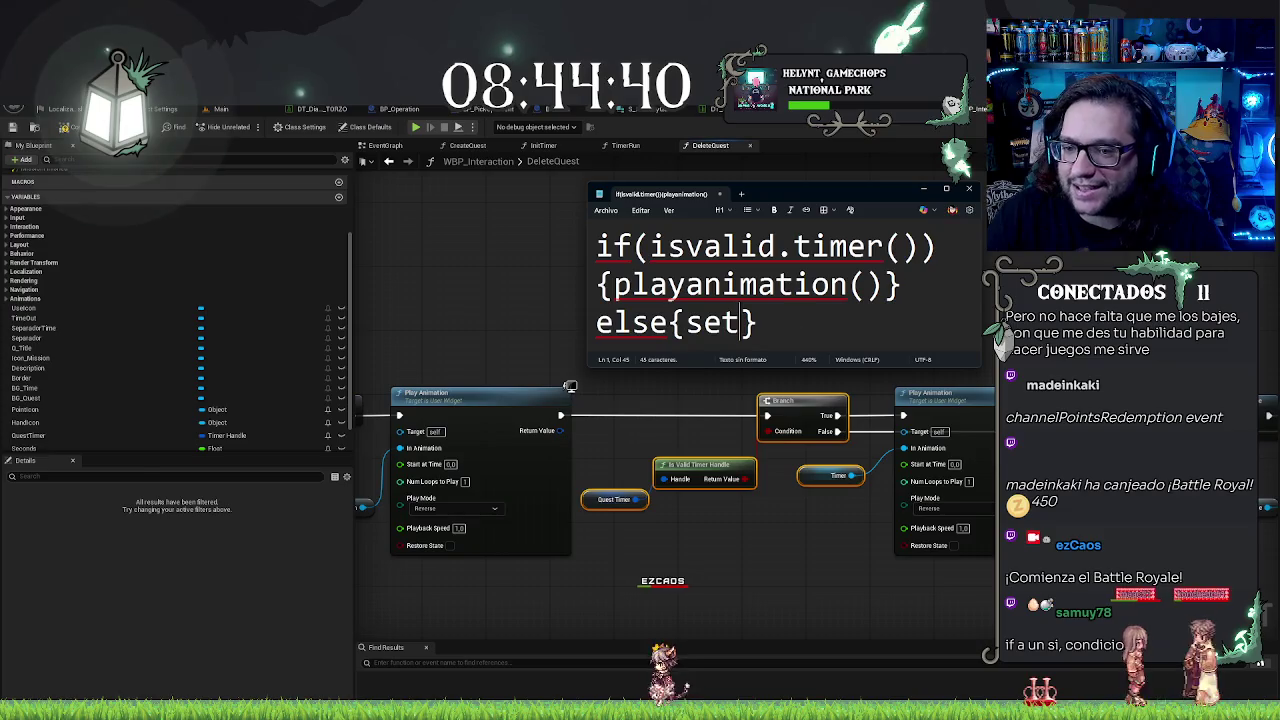
Step: Shrink the pseudocode to fit one line, then close Notepad without saving
{"action": "key", "text": "ctrl+a"}
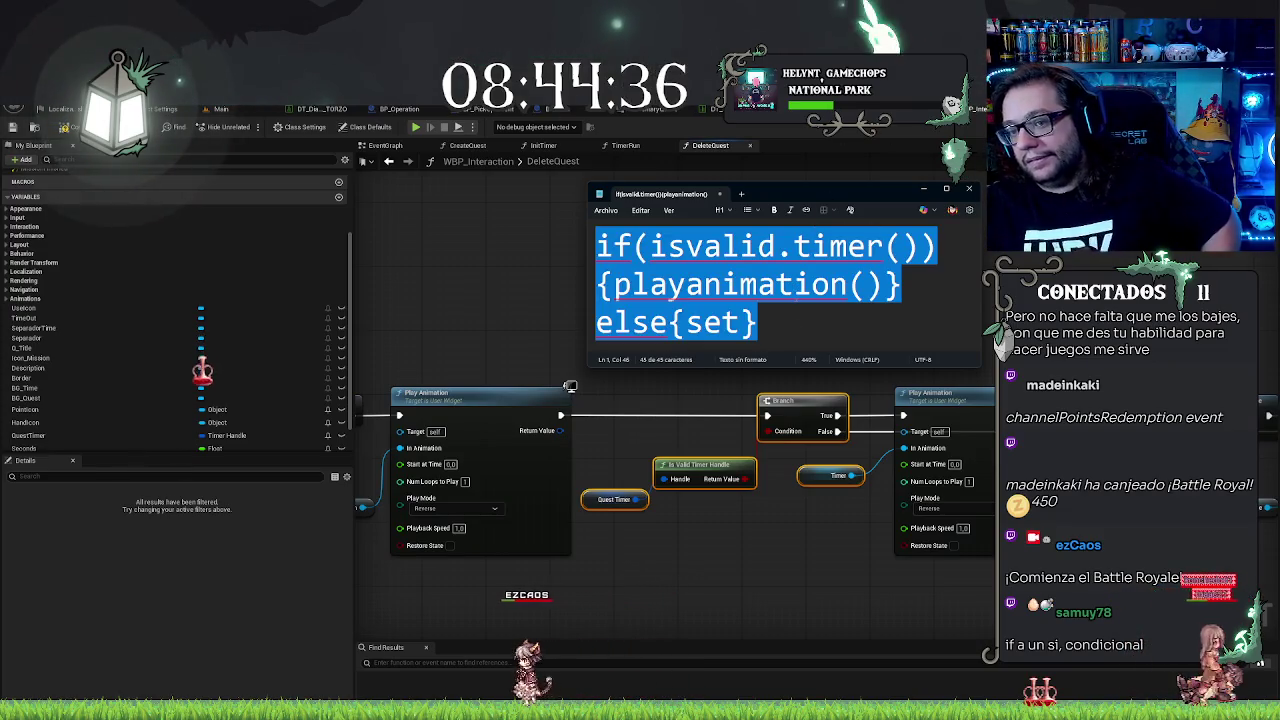
{"action": "left_click", "coordinate": [968, 189]}
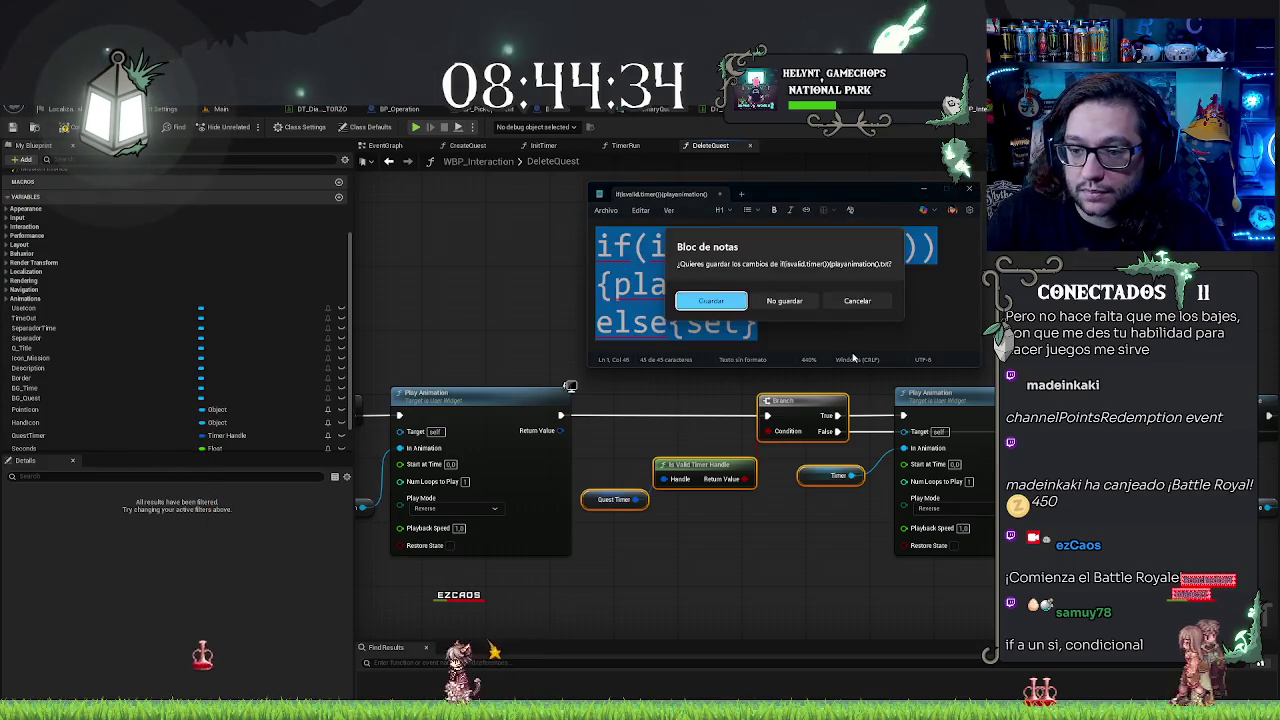
{"action": "key", "text": "Escape"}
{"action": "key", "text": "ctrl+minus"}
{"action": "key", "text": "ctrl+minus"}
{"action": "key", "text": "ctrl+minus"}
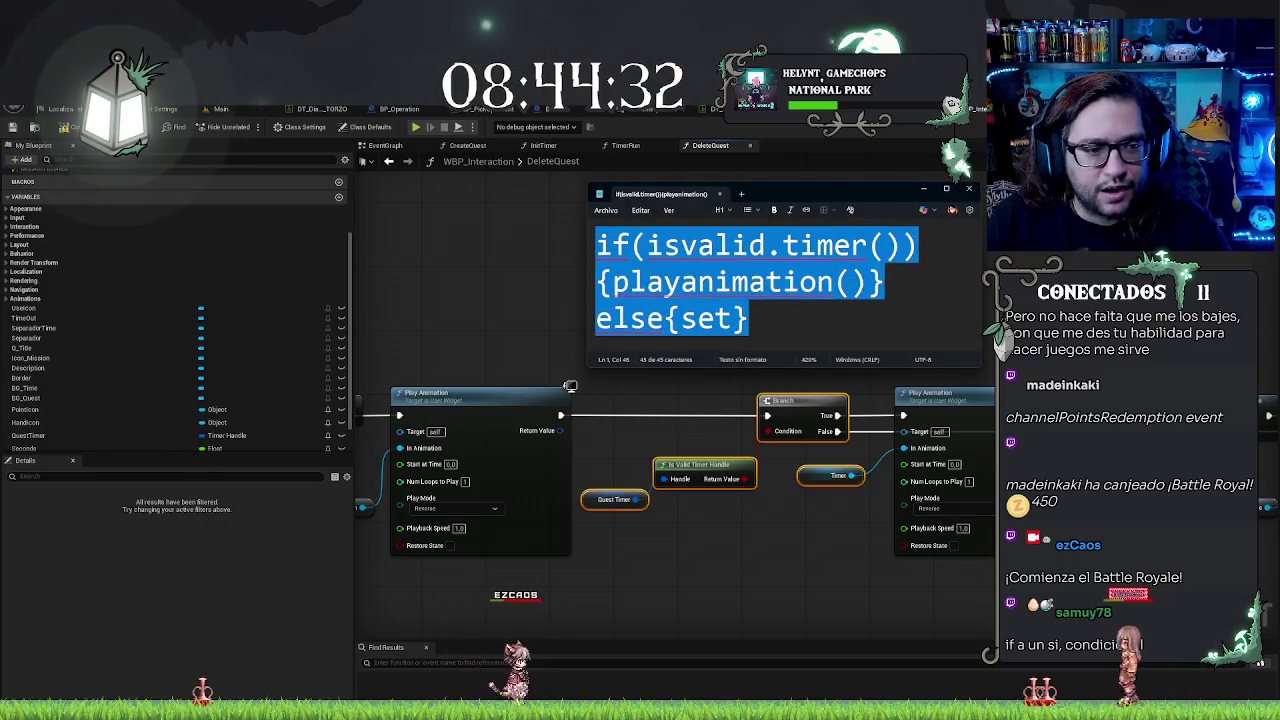
{"action": "key", "text": "ctrl+minus"}
{"action": "key", "text": "ctrl+minus"}
{"action": "key", "text": "ctrl+minus"}
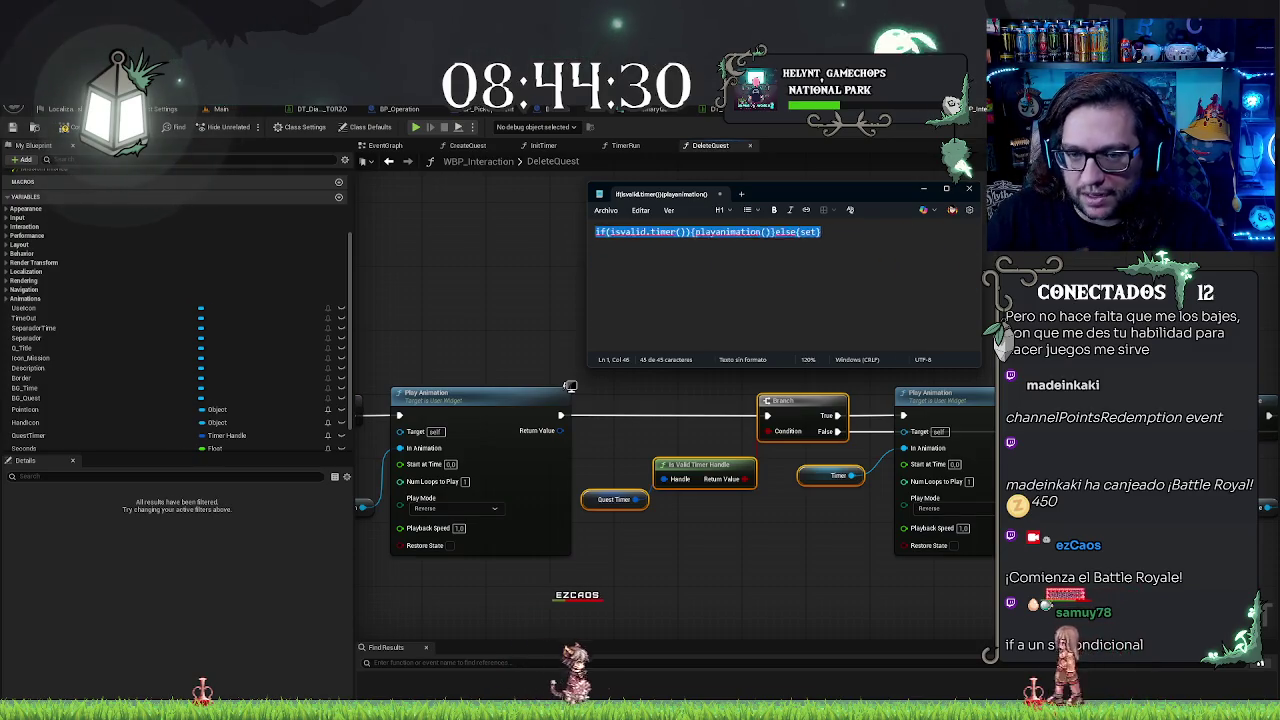
{"action": "left_click", "coordinate": [979, 193]}
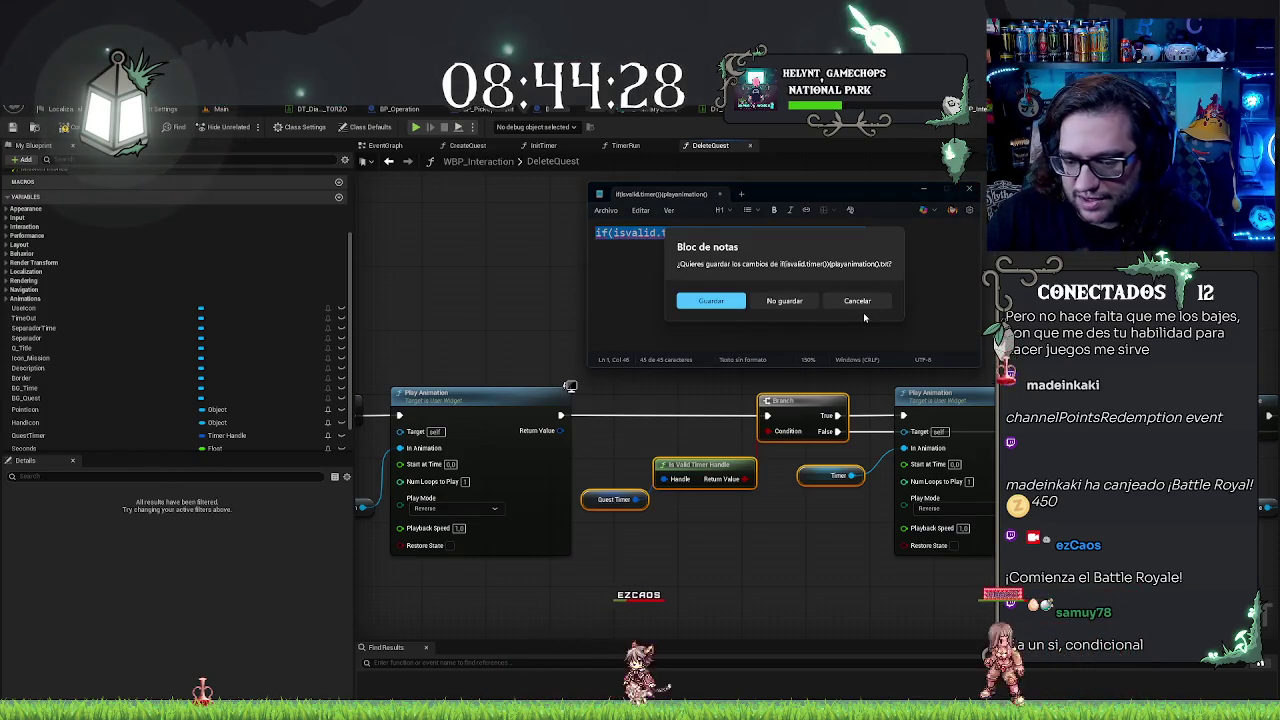
{"action": "left_click", "coordinate": [785, 301]}
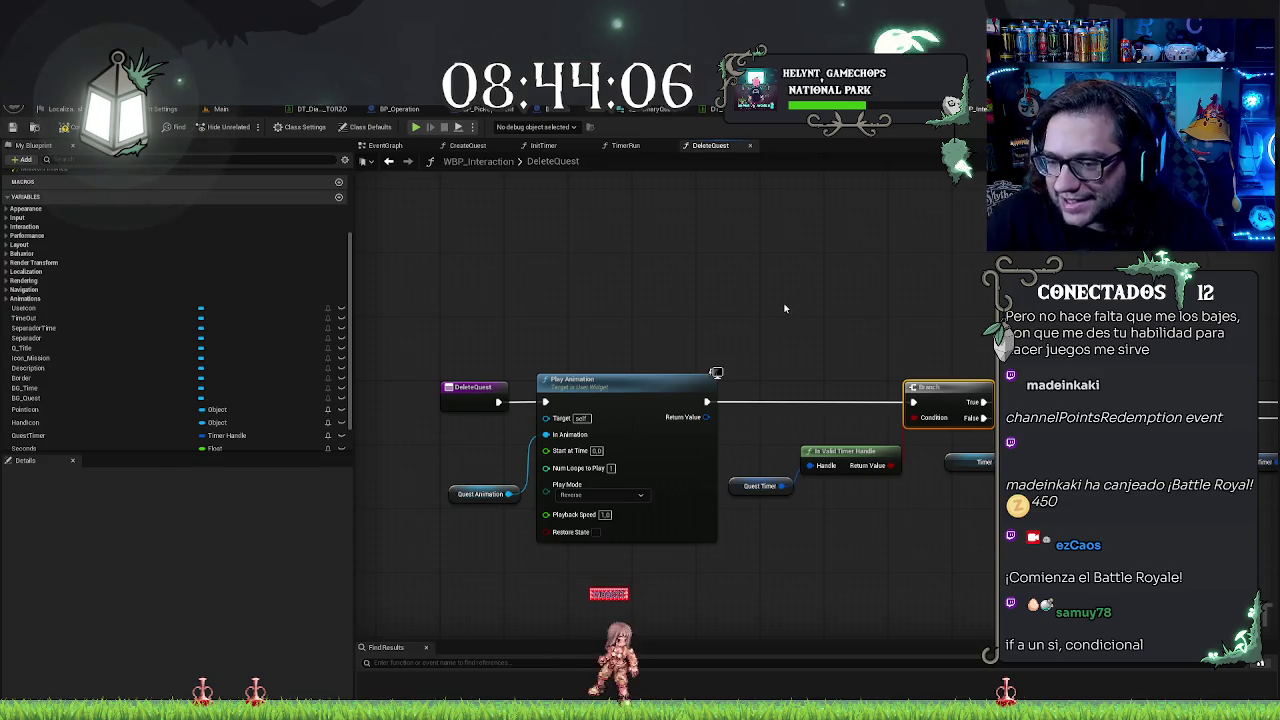
Step: Pan along the DeleteQuest execution chain past the Branch node, then switch to the EventGraph
{"action": "left_click_drag", "start_coordinate": [808, 360], "coordinate": [622, 334]}
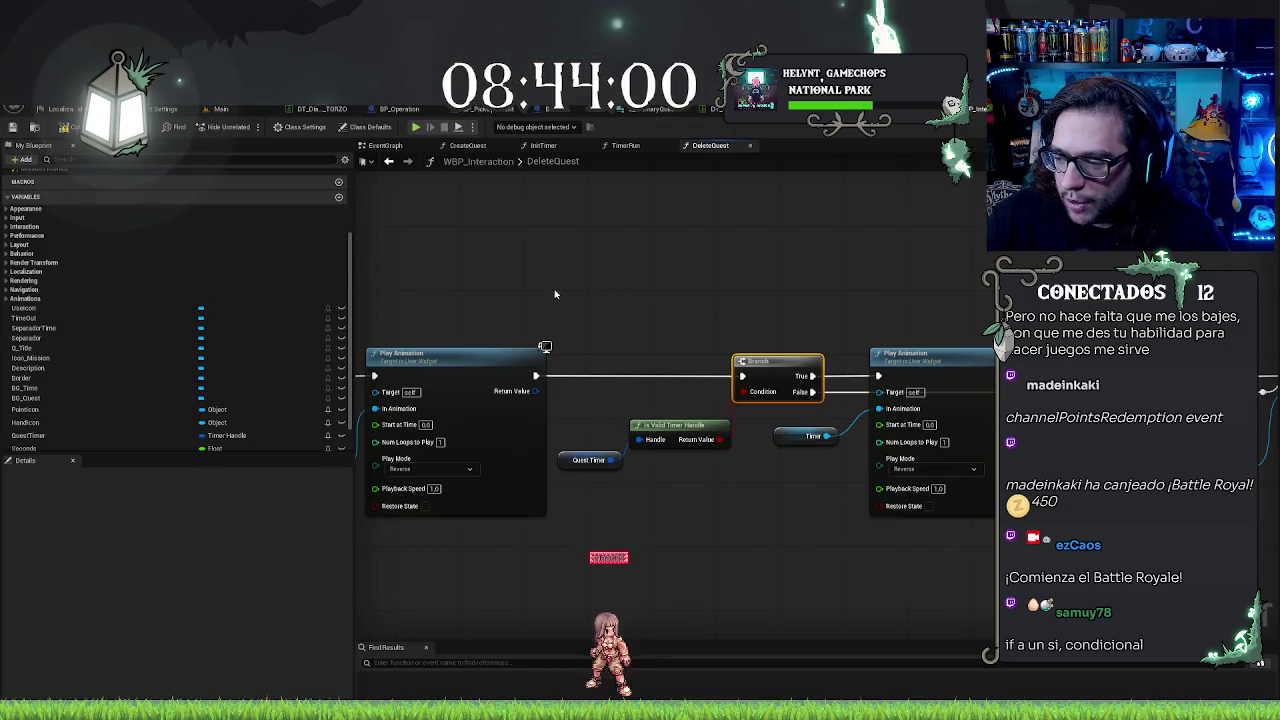
{"action": "left_click_drag", "start_coordinate": [821, 274], "coordinate": [731, 272]}
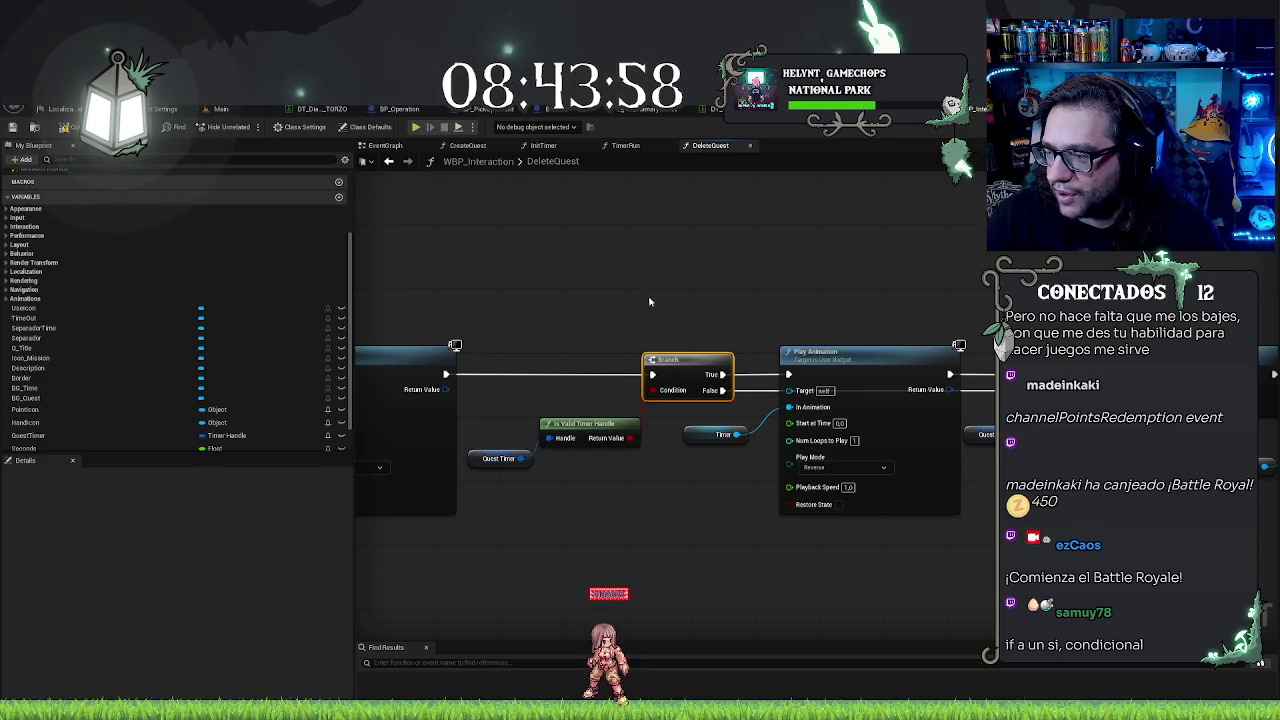
{"action": "mouse_move", "coordinate": [618, 303]}
{"action": "left_mouse_down"}
{"action": "mouse_move", "coordinate": [820, 303]}
{"action": "mouse_move", "coordinate": [663, 309]}
{"action": "mouse_move", "coordinate": [903, 277]}
{"action": "mouse_move", "coordinate": [922, 262]}
{"action": "left_mouse_up"}
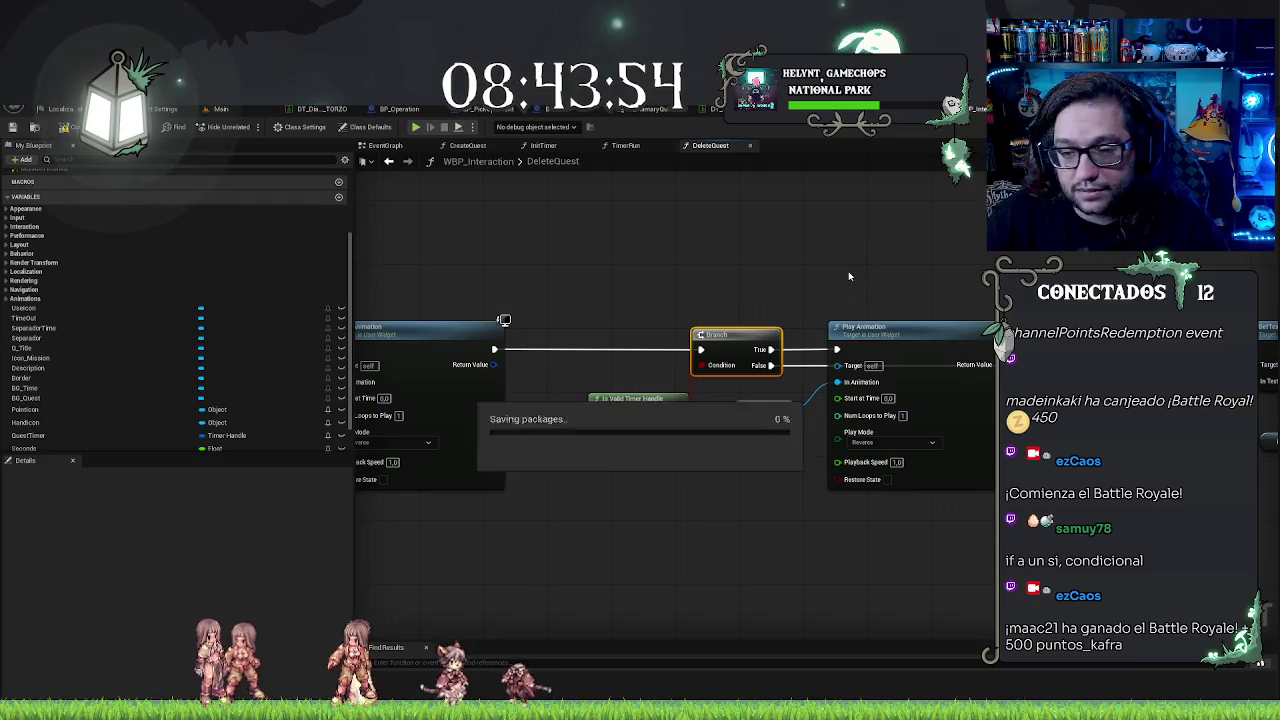
{"action": "mouse_move", "coordinate": [818, 273]}
{"action": "left_mouse_down"}
{"action": "mouse_move", "coordinate": [886, 297]}
{"action": "mouse_move", "coordinate": [808, 297]}
{"action": "mouse_move", "coordinate": [849, 266]}
{"action": "mouse_move", "coordinate": [791, 262]}
{"action": "left_mouse_up"}
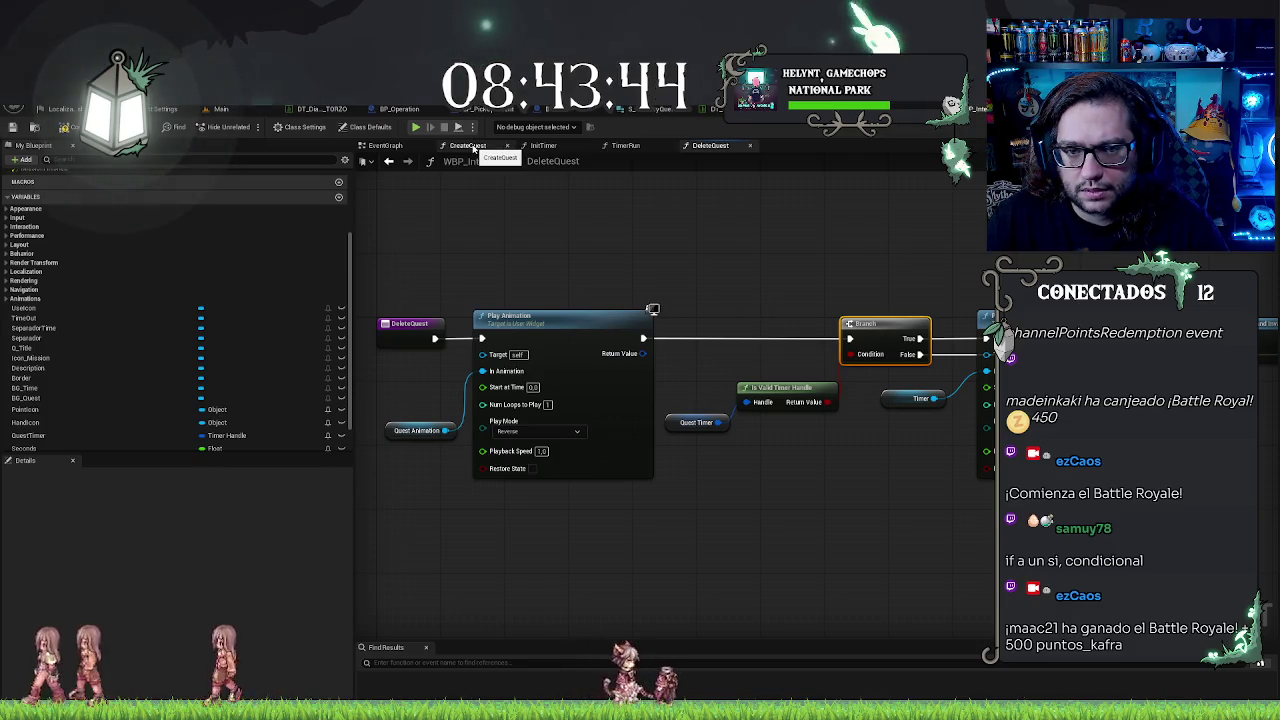
{"action": "left_click", "coordinate": [385, 145]}
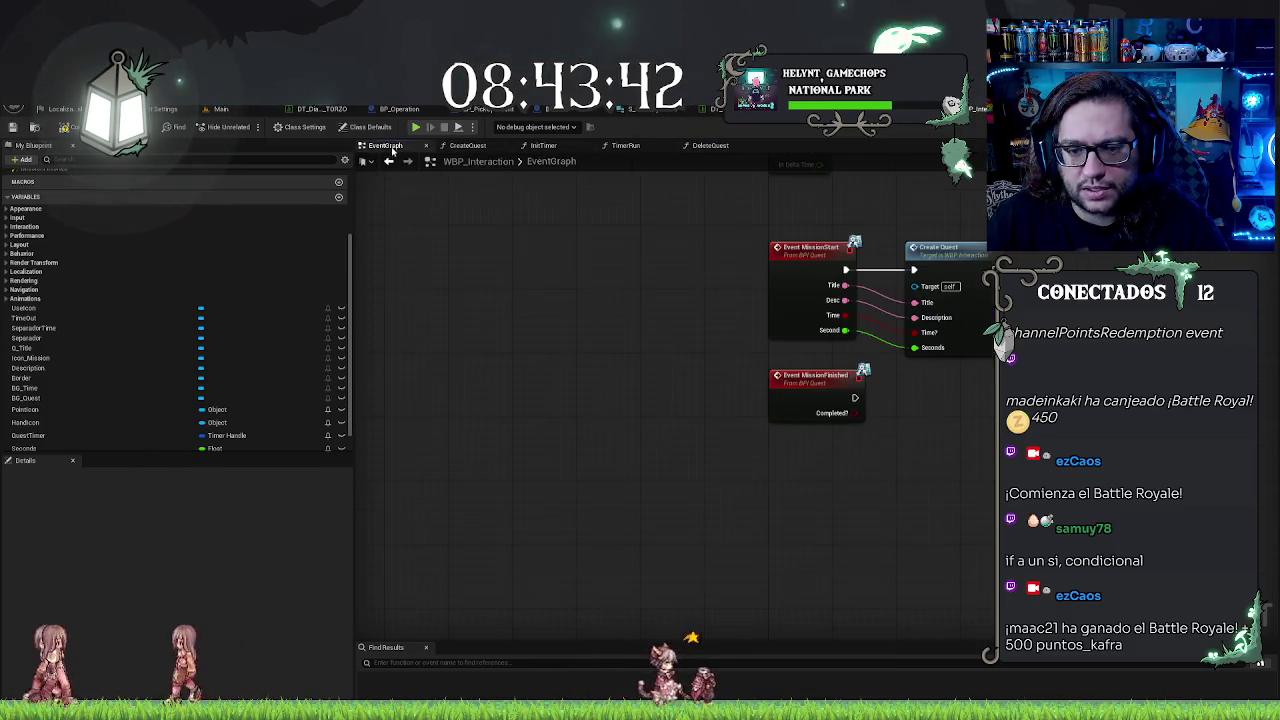
Step: Add a Delete Quest call after Event MissionFinished and straighten its link
{"action": "left_click_drag", "start_coordinate": [855, 398], "coordinate": [890, 405]}
{"action": "type", "text": "delete"}
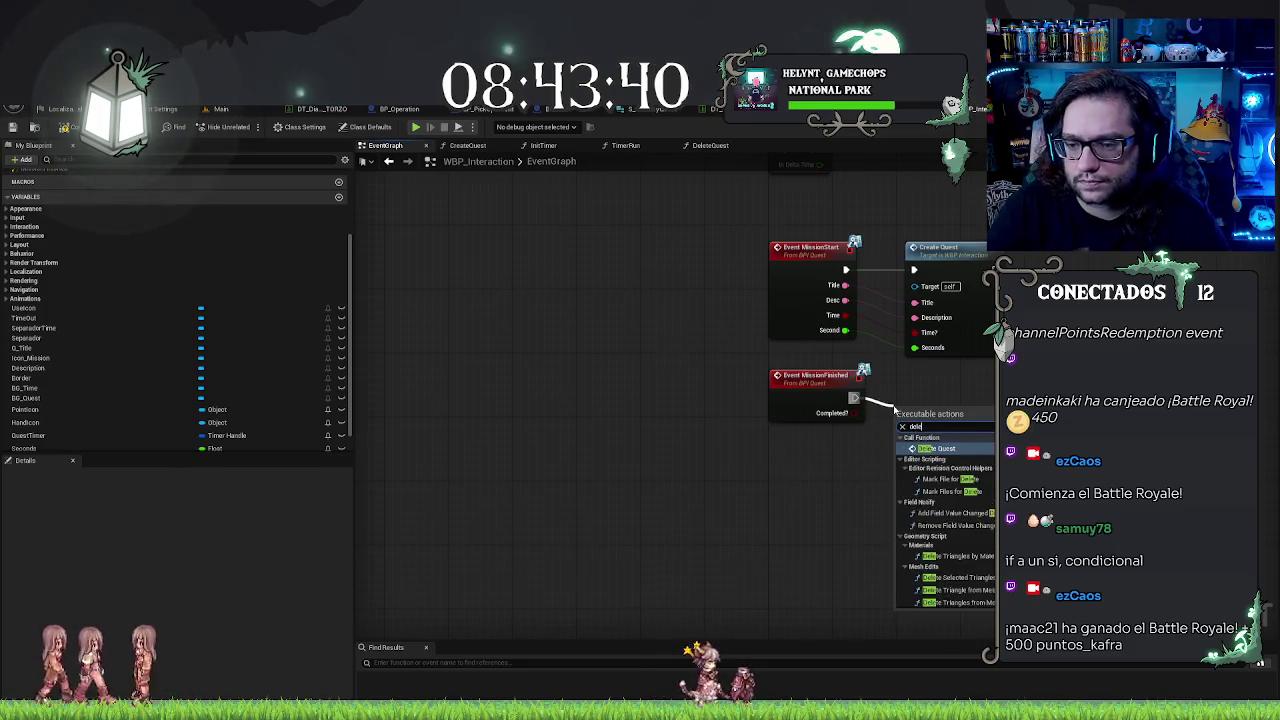
{"action": "key", "text": "Return"}
{"action": "key", "text": "q"}
{"action": "left_click_drag", "start_coordinate": [803, 473], "coordinate": [912, 434]}
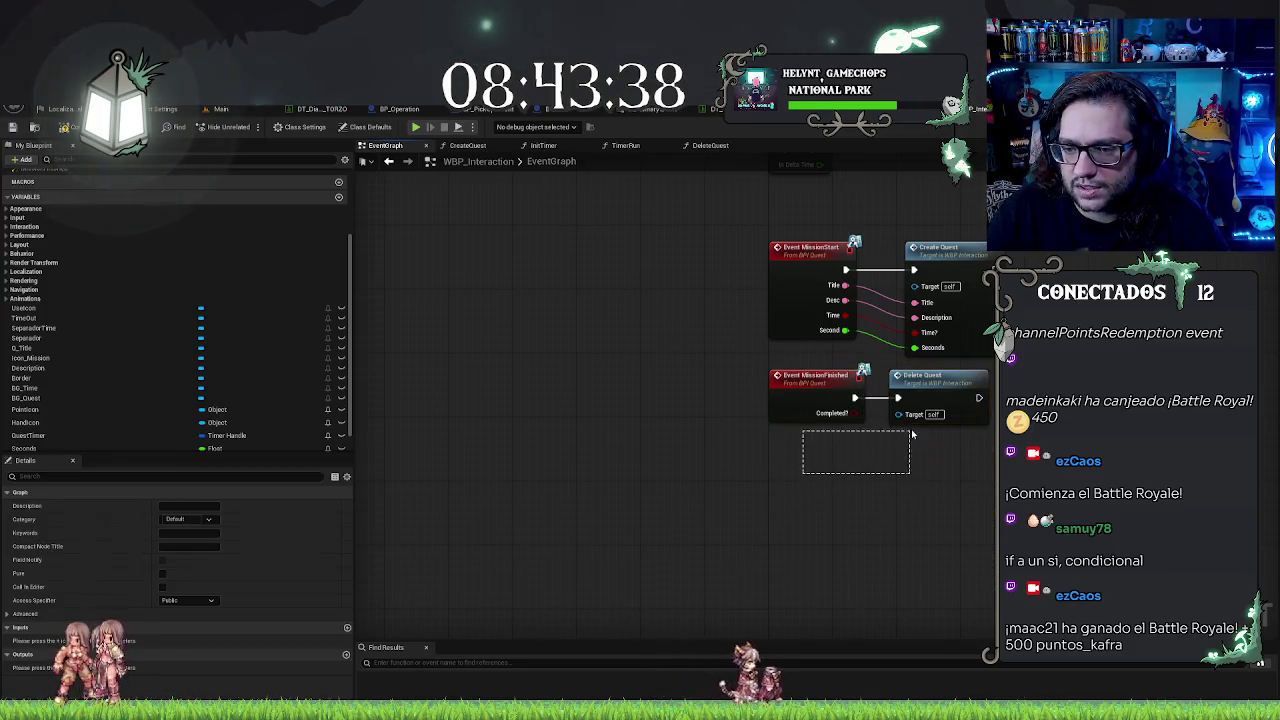
{"action": "mouse_move", "coordinate": [930, 377]}
{"action": "left_mouse_down"}
{"action": "mouse_move", "coordinate": [946, 377]}
{"action": "mouse_move", "coordinate": [940, 448]}
{"action": "left_mouse_up"}
{"action": "left_click", "coordinate": [948, 390]}
Step: Review the DeleteQuest function's Clear Timer, Is Valid Timer Handle and Branch nodes
{"action": "left_click", "coordinate": [722, 147]}
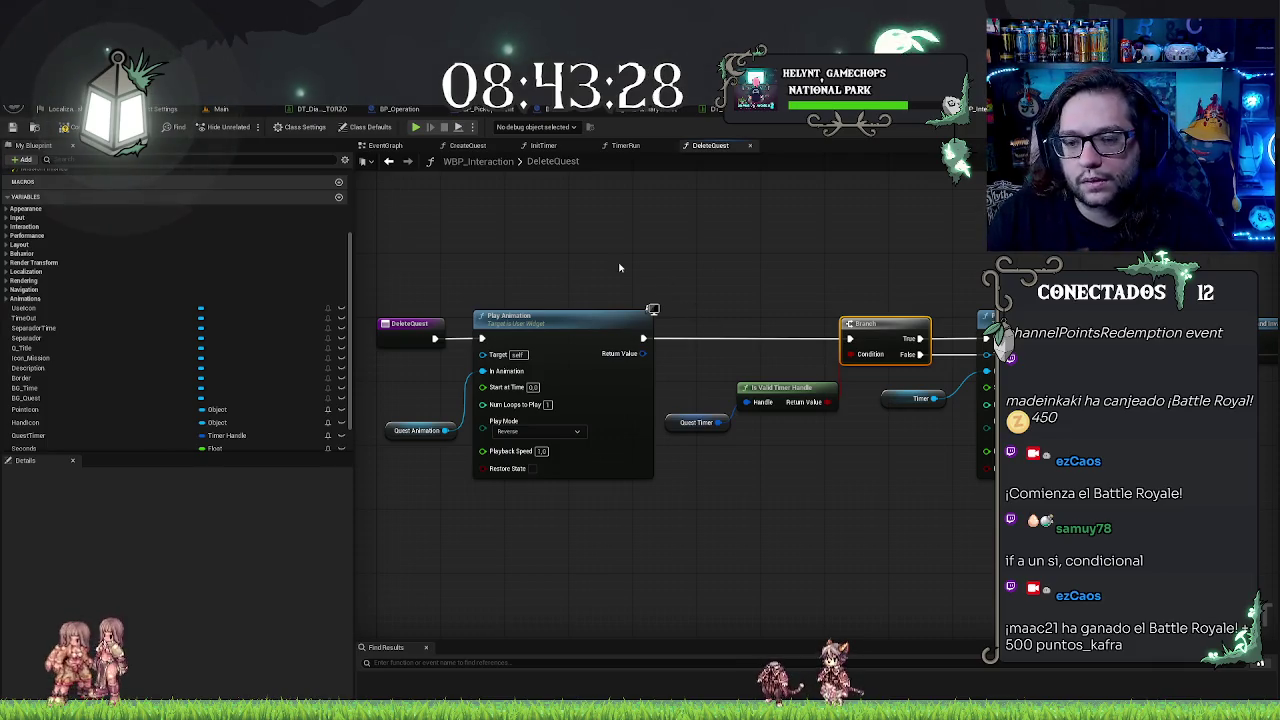
{"action": "left_click_drag", "start_coordinate": [734, 220], "coordinate": [722, 221]}
{"action": "mouse_move", "coordinate": [700, 286]}
{"action": "left_mouse_down"}
{"action": "mouse_move", "coordinate": [914, 251]}
{"action": "mouse_move", "coordinate": [709, 278]}
{"action": "left_mouse_up"}
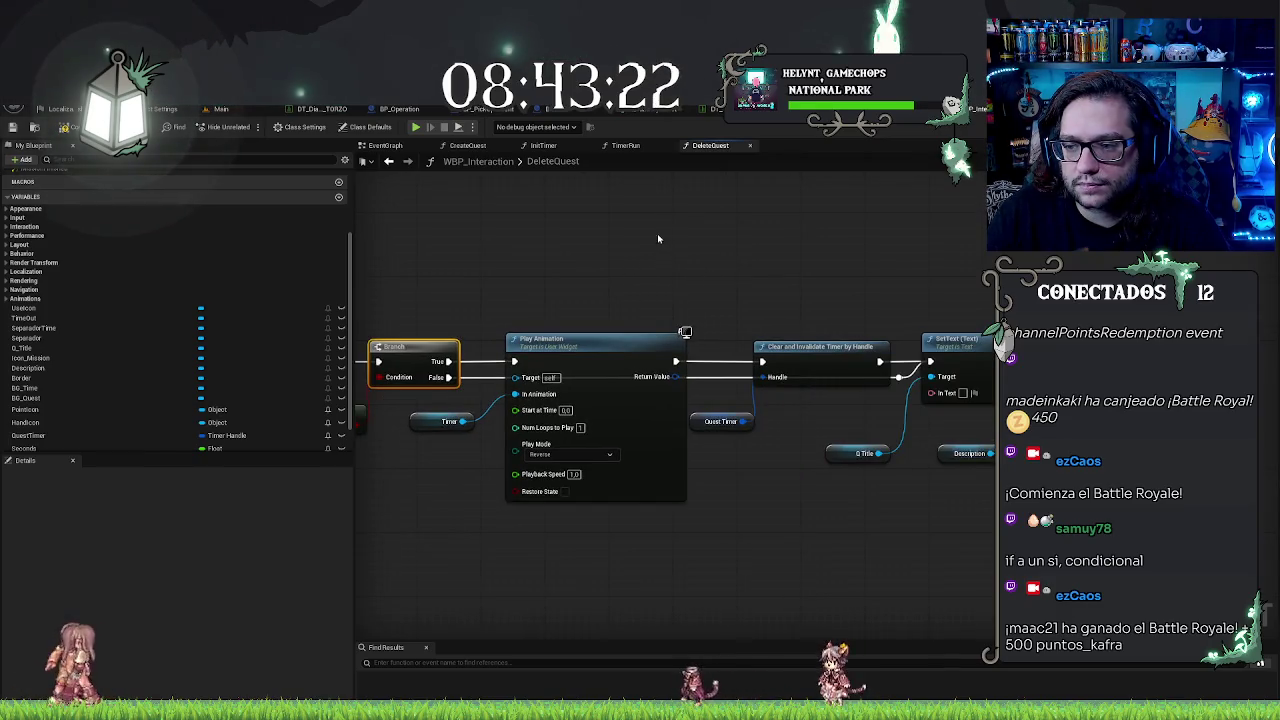
{"action": "left_click_drag", "start_coordinate": [657, 233], "coordinate": [866, 188]}
{"action": "left_click_drag", "start_coordinate": [797, 242], "coordinate": [817, 219]}
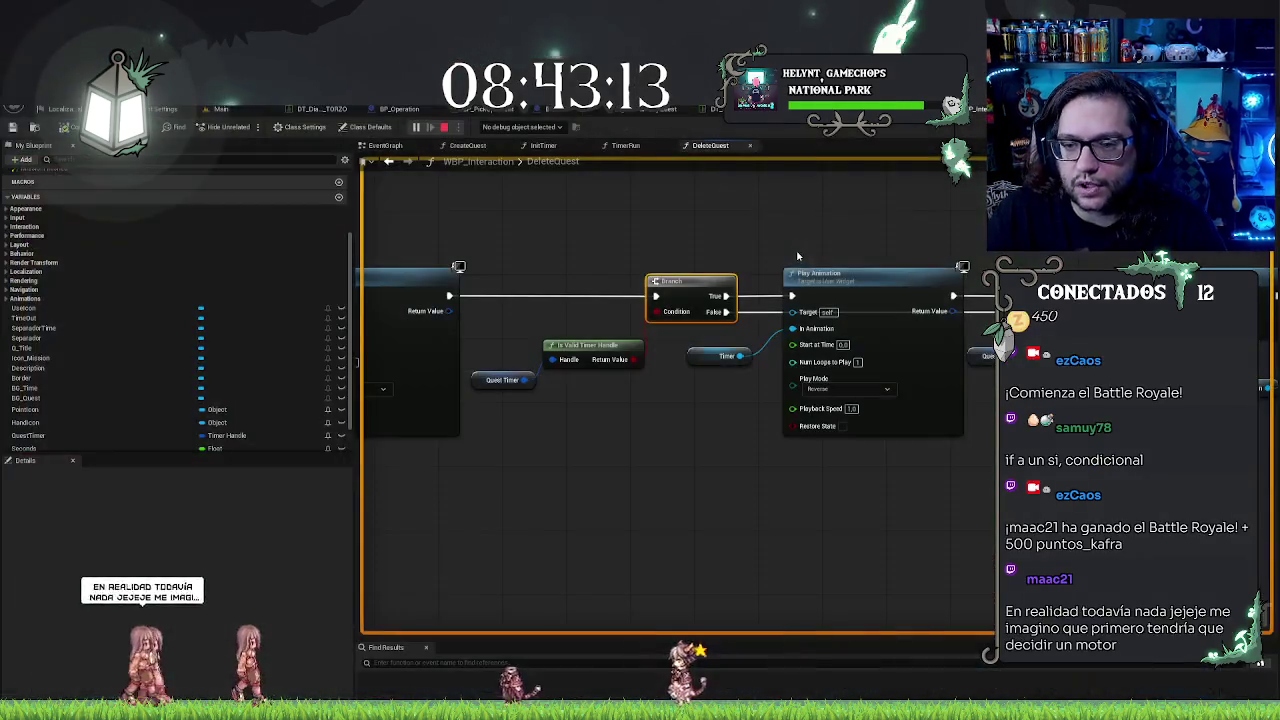
{"action": "mouse_move", "coordinate": [531, 194]}
{"action": "left_mouse_down"}
{"action": "mouse_move", "coordinate": [659, 259]}
{"action": "mouse_move", "coordinate": [827, 258]}
{"action": "left_mouse_up"}
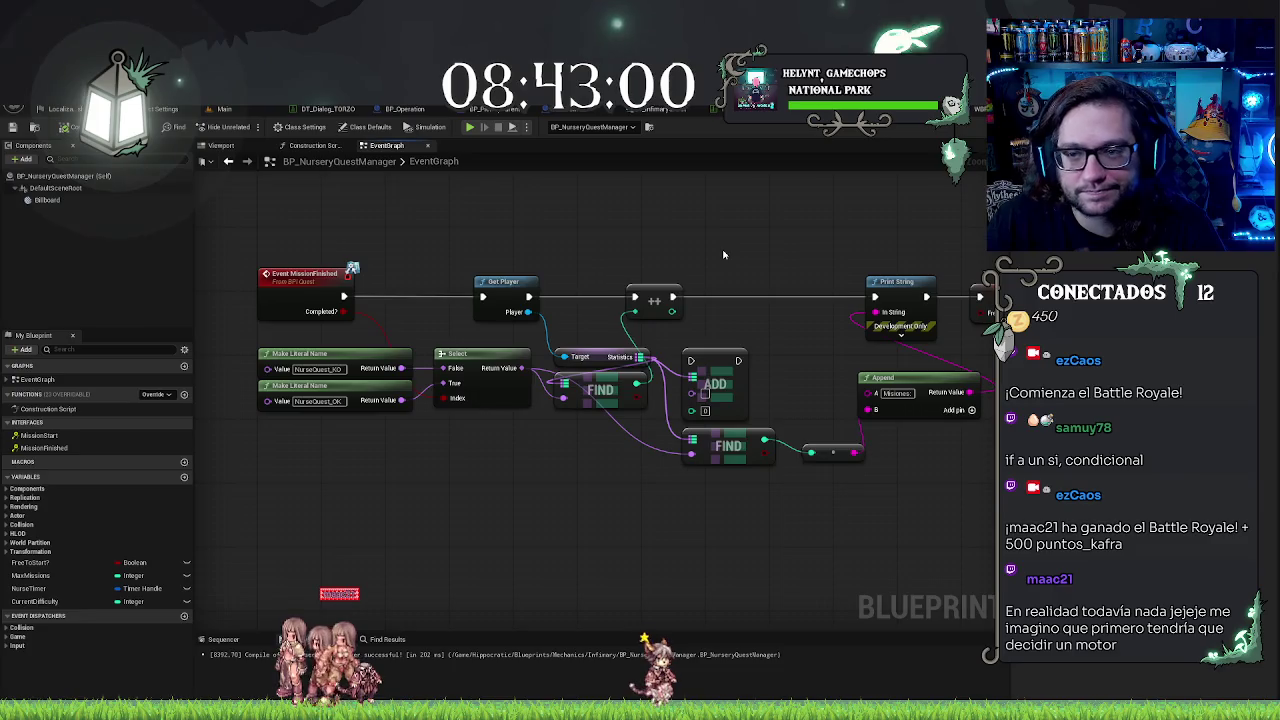
Step: Add a Get Widget Interact Ref node off Get Player, undoing an accidentally added setter
{"action": "left_click_drag", "start_coordinate": [531, 233], "coordinate": [552, 263]}
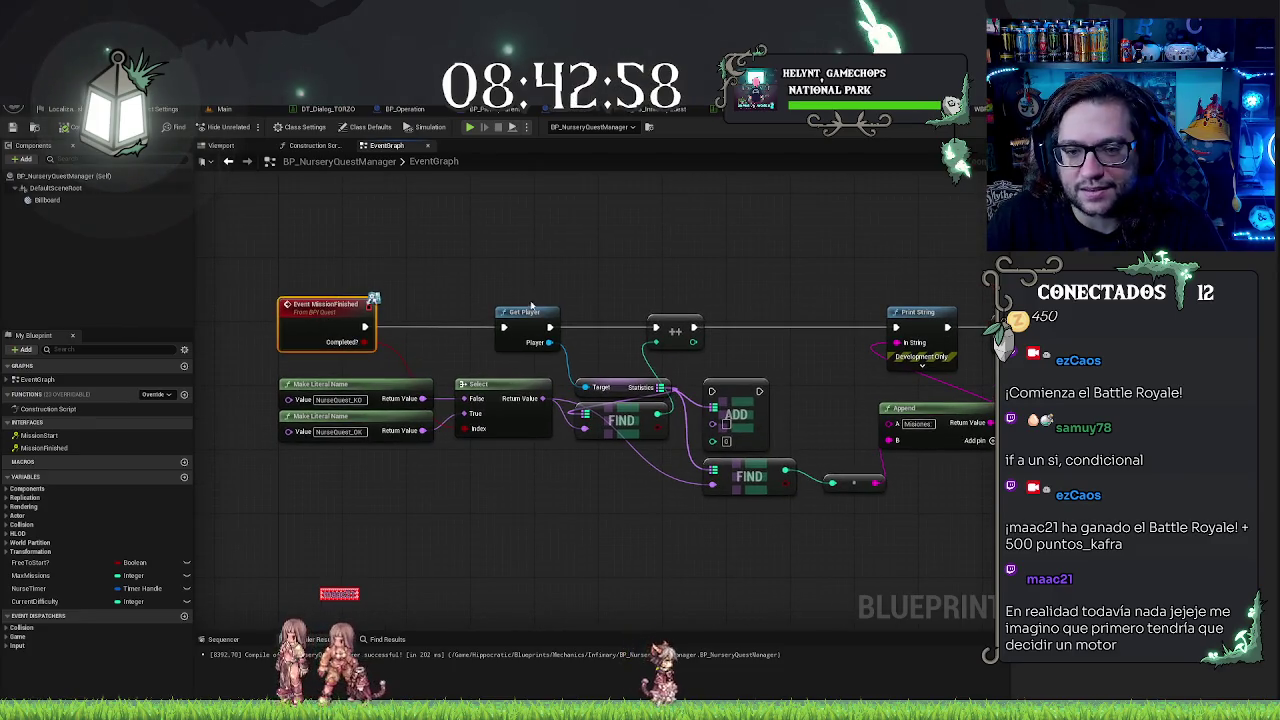
{"action": "left_click_drag", "start_coordinate": [531, 305], "coordinate": [487, 310]}
{"action": "mouse_move", "coordinate": [727, 223]}
{"action": "left_mouse_down"}
{"action": "mouse_move", "coordinate": [355, 250]}
{"action": "mouse_move", "coordinate": [651, 262]}
{"action": "mouse_move", "coordinate": [386, 258]}
{"action": "mouse_move", "coordinate": [756, 219]}
{"action": "left_mouse_up"}
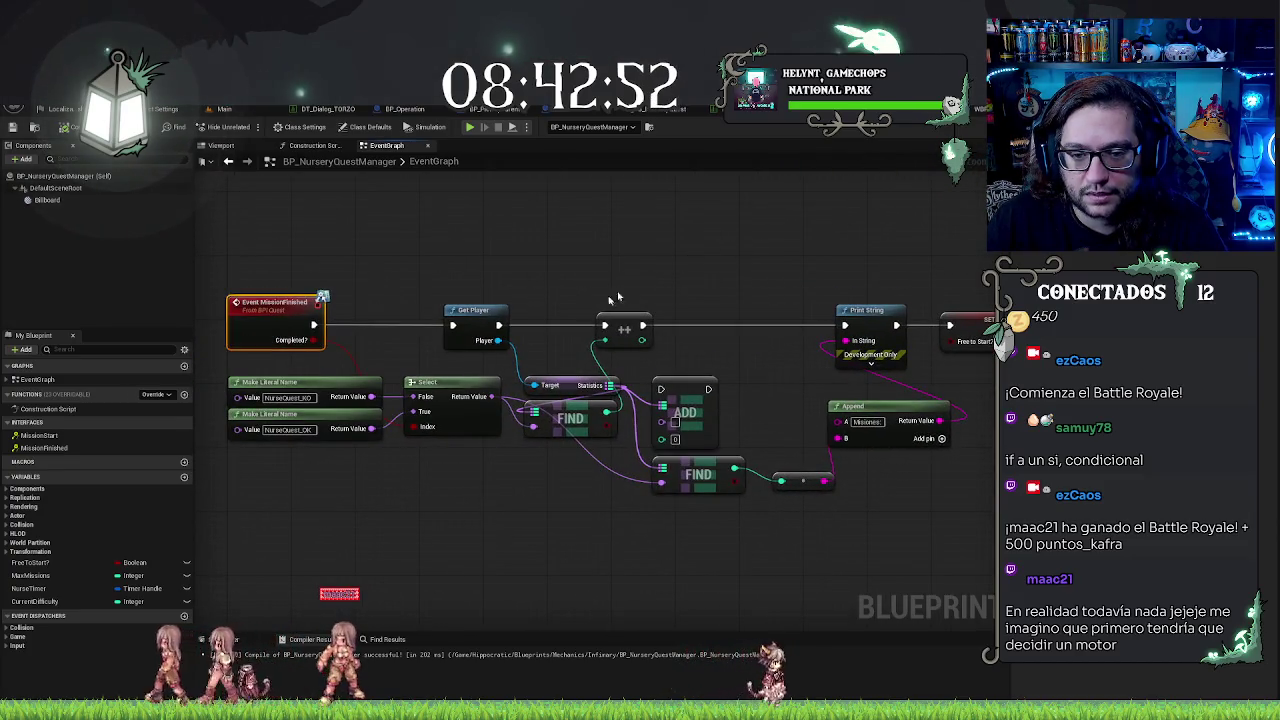
{"action": "mouse_move", "coordinate": [498, 340]}
{"action": "left_mouse_down"}
{"action": "mouse_move", "coordinate": [838, 355]}
{"action": "mouse_move", "coordinate": [866, 371]}
{"action": "mouse_move", "coordinate": [855, 391]}
{"action": "left_mouse_up"}
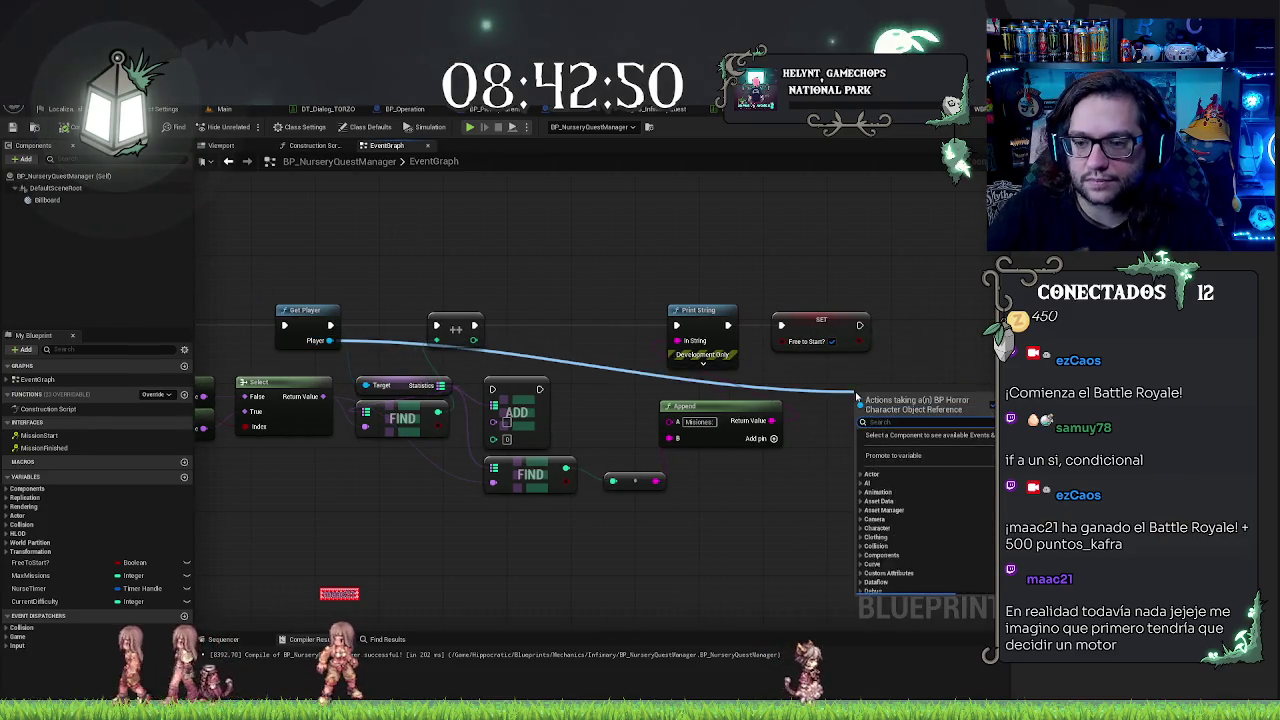
{"action": "key", "text": "BackSpace"}
{"action": "type", "text": "ref"}
{"action": "scroll", "coordinate": [930, 540], "scroll_direction": "down", "scroll_amount": 1}
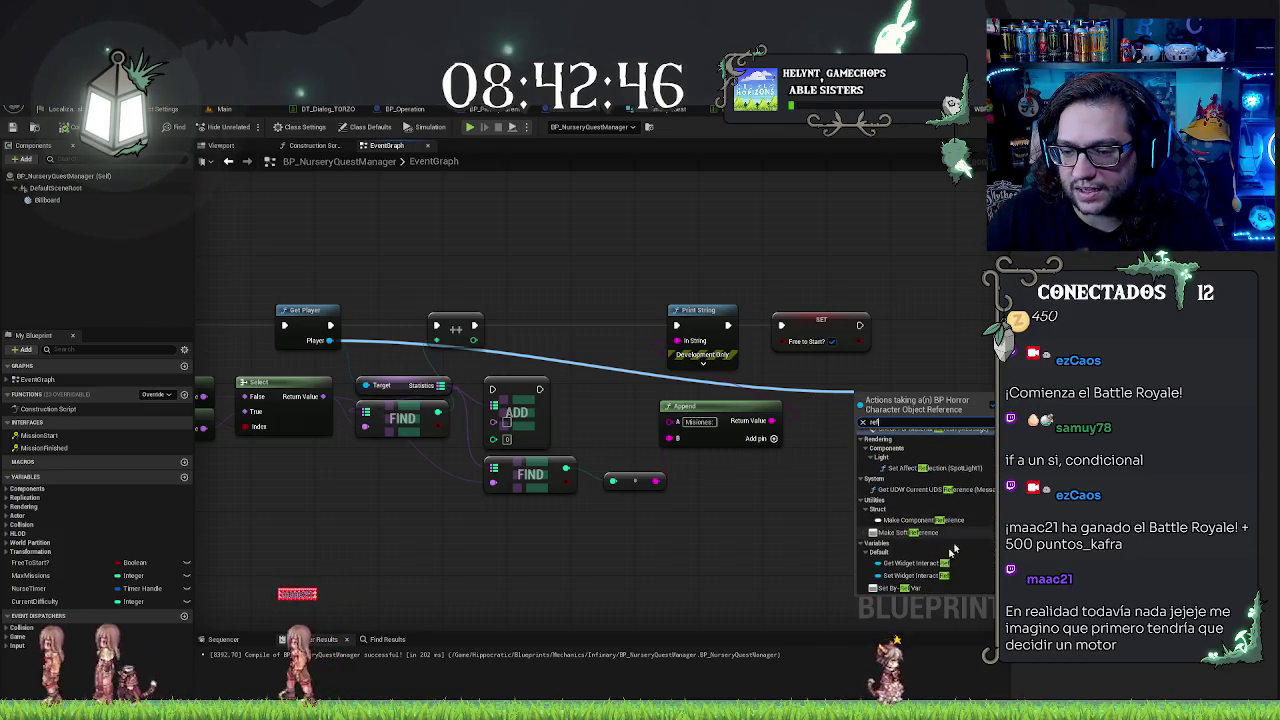
{"action": "left_click", "coordinate": [944, 578]}
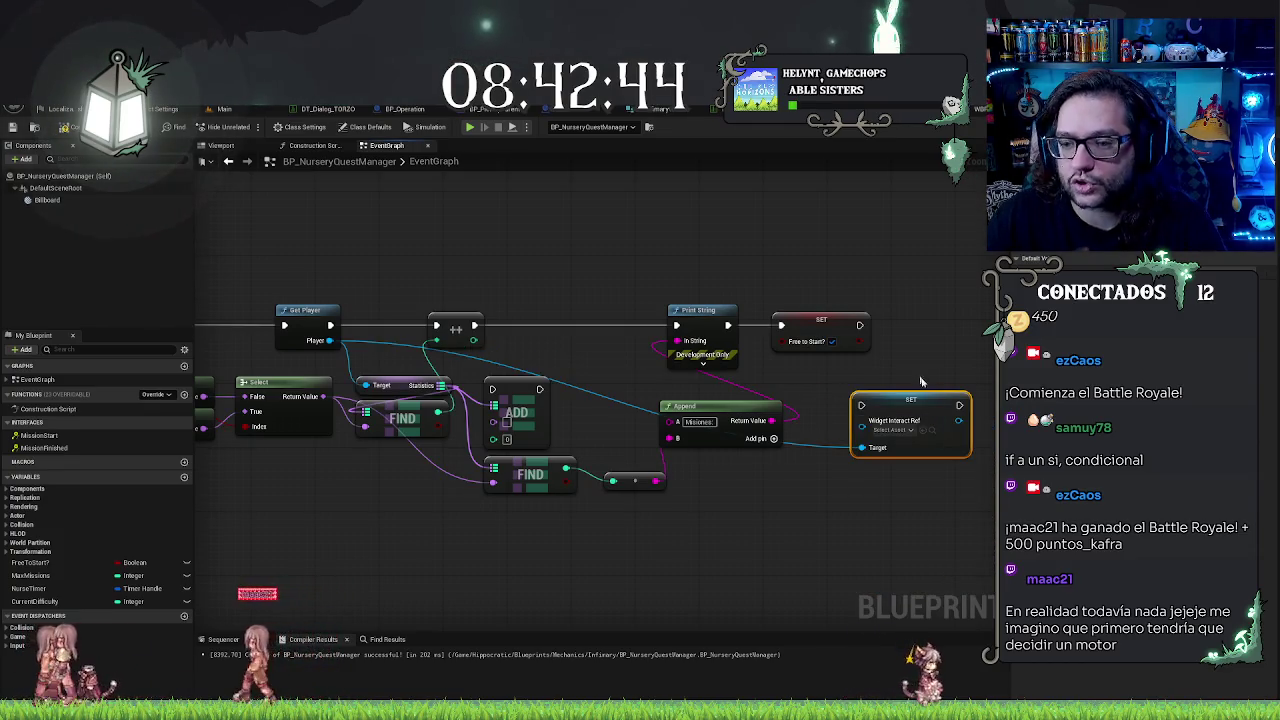
{"action": "key", "text": "ctrl+z"}
{"action": "left_click_drag", "start_coordinate": [330, 340], "coordinate": [846, 397]}
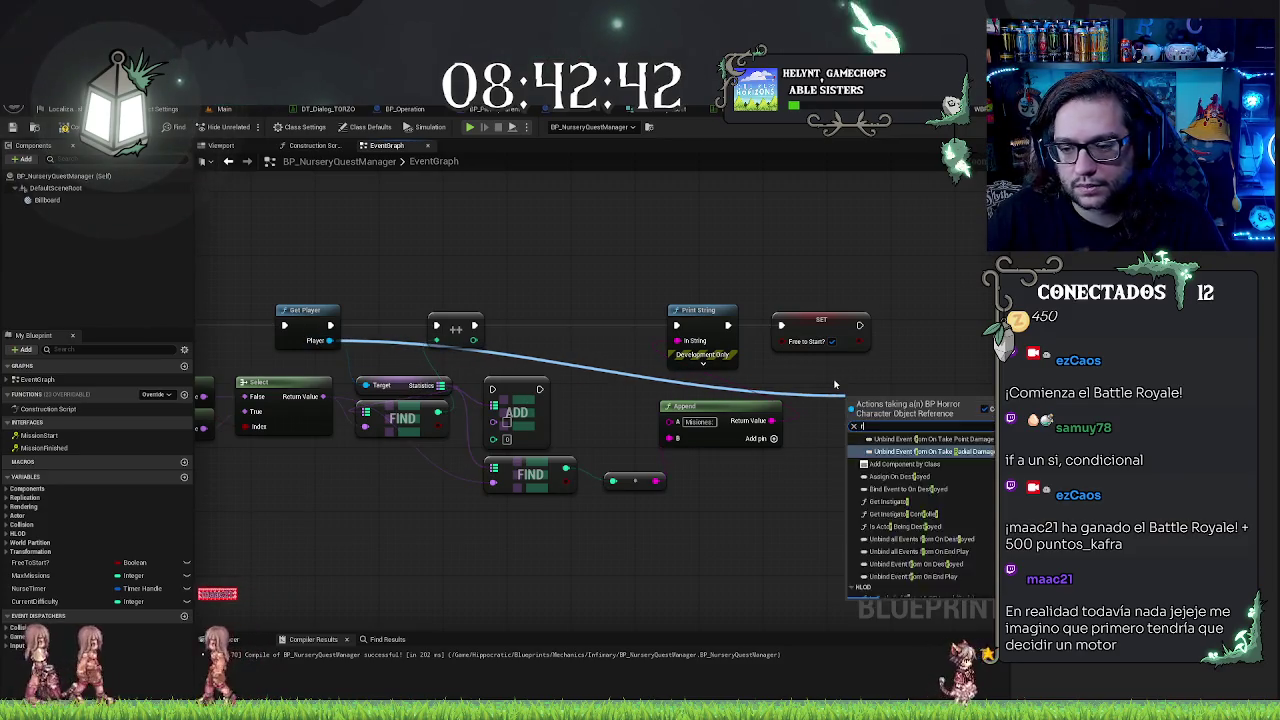
{"action": "type", "text": "ref"}
{"action": "left_click", "coordinate": [897, 583]}
Step: Call Mission Finished with the Widget Interact Ref wired as its target
{"action": "mouse_move", "coordinate": [946, 401]}
{"action": "left_mouse_down"}
{"action": "mouse_move", "coordinate": [963, 310]}
{"action": "mouse_move", "coordinate": [893, 312]}
{"action": "mouse_move", "coordinate": [892, 297]}
{"action": "mouse_move", "coordinate": [810, 374]}
{"action": "left_mouse_up"}
{"action": "type", "text": "mission"}
{"action": "key", "text": "Return"}
{"action": "left_click", "coordinate": [851, 399]}
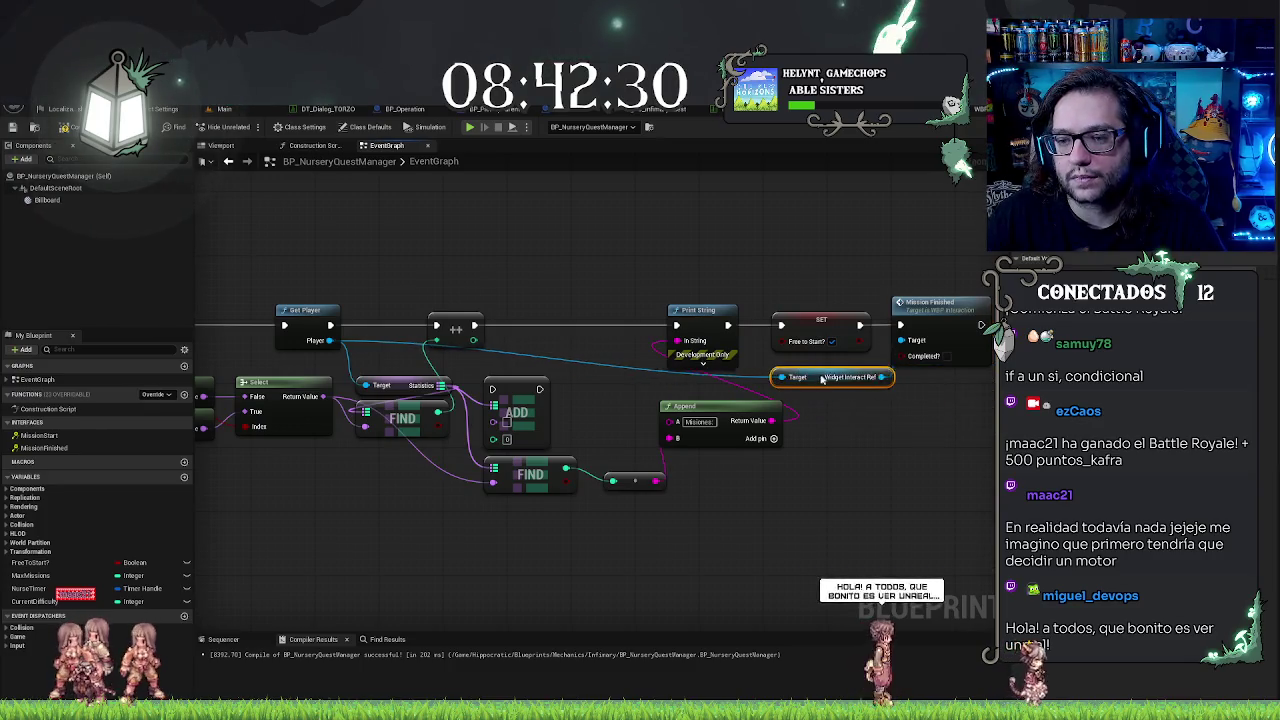
{"action": "left_click_drag", "start_coordinate": [855, 423], "coordinate": [900, 441]}
{"action": "scroll", "coordinate": [900, 441], "scroll_direction": "down", "scroll_amount": 2}
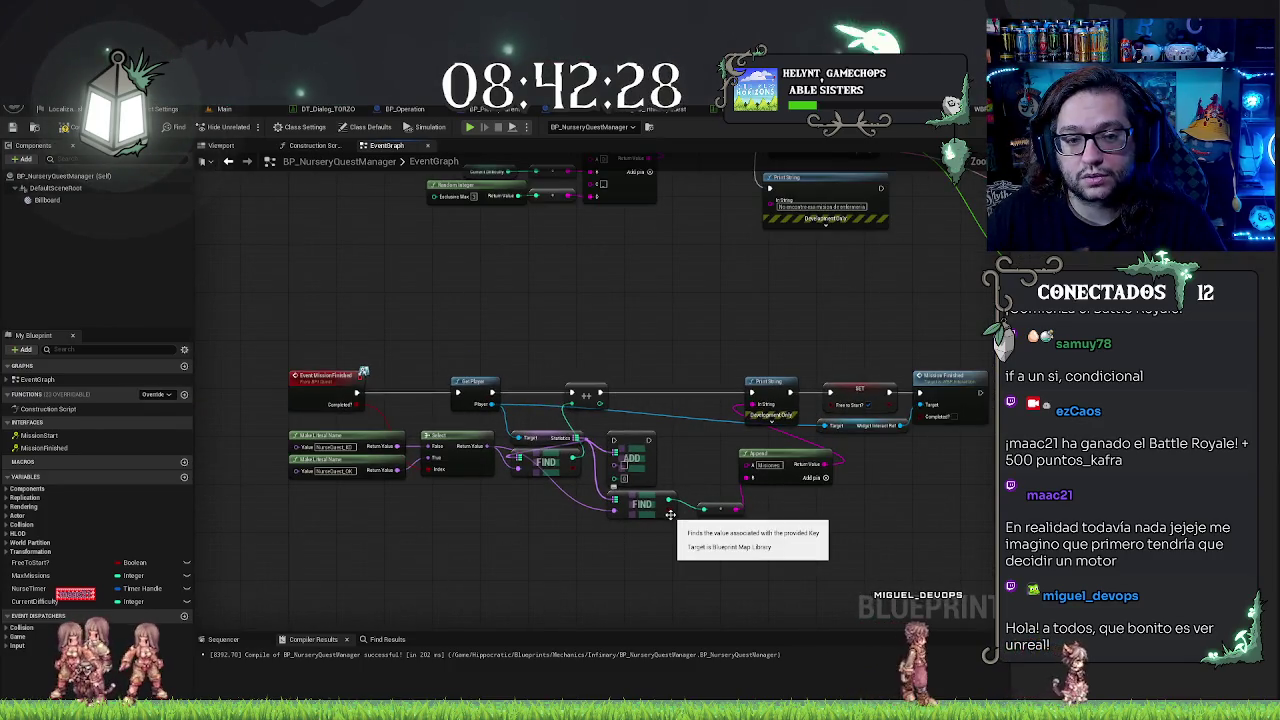
{"action": "mouse_move", "coordinate": [580, 331]}
{"action": "left_mouse_down"}
{"action": "mouse_move", "coordinate": [586, 297]}
{"action": "mouse_move", "coordinate": [560, 320]}
{"action": "mouse_move", "coordinate": [455, 348]}
{"action": "mouse_move", "coordinate": [505, 348]}
{"action": "left_mouse_up"}
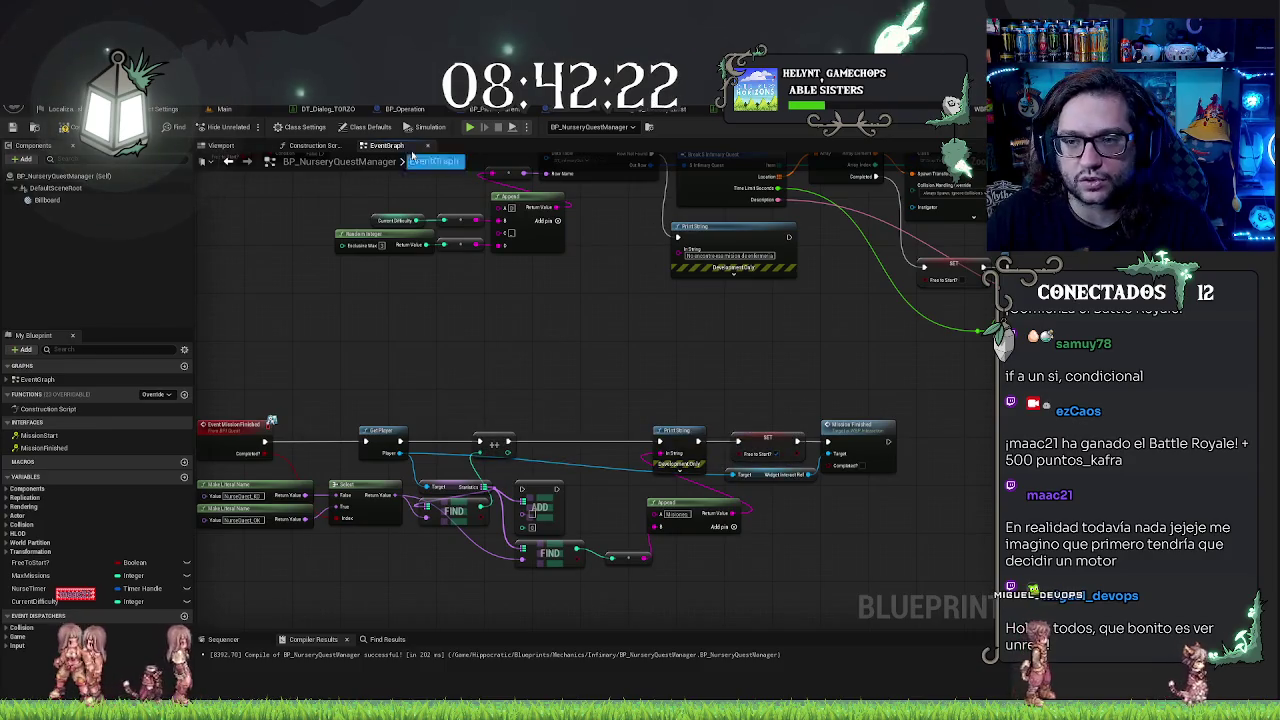
Step: Compile the quest manager blueprint and start a play session from the Main level editor
{"action": "key", "text": "F7"}
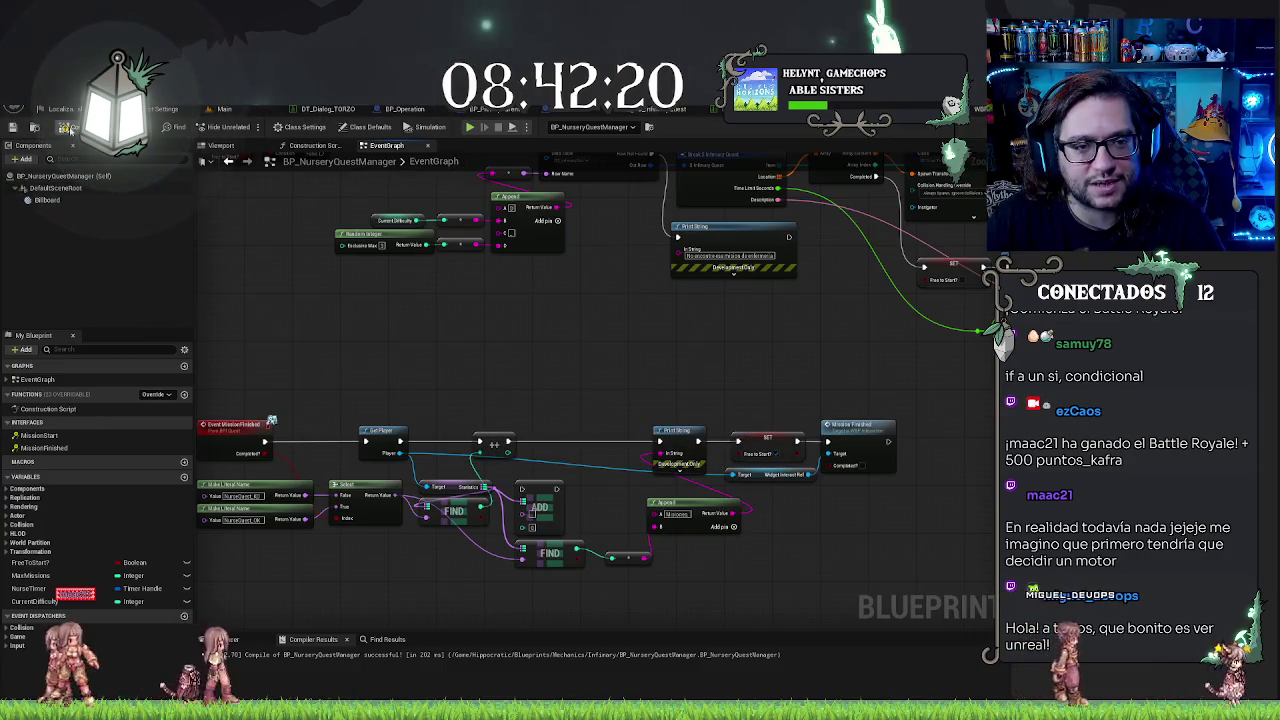
{"action": "left_click", "coordinate": [228, 108]}
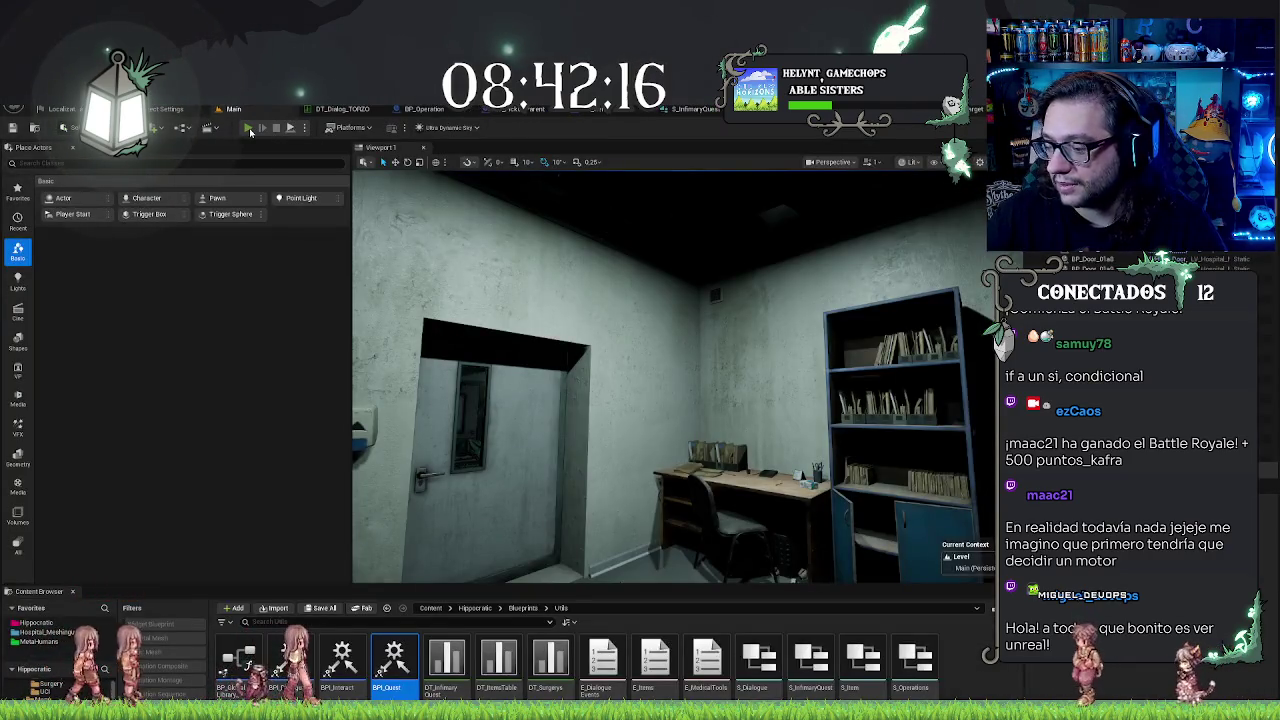
{"action": "left_click", "coordinate": [249, 128]}
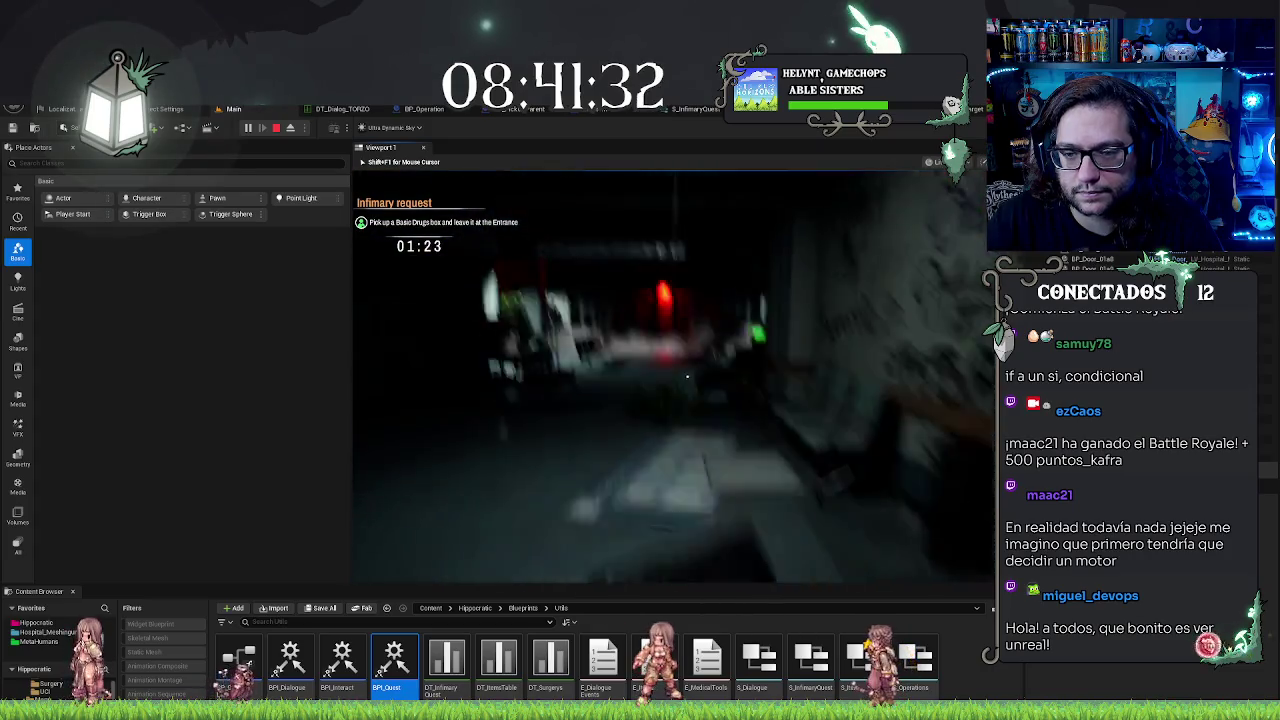
Step: Place the Ferrosulph drugs box on the reception desk, then walk the corridor to the red-lit waiting room
{"action": "key", "text": "s"}
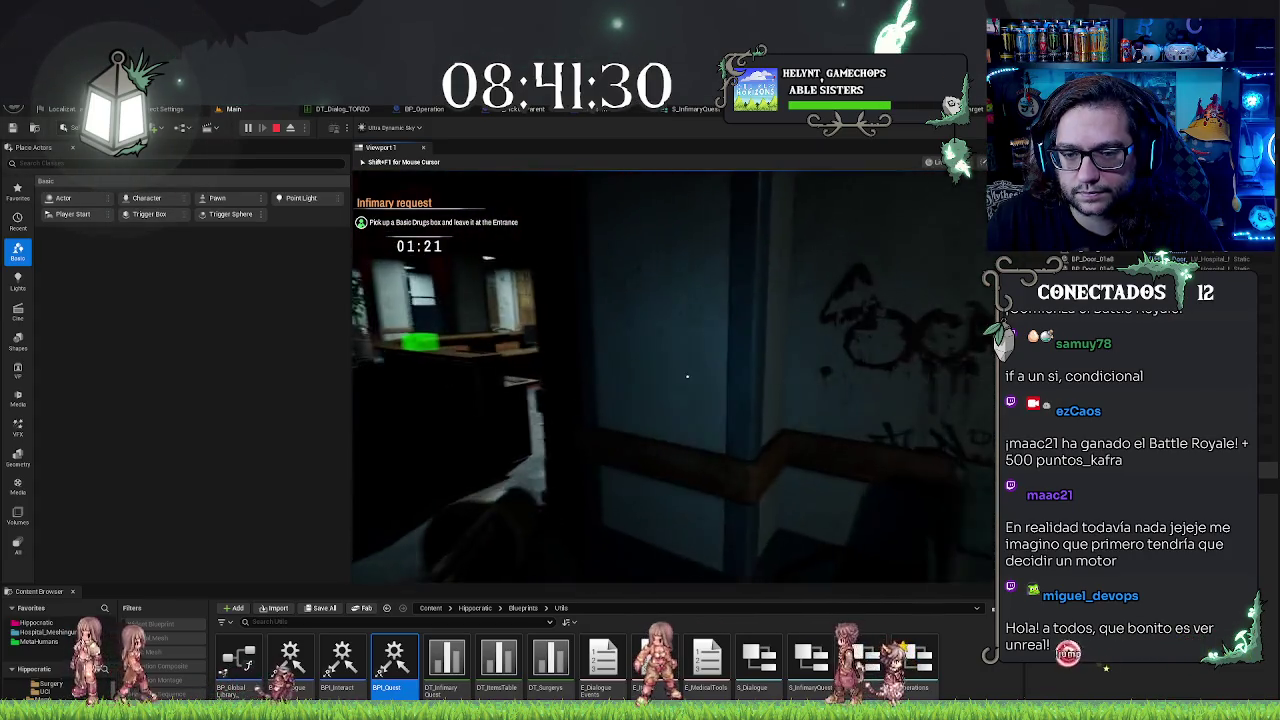
{"action": "mouse_move", "coordinate": [687, 376]}
{"action": "key", "text": "w"}
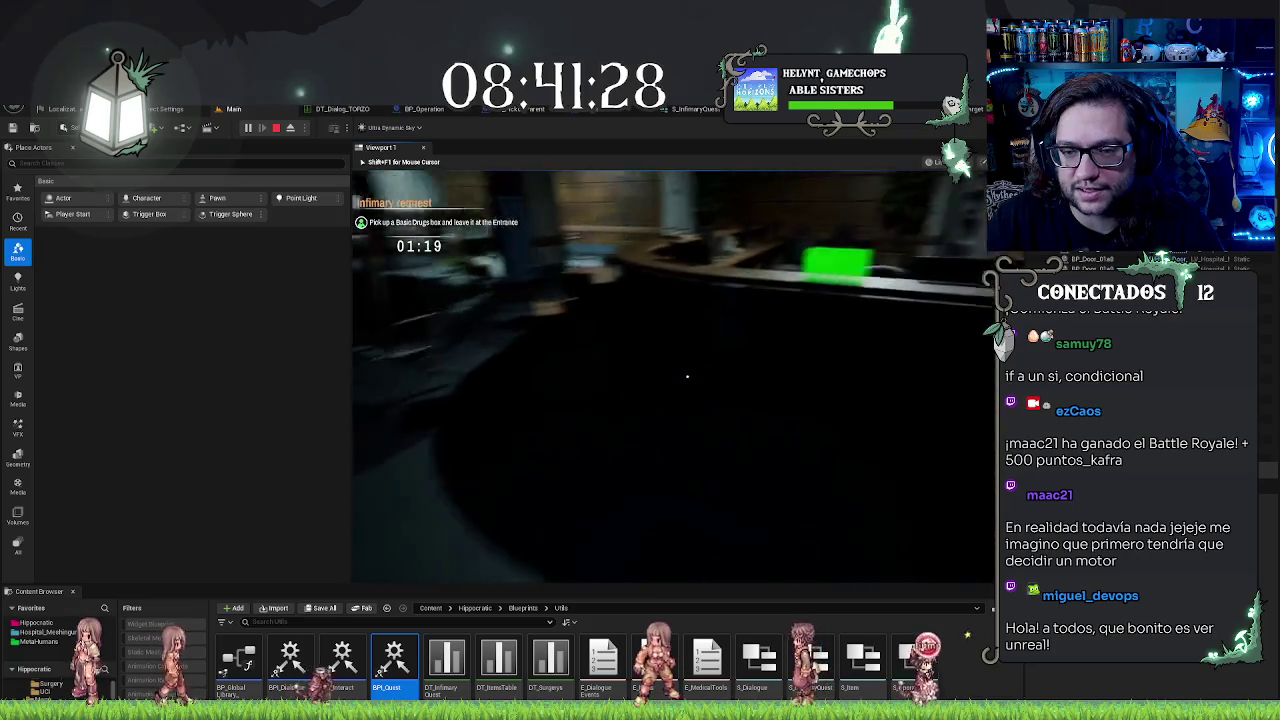
{"action": "left_click", "coordinate": [687, 376]}
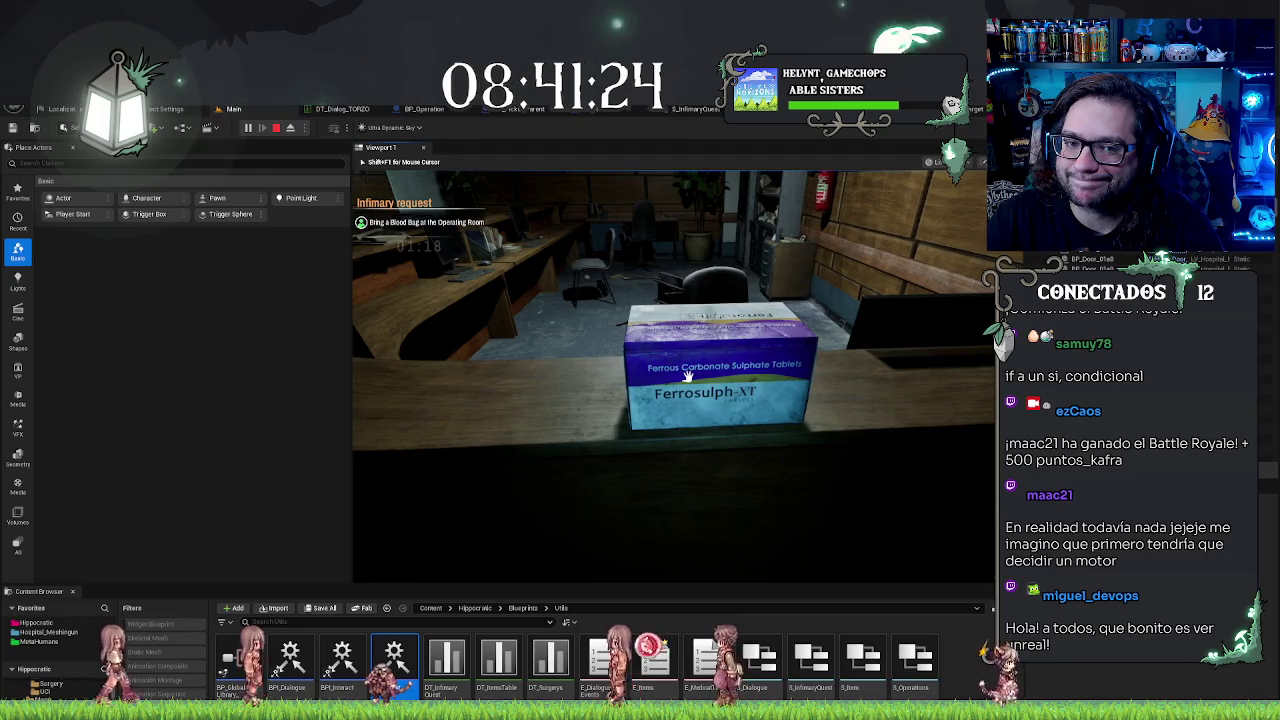
{"action": "mouse_move", "coordinate": [687, 376]}
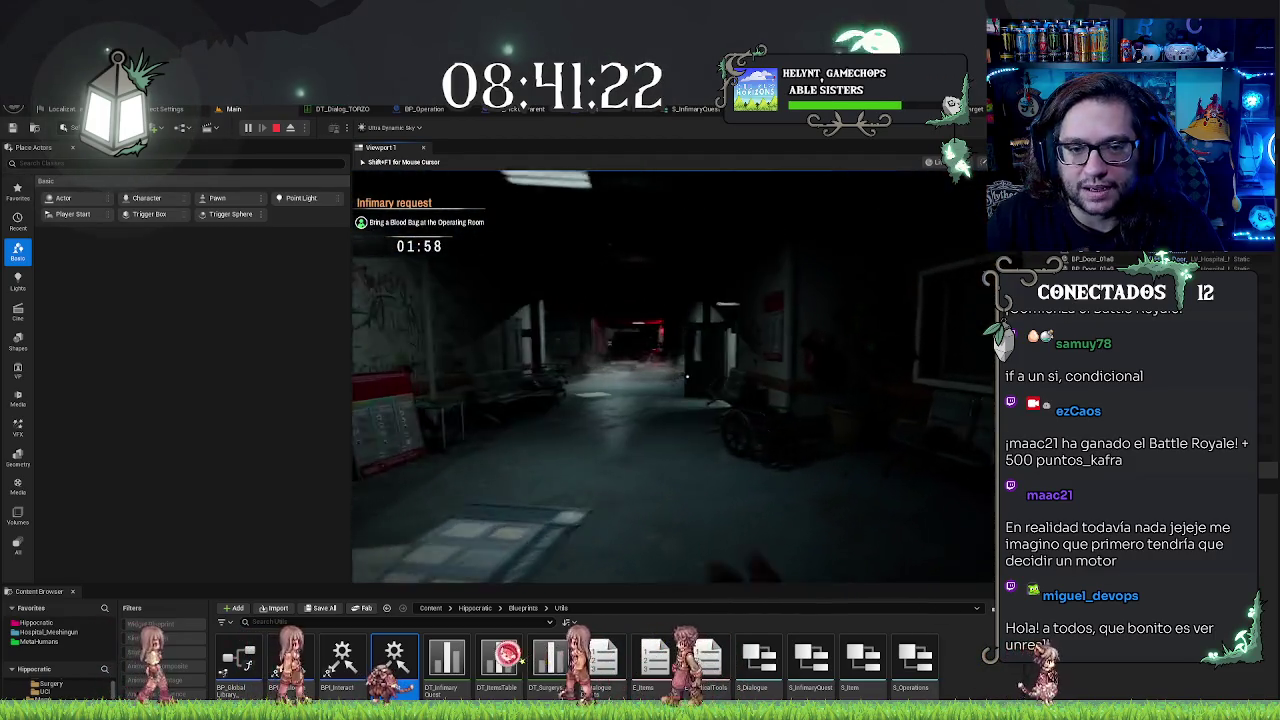
{"action": "key", "text": "w"}
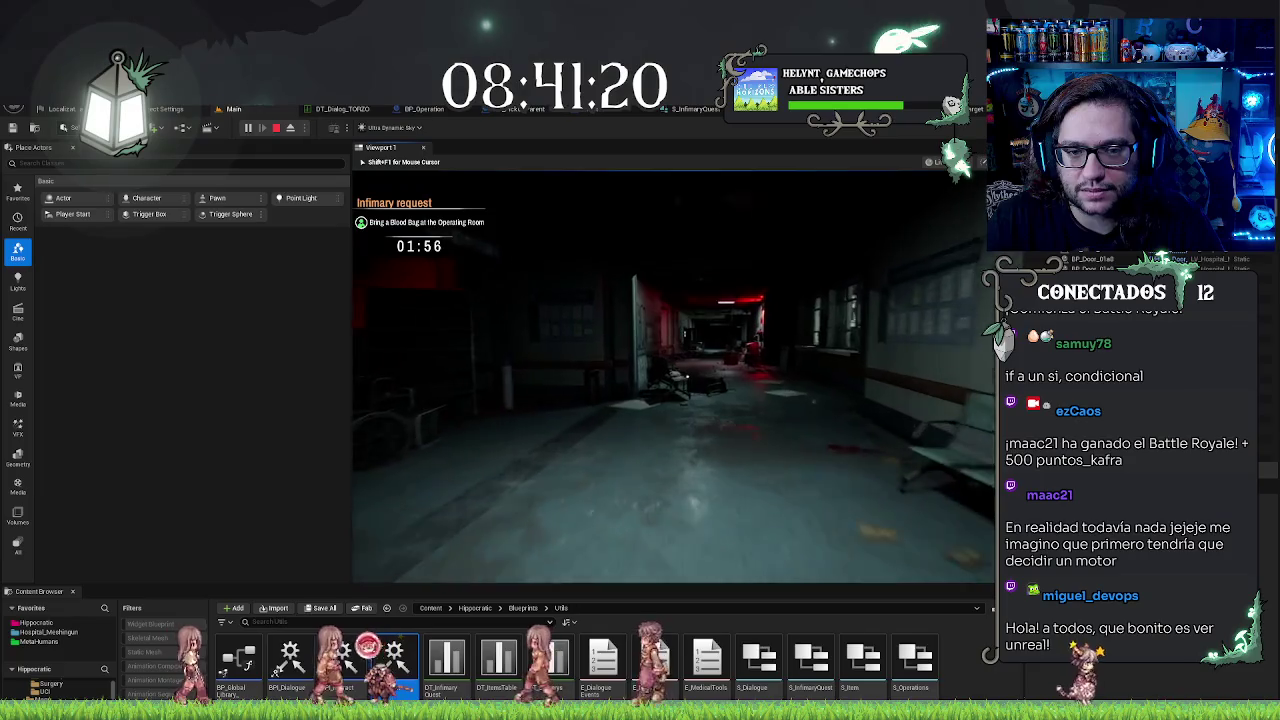
{"action": "key", "text": "w"}
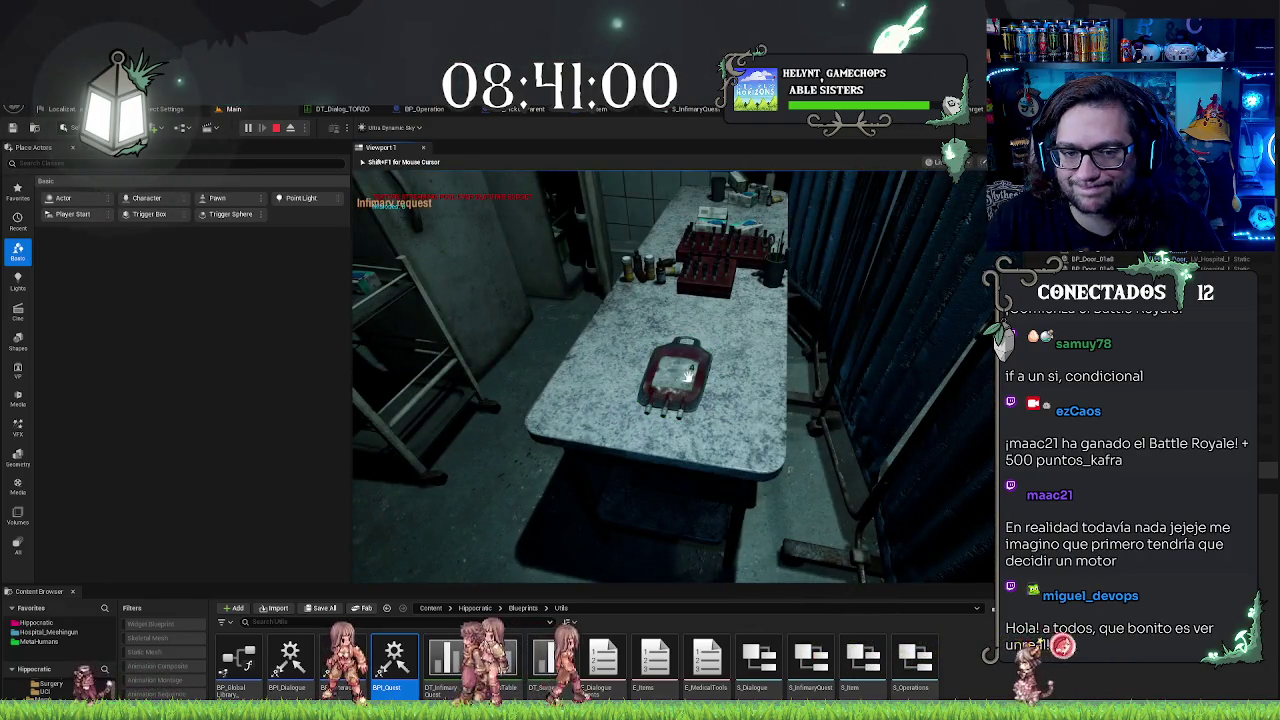
Step: Pick up the blood bag and set it down on the waiting-room table
{"action": "left_click", "coordinate": [688, 374]}
{"action": "key", "text": "w"}
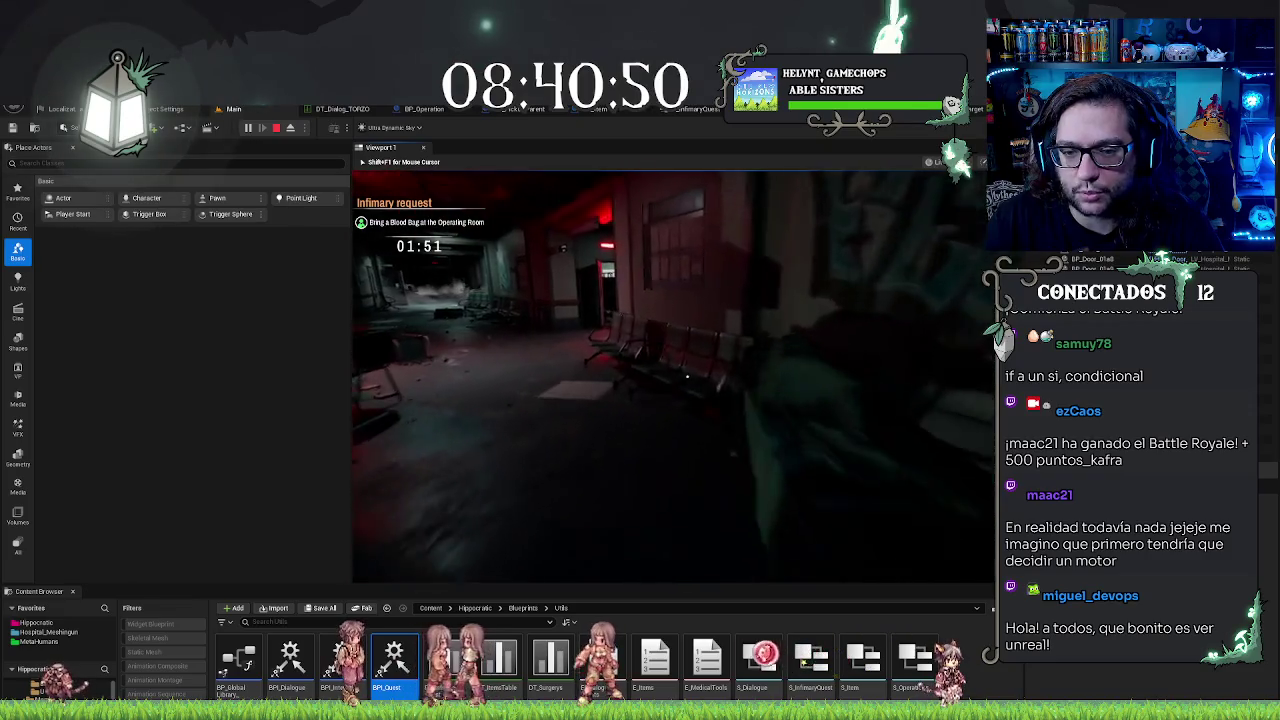
{"action": "key", "text": "w"}
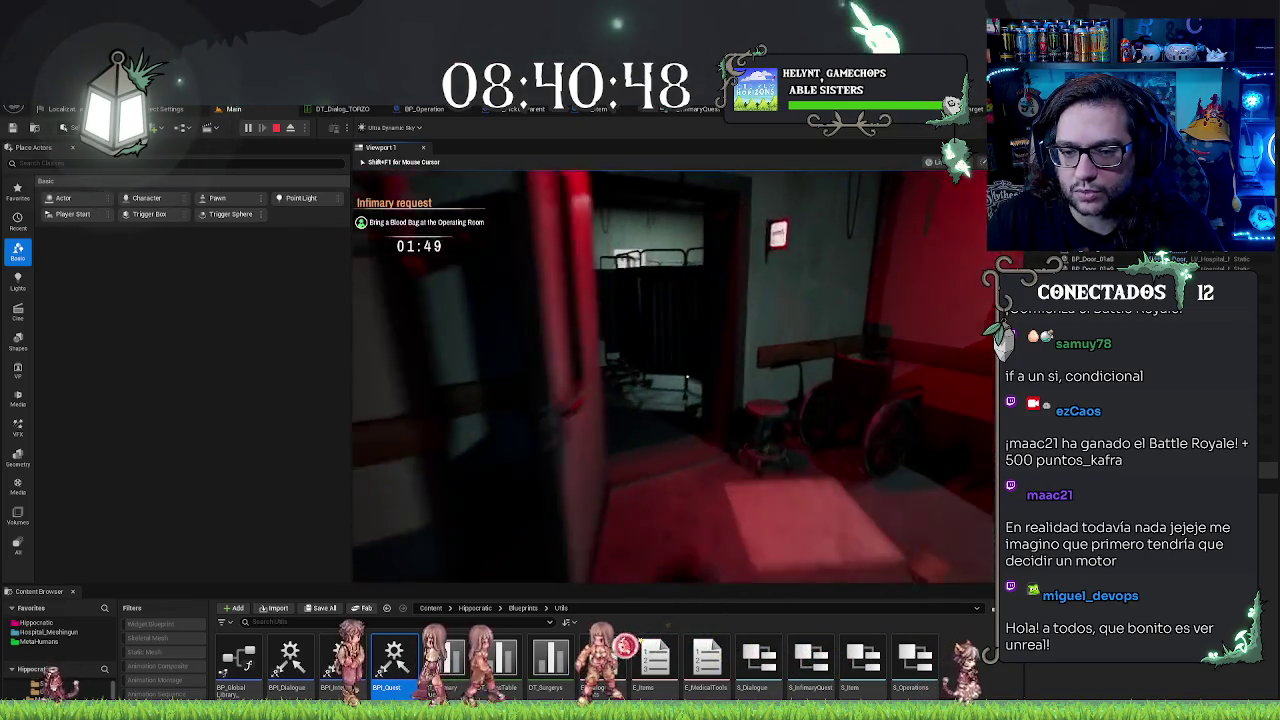
{"action": "mouse_move", "coordinate": [687, 376]}
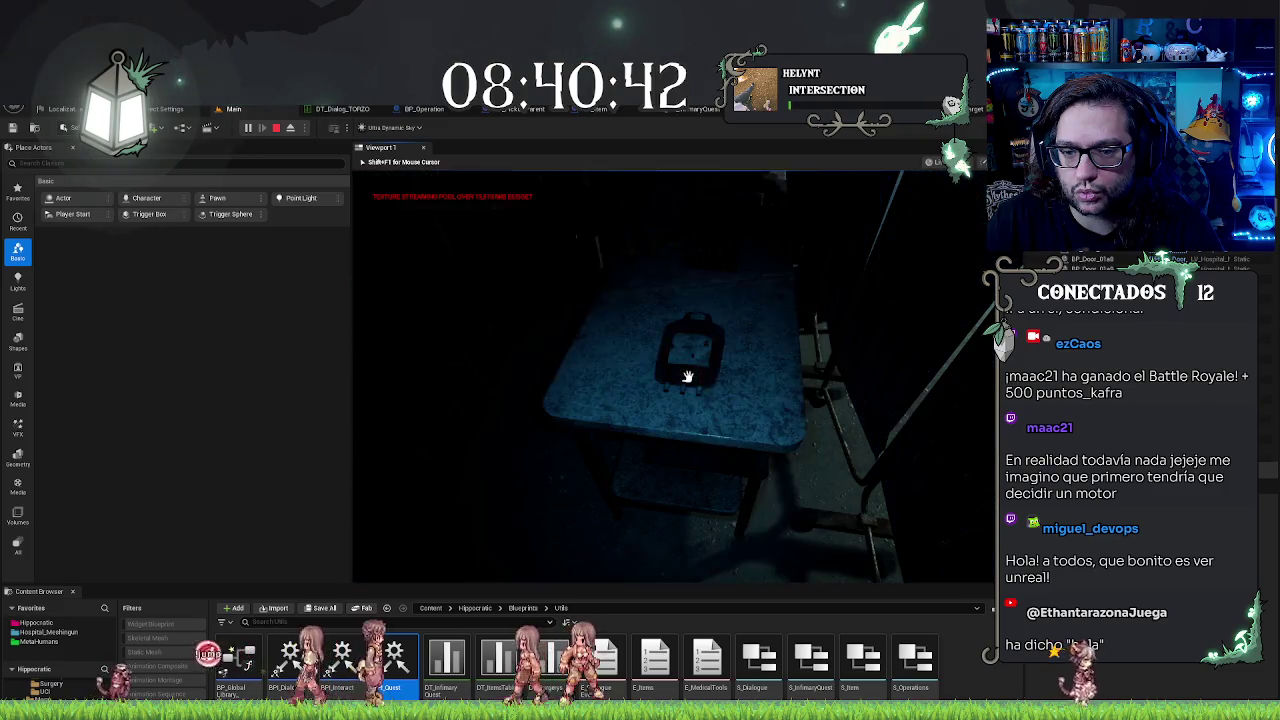
{"action": "left_click", "coordinate": [687, 376]}
{"action": "key", "text": "w"}
Step: Stop the play-in-editor session and return to the quest manager event graph
{"action": "key", "text": "s"}
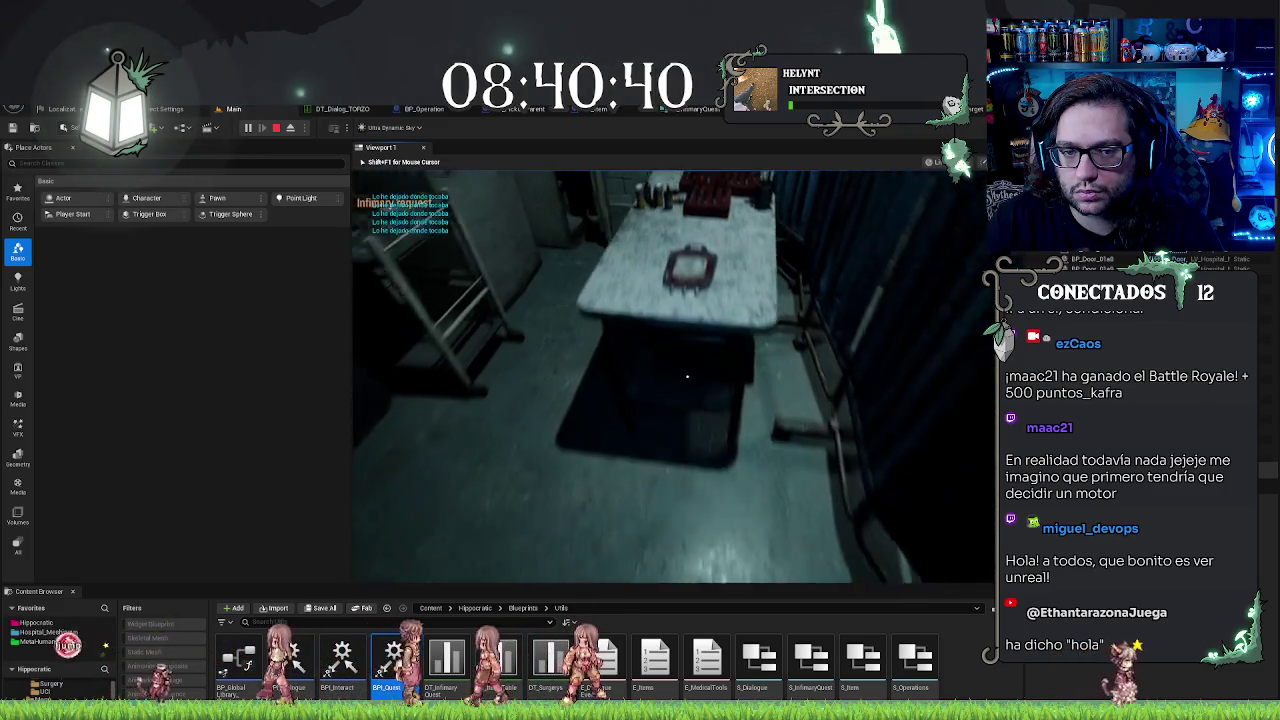
{"action": "left_click", "coordinate": [688, 376]}
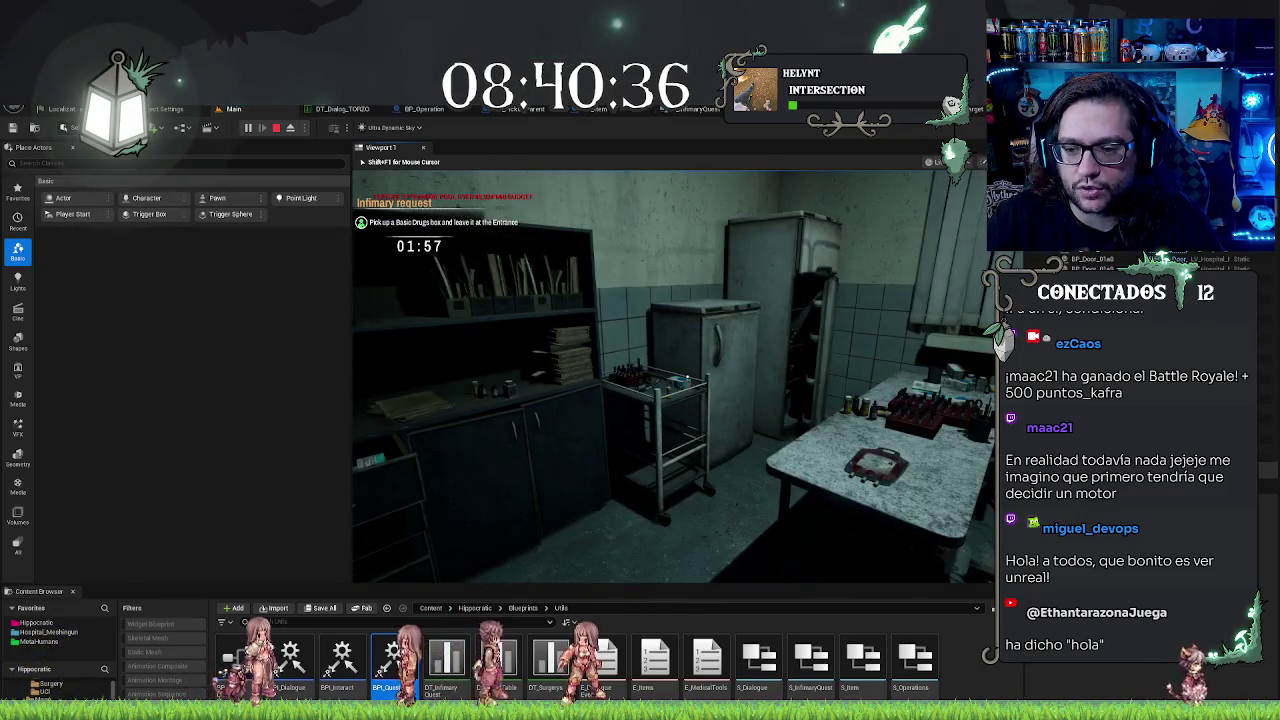
{"action": "key", "text": "Escape"}
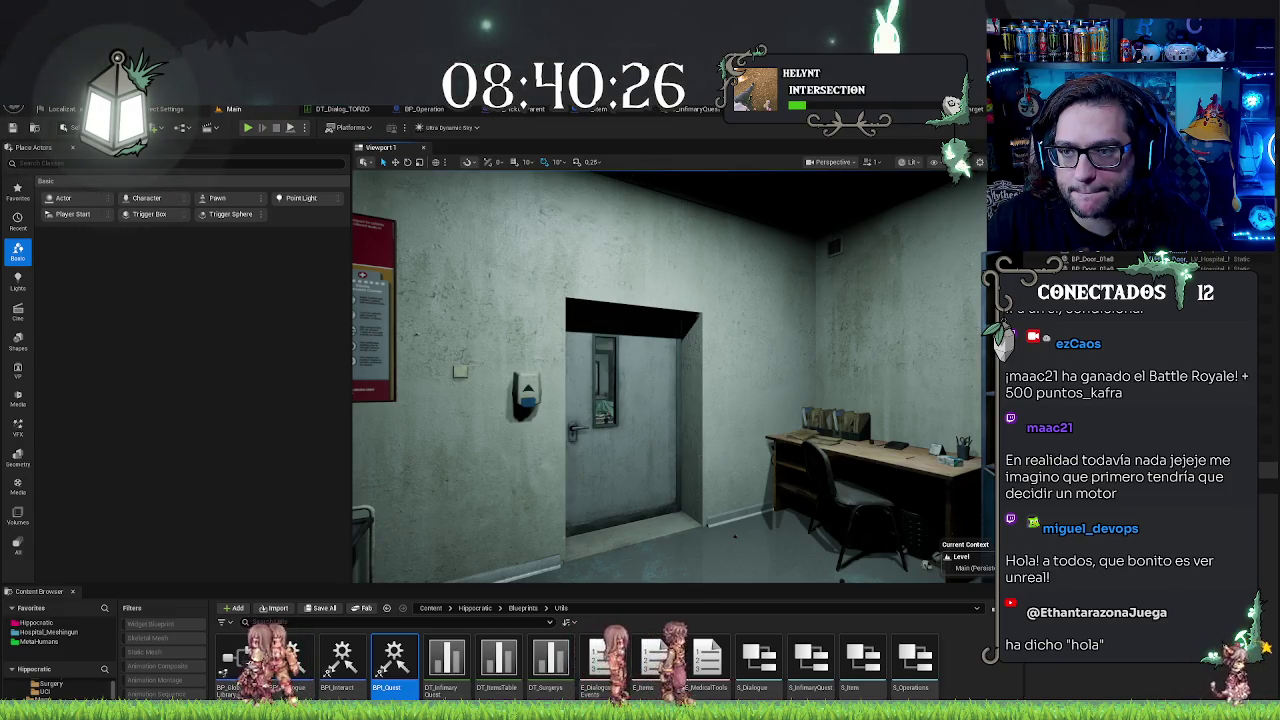
{"action": "left_click", "coordinate": [842, 108]}
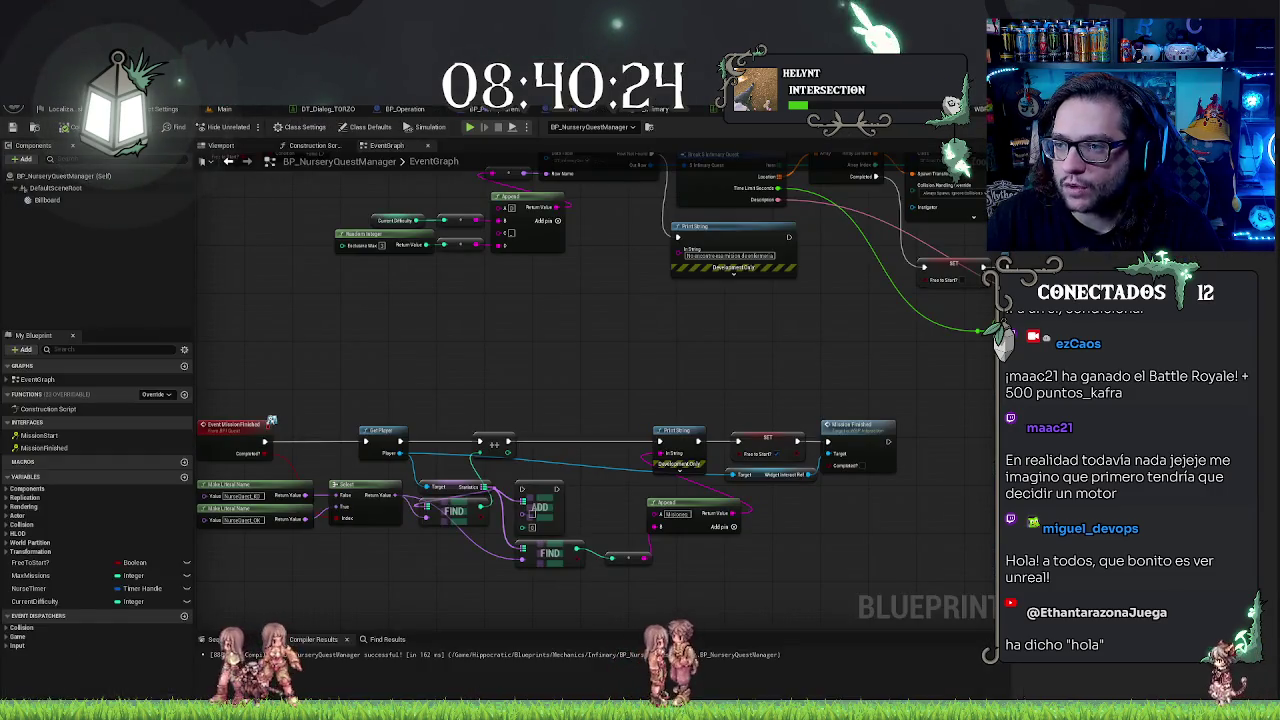
{"action": "left_click_drag", "start_coordinate": [912, 226], "coordinate": [1040, 465]}
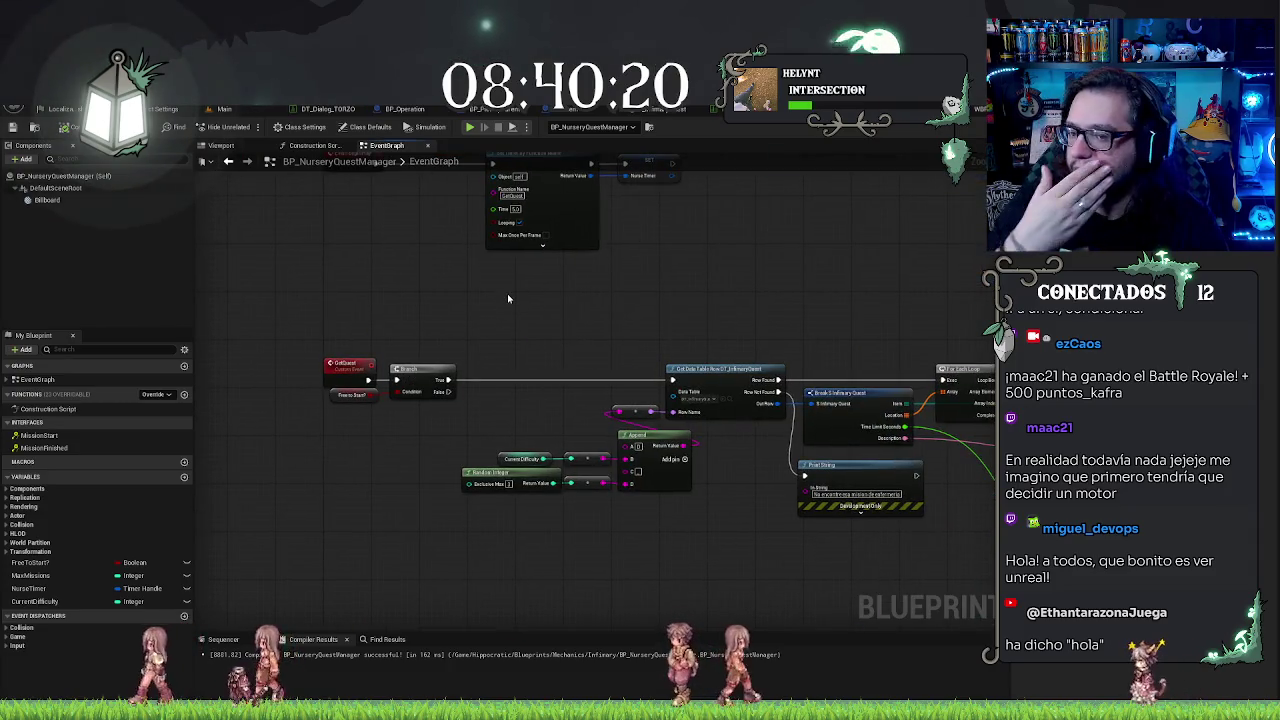
{"action": "mouse_move", "coordinate": [507, 298]}
{"action": "left_mouse_down"}
{"action": "mouse_move", "coordinate": [681, 296]}
{"action": "mouse_move", "coordinate": [591, 409]}
{"action": "mouse_move", "coordinate": [750, 378]}
{"action": "mouse_move", "coordinate": [749, 271]}
{"action": "left_mouse_up"}
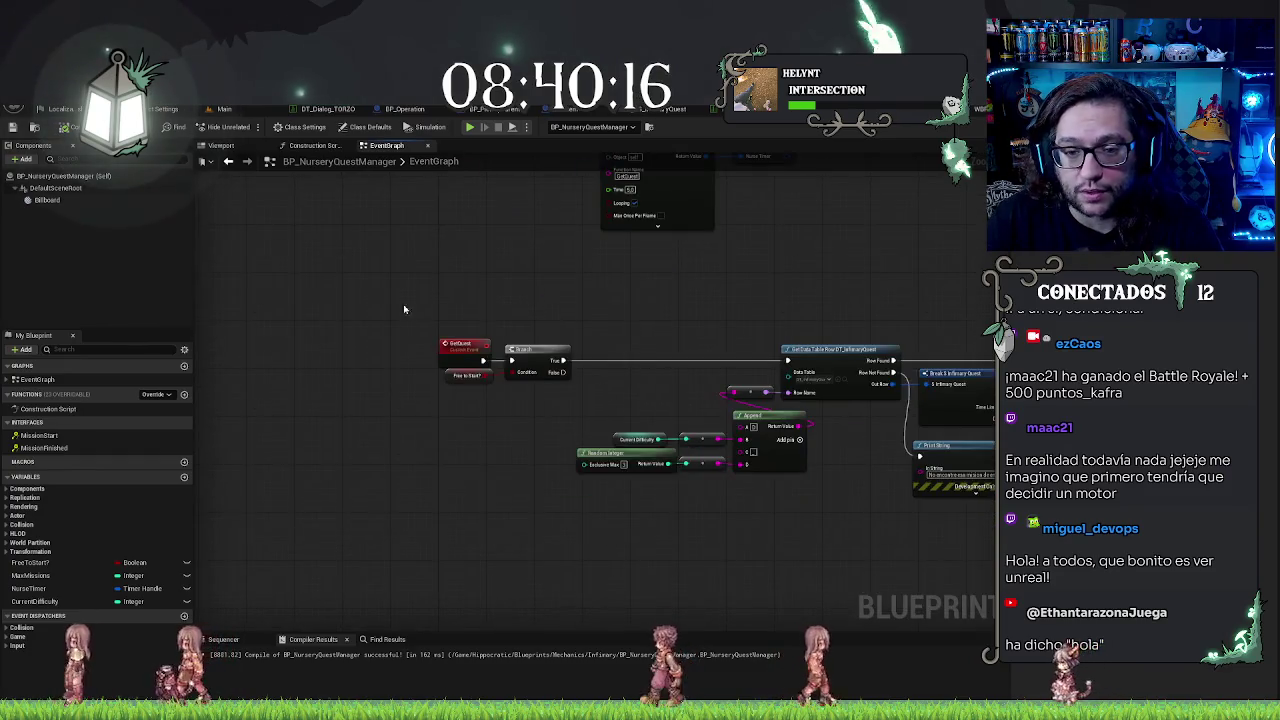
{"action": "scroll", "coordinate": [547, 419], "scroll_direction": "up", "scroll_amount": 2}
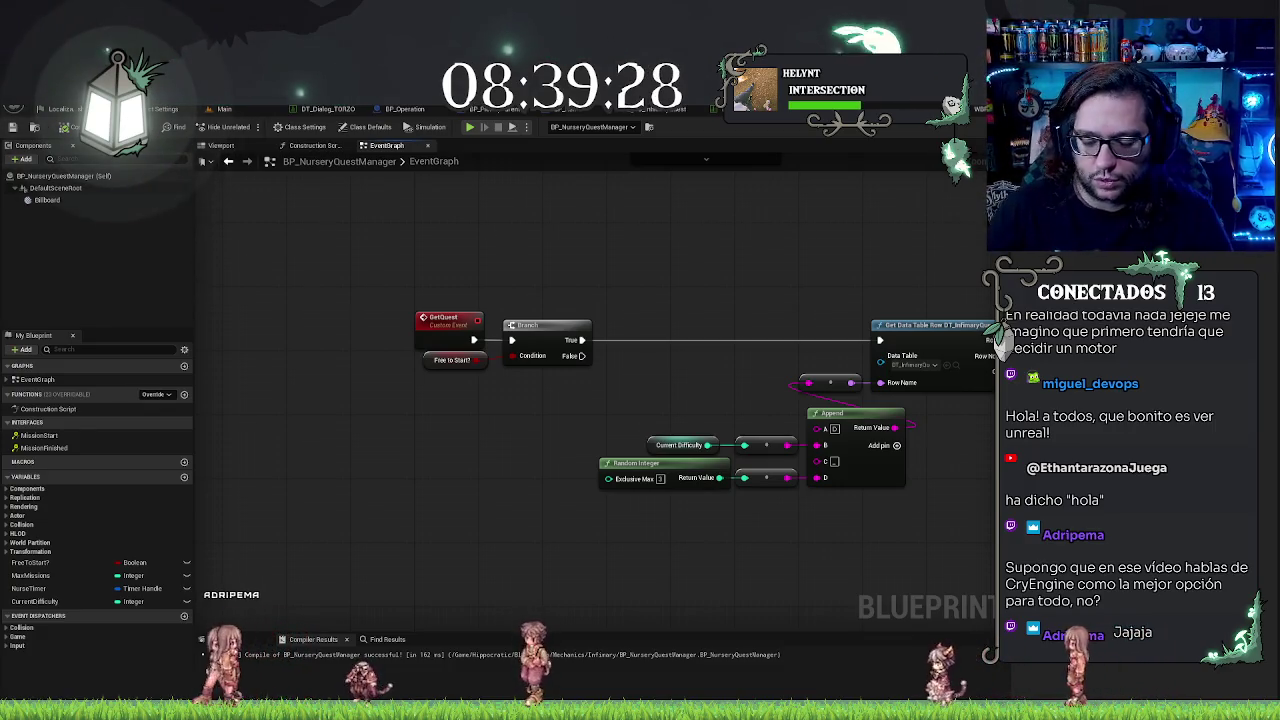
{"action": "left_click_drag", "start_coordinate": [389, 391], "coordinate": [402, 376]}
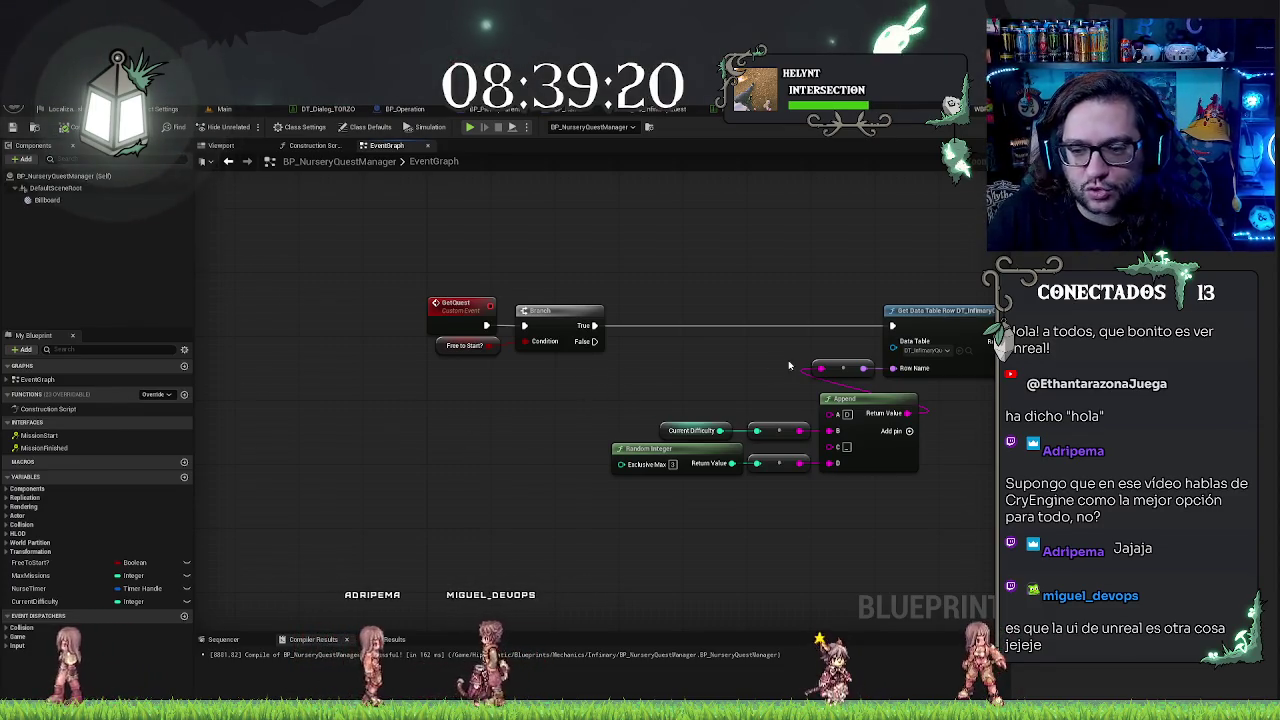
{"action": "left_click_drag", "start_coordinate": [791, 363], "coordinate": [710, 362]}
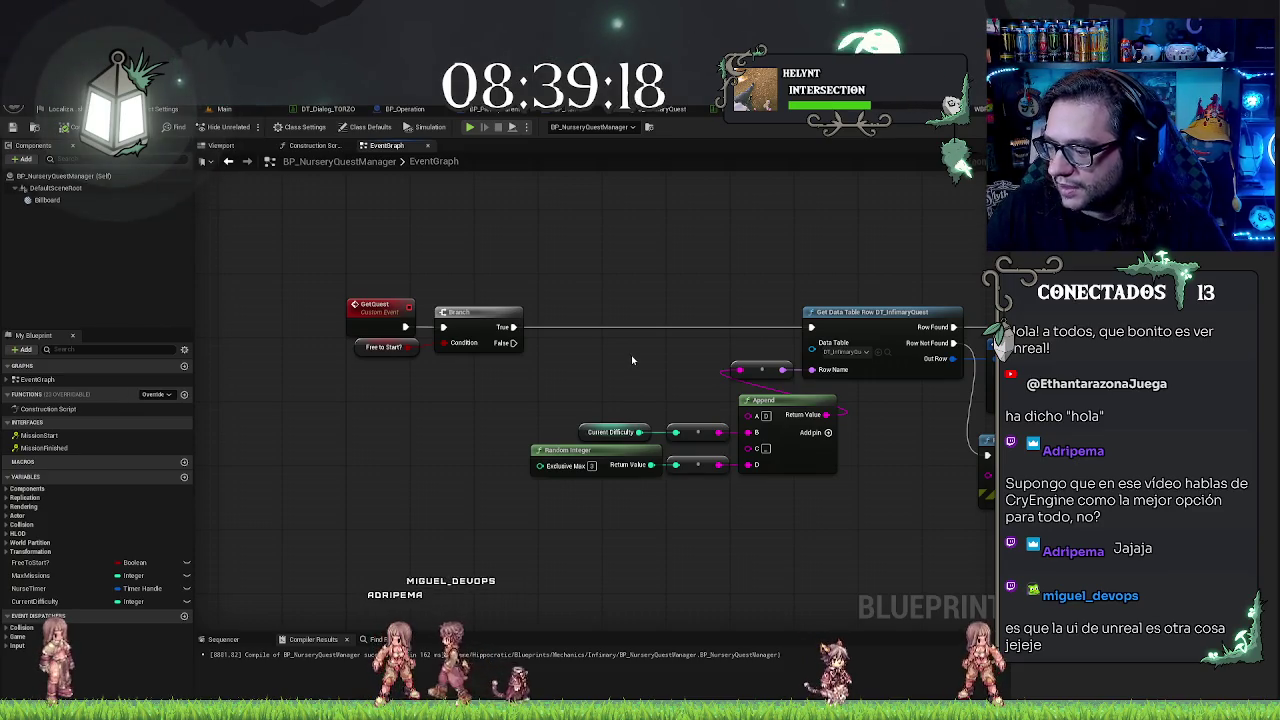
{"action": "mouse_move", "coordinate": [605, 242]}
{"action": "left_mouse_down"}
{"action": "mouse_move", "coordinate": [454, 345]}
{"action": "mouse_move", "coordinate": [510, 316]}
{"action": "mouse_move", "coordinate": [582, 307]}
{"action": "left_mouse_up"}
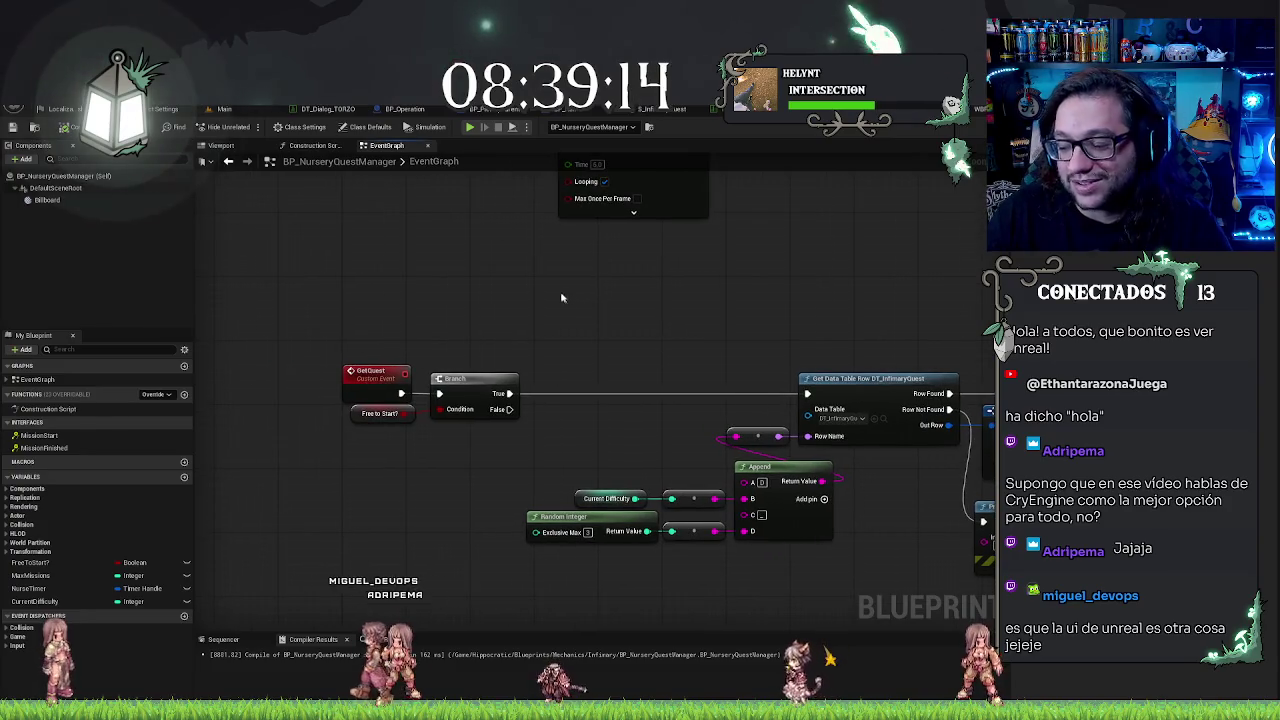
{"action": "mouse_move", "coordinate": [726, 298]}
{"action": "left_mouse_down"}
{"action": "mouse_move", "coordinate": [560, 317]}
{"action": "mouse_move", "coordinate": [578, 289]}
{"action": "left_mouse_up"}
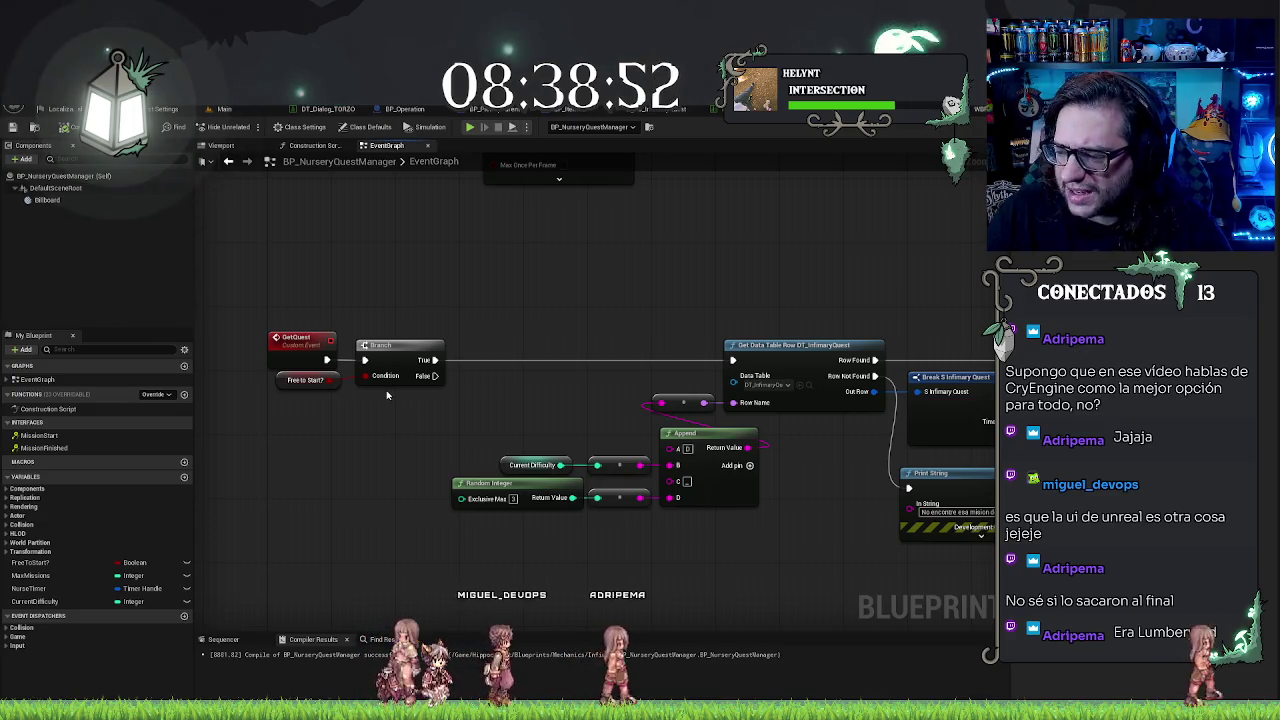
Step: Shift the Refresh, GET and SET nodes right and promote SpawnActor's Return Value to a variable
{"action": "mouse_move", "coordinate": [497, 224]}
{"action": "left_mouse_down"}
{"action": "mouse_move", "coordinate": [527, 226]}
{"action": "mouse_move", "coordinate": [460, 220]}
{"action": "mouse_move", "coordinate": [551, 246]}
{"action": "mouse_move", "coordinate": [384, 243]}
{"action": "left_mouse_up"}
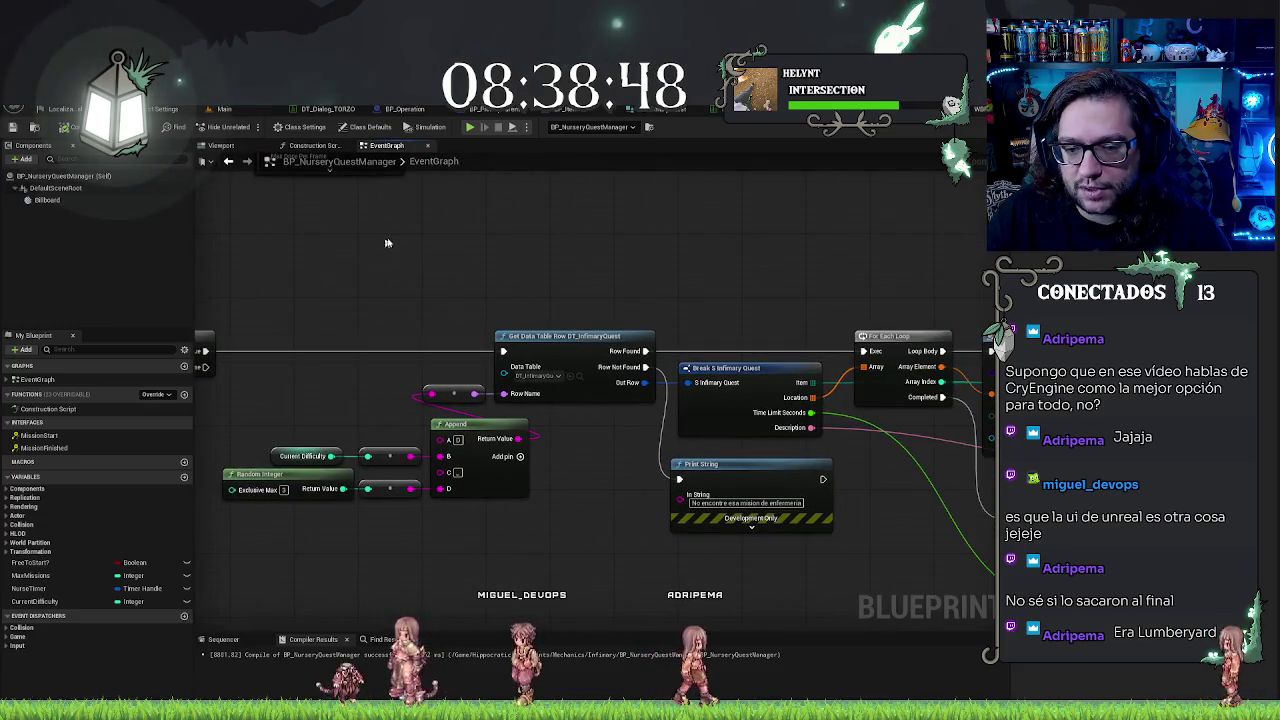
{"action": "mouse_move", "coordinate": [757, 240]}
{"action": "left_mouse_down"}
{"action": "mouse_move", "coordinate": [497, 225]}
{"action": "mouse_move", "coordinate": [688, 233]}
{"action": "left_mouse_up"}
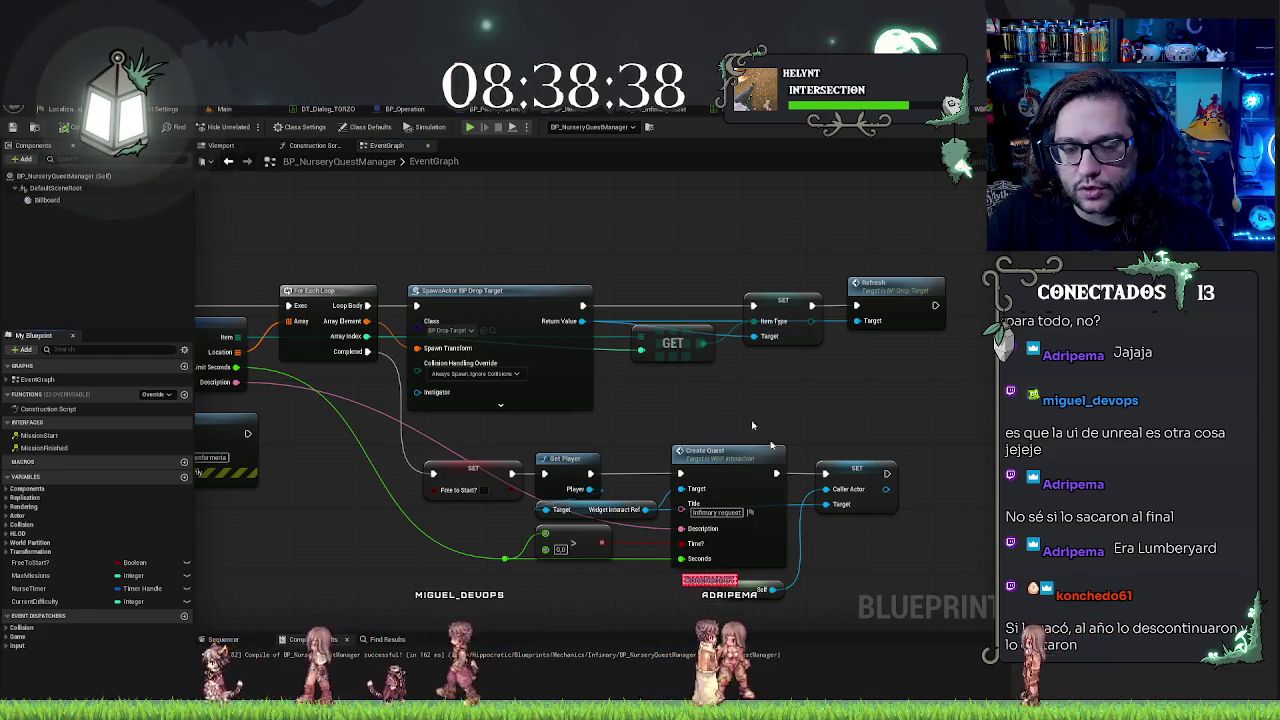
{"action": "left_click_drag", "start_coordinate": [548, 359], "coordinate": [484, 365]}
{"action": "left_click_drag", "start_coordinate": [788, 246], "coordinate": [870, 365]}
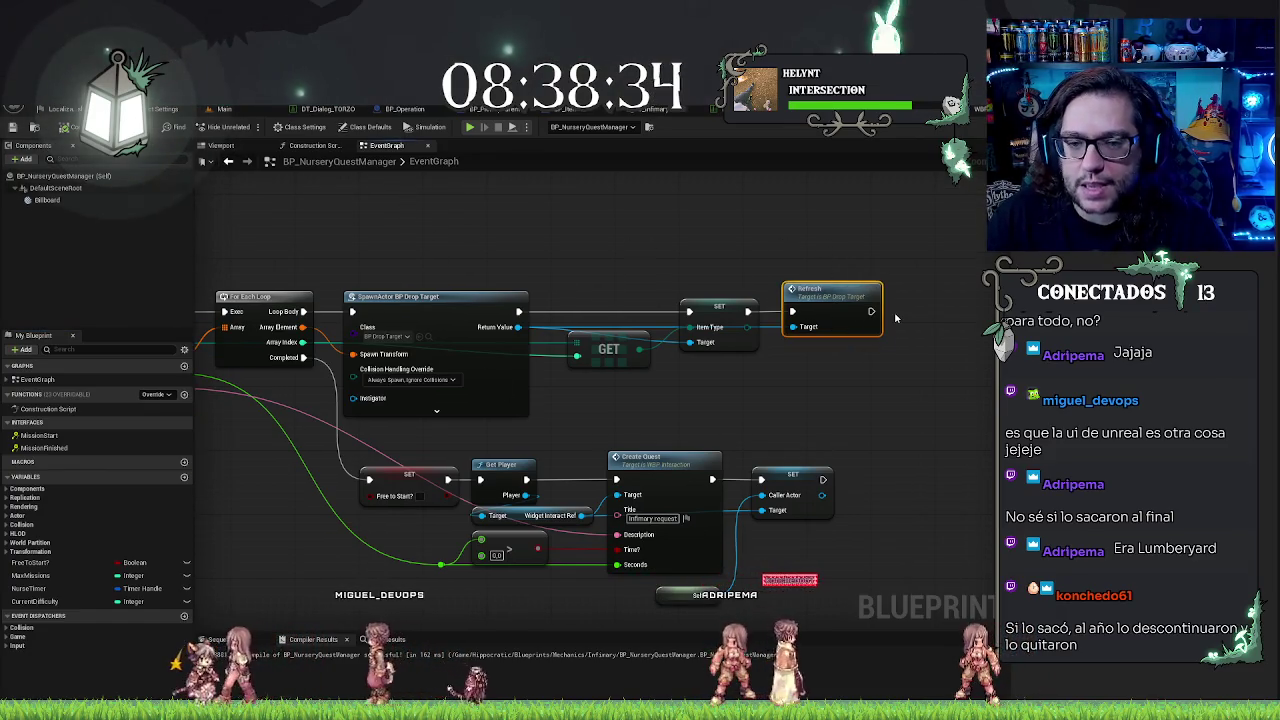
{"action": "left_click_drag", "start_coordinate": [870, 318], "coordinate": [933, 322]}
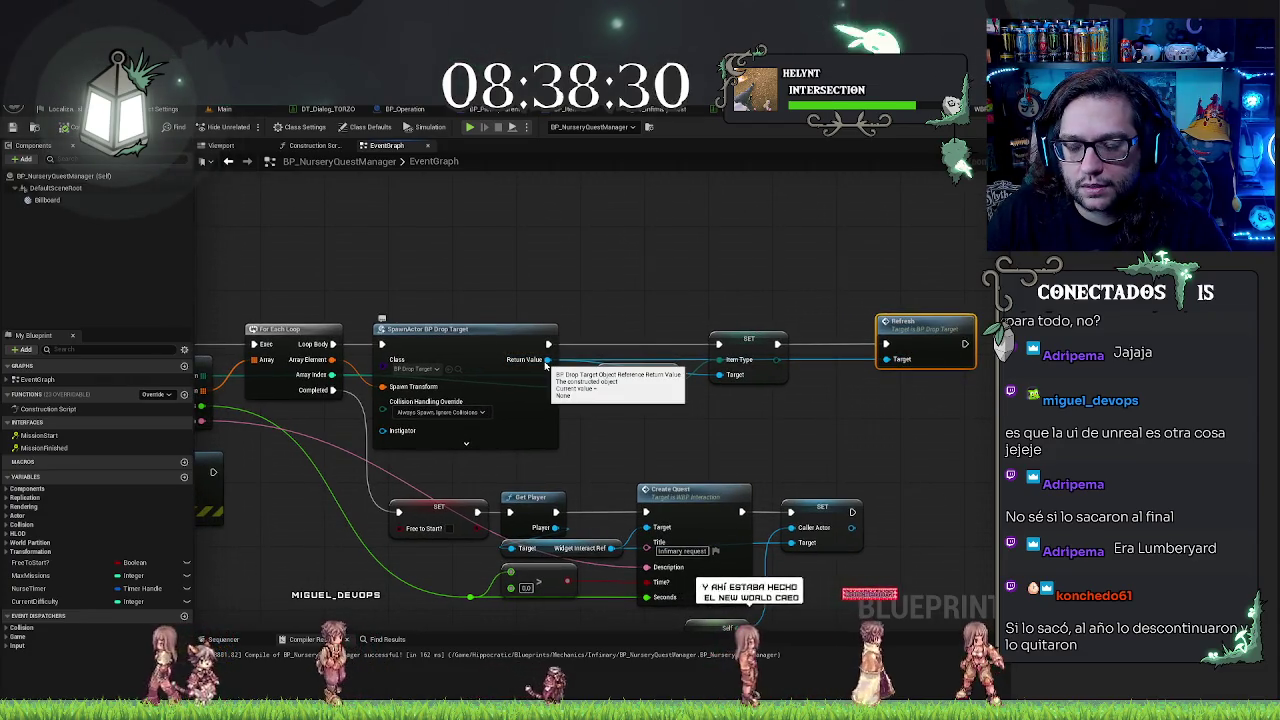
{"action": "mouse_move", "coordinate": [640, 286]}
{"action": "left_mouse_down"}
{"action": "mouse_move", "coordinate": [725, 390]}
{"action": "mouse_move", "coordinate": [710, 395]}
{"action": "mouse_move", "coordinate": [745, 400]}
{"action": "left_mouse_up"}
{"action": "left_click_drag", "start_coordinate": [548, 359], "coordinate": [595, 325]}
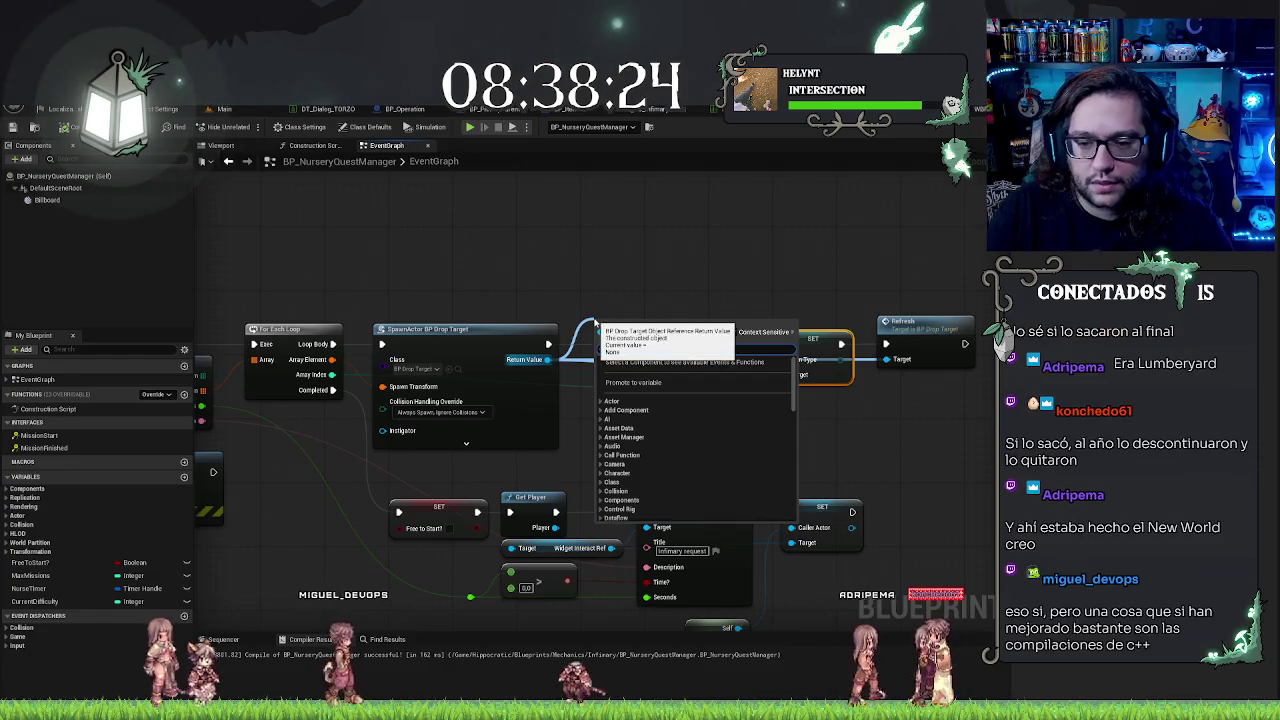
{"action": "left_click", "coordinate": [633, 382]}
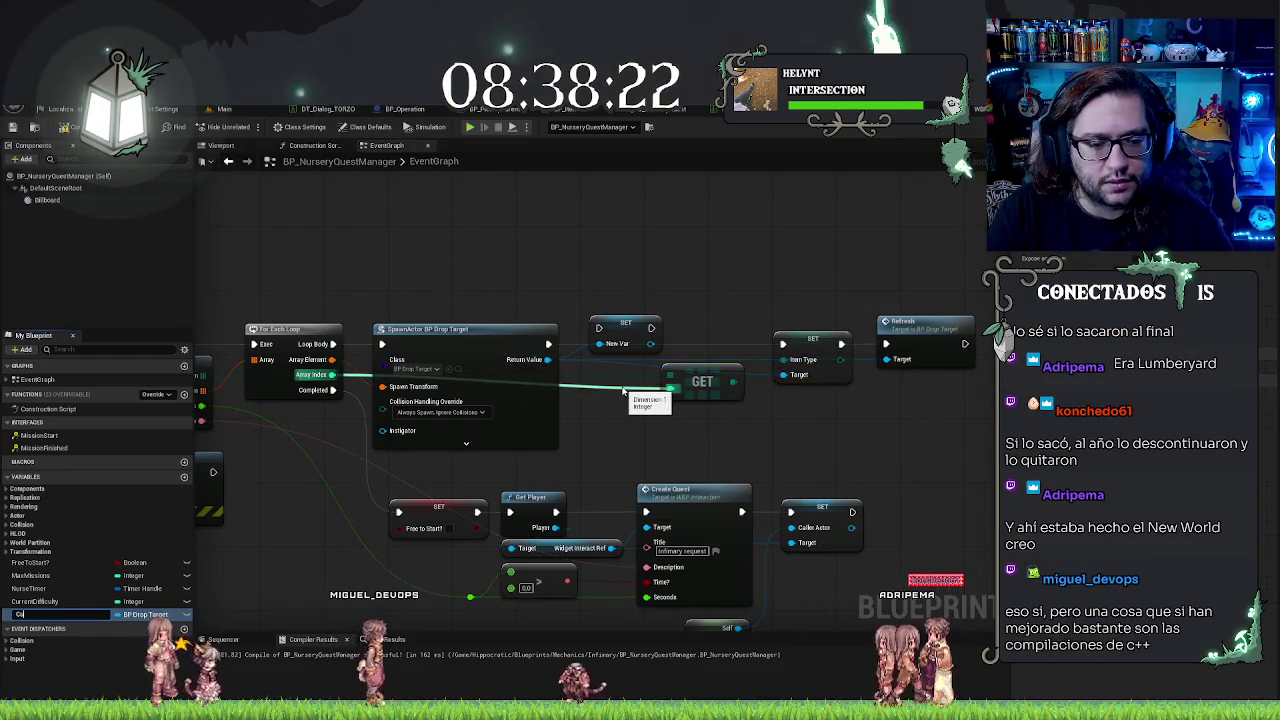
Step: Name the promoted variable CurrentTarget and chain its SET node into execution
{"action": "type", "text": "rrentTarg"}
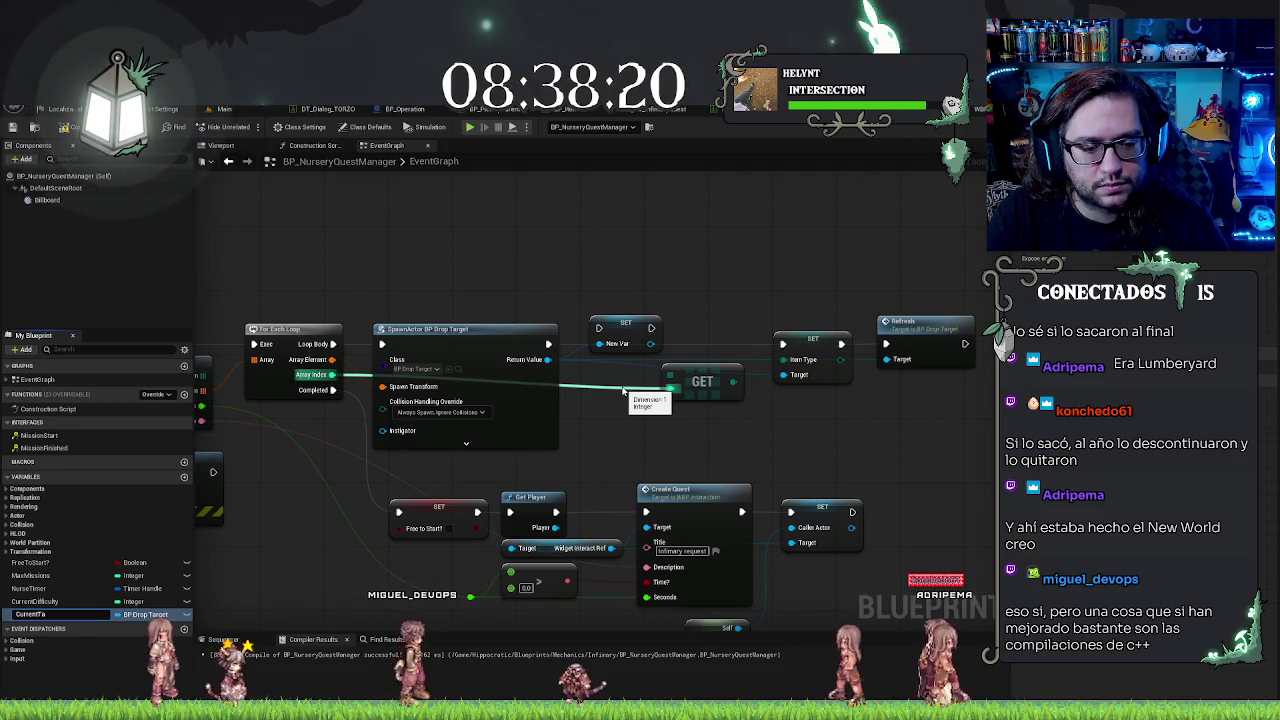
{"action": "type", "text": "et"}
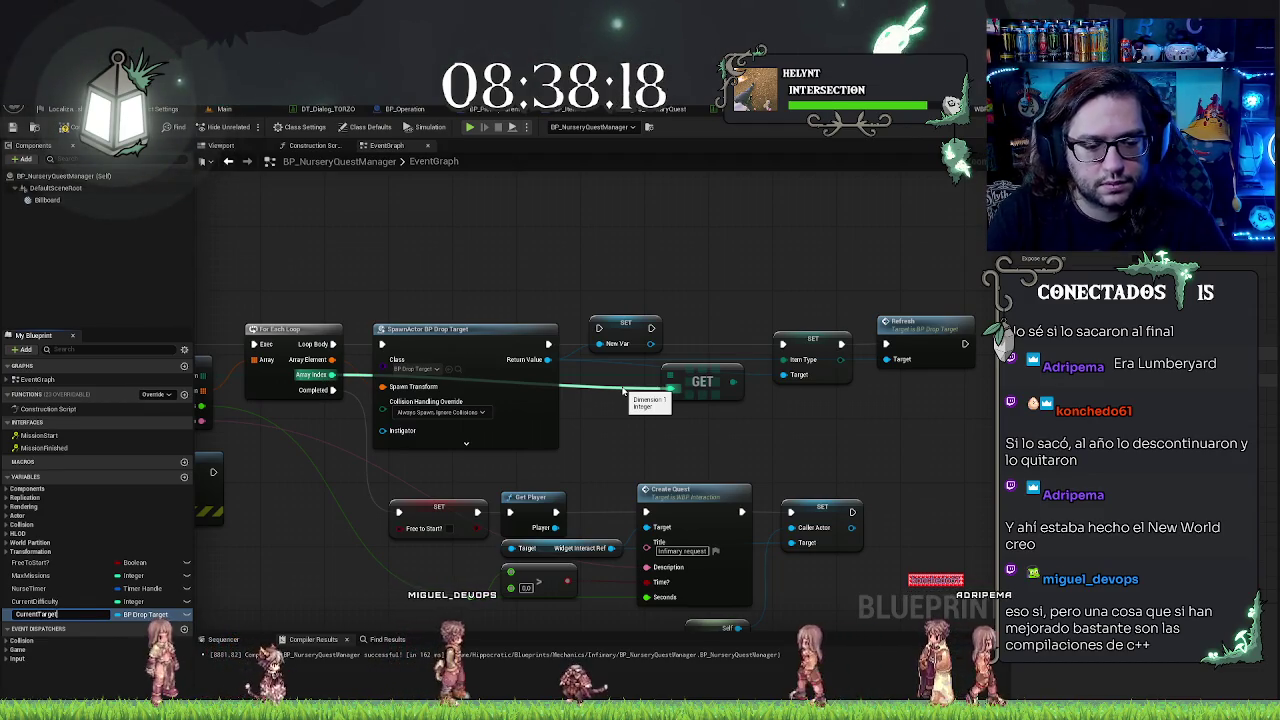
{"action": "key", "text": "Return"}
{"action": "left_click", "coordinate": [614, 335]}
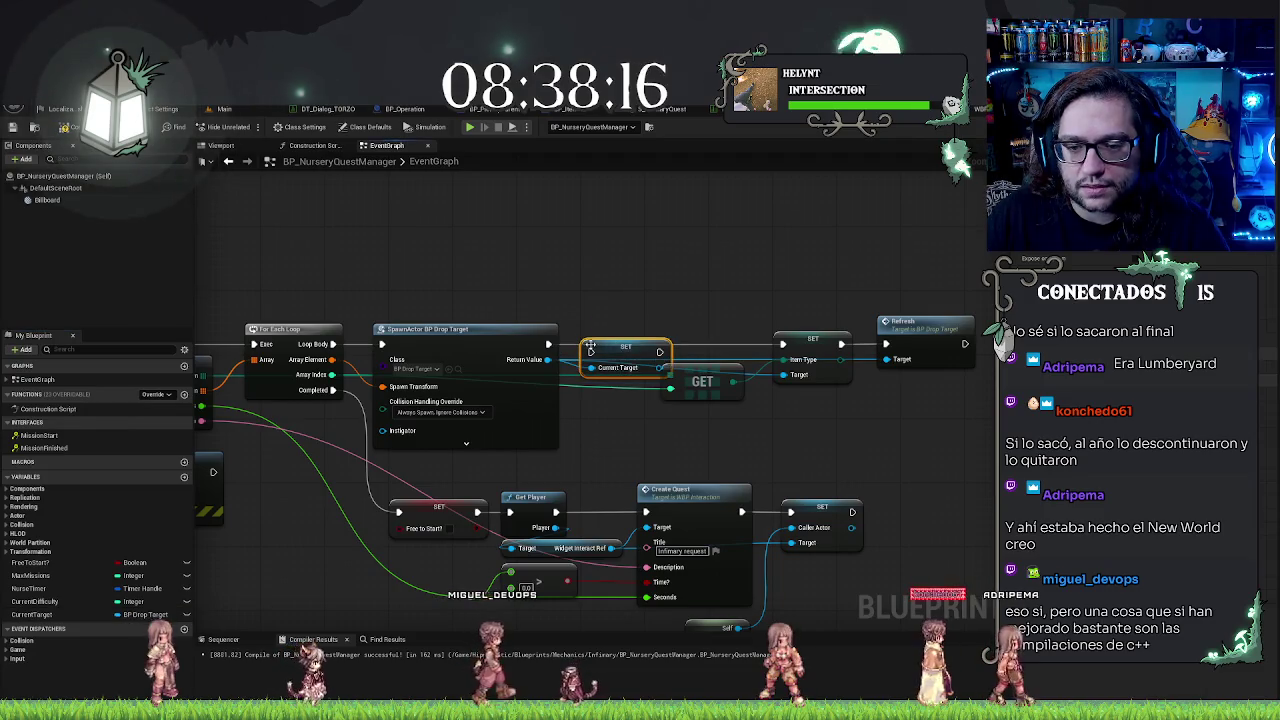
{"action": "left_click_drag", "start_coordinate": [660, 344], "coordinate": [785, 345]}
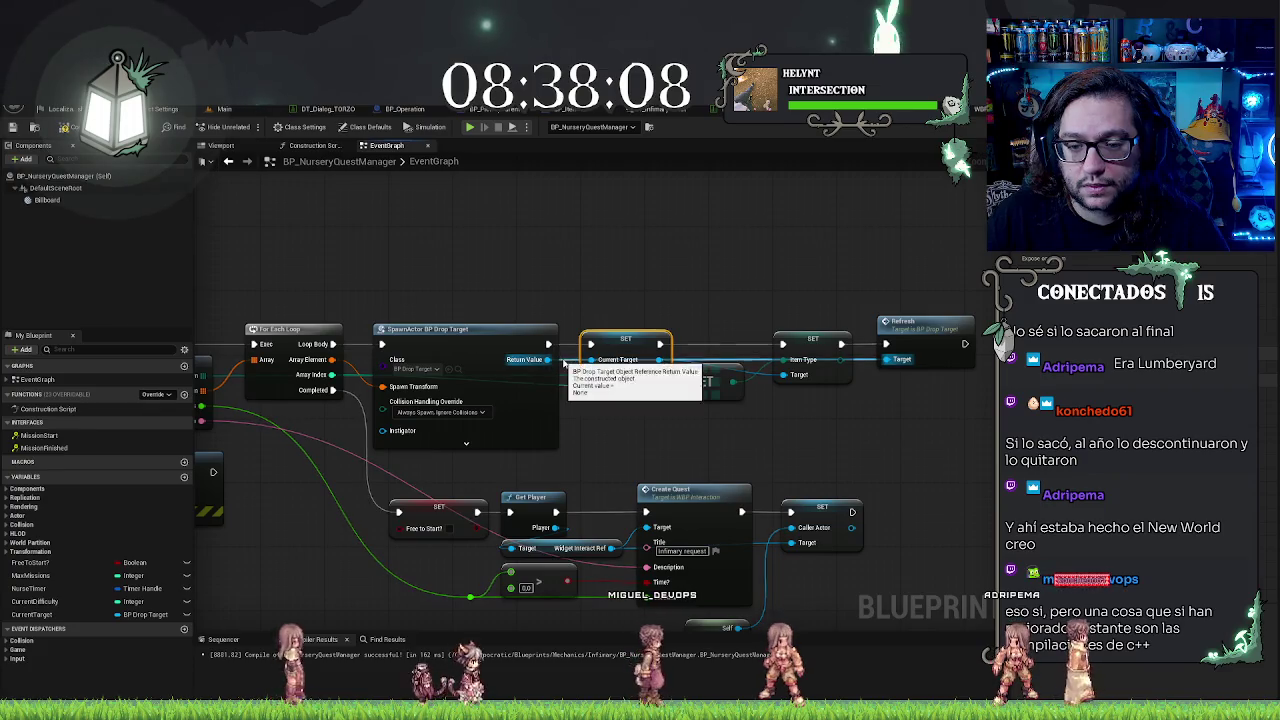
{"action": "left_click", "coordinate": [547, 359], "text": "alt"}
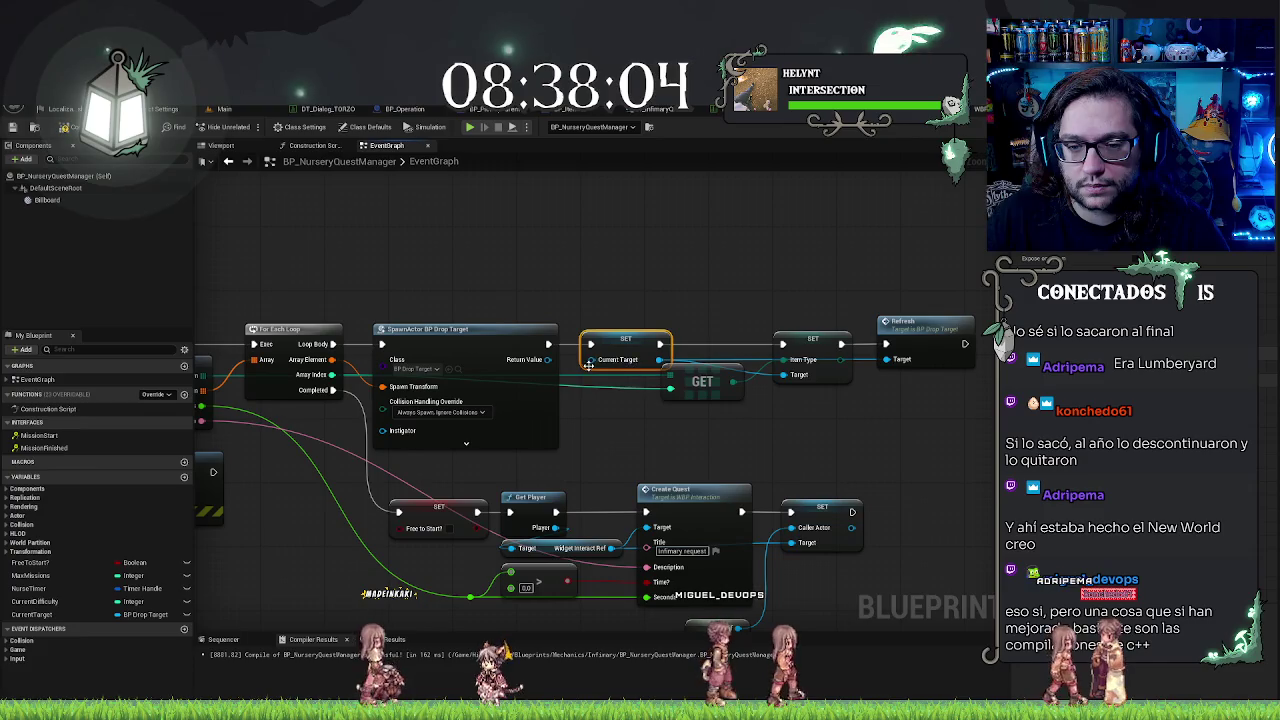
Step: Place a SET Current Target node after Mission Finished
{"action": "mouse_move", "coordinate": [693, 270]}
{"action": "left_mouse_down"}
{"action": "mouse_move", "coordinate": [814, 174]}
{"action": "mouse_move", "coordinate": [851, 91]}
{"action": "left_mouse_up"}
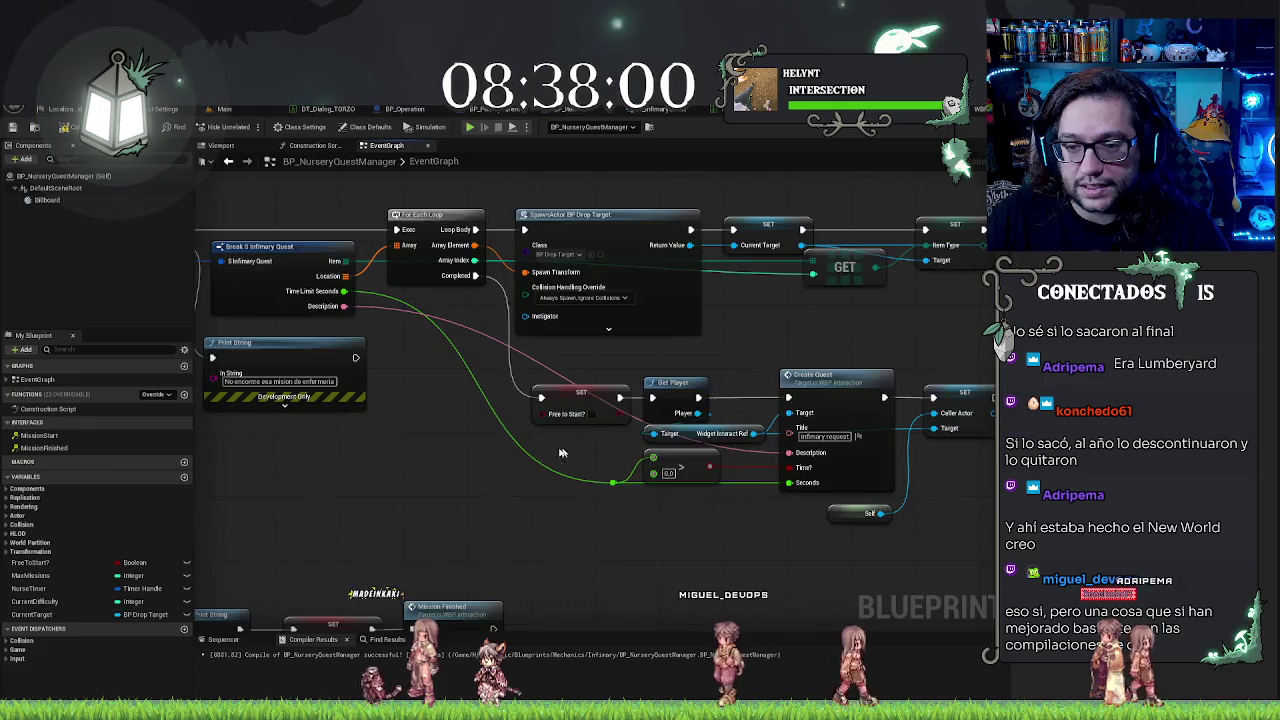
{"action": "scroll", "coordinate": [560, 453], "scroll_direction": "down", "scroll_amount": 3}
{"action": "scroll", "coordinate": [660, 363], "scroll_direction": "up", "scroll_amount": 3}
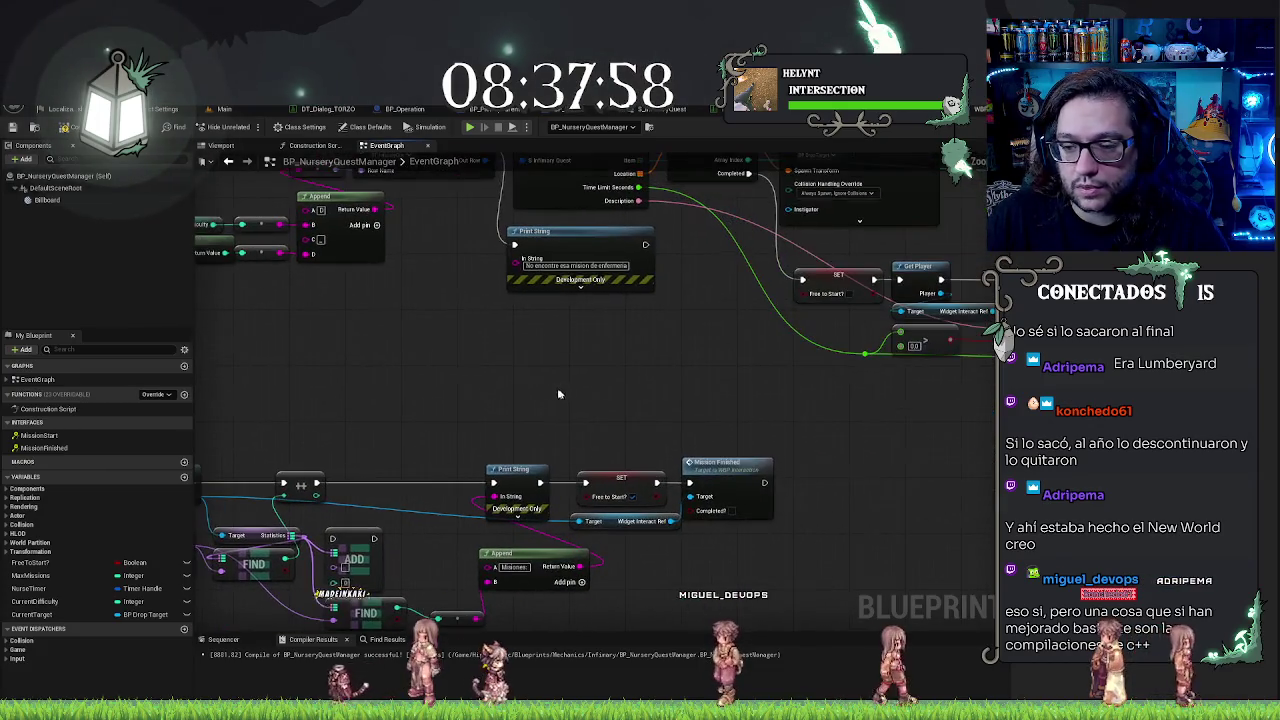
{"action": "left_click_drag", "start_coordinate": [940, 514], "coordinate": [794, 434]}
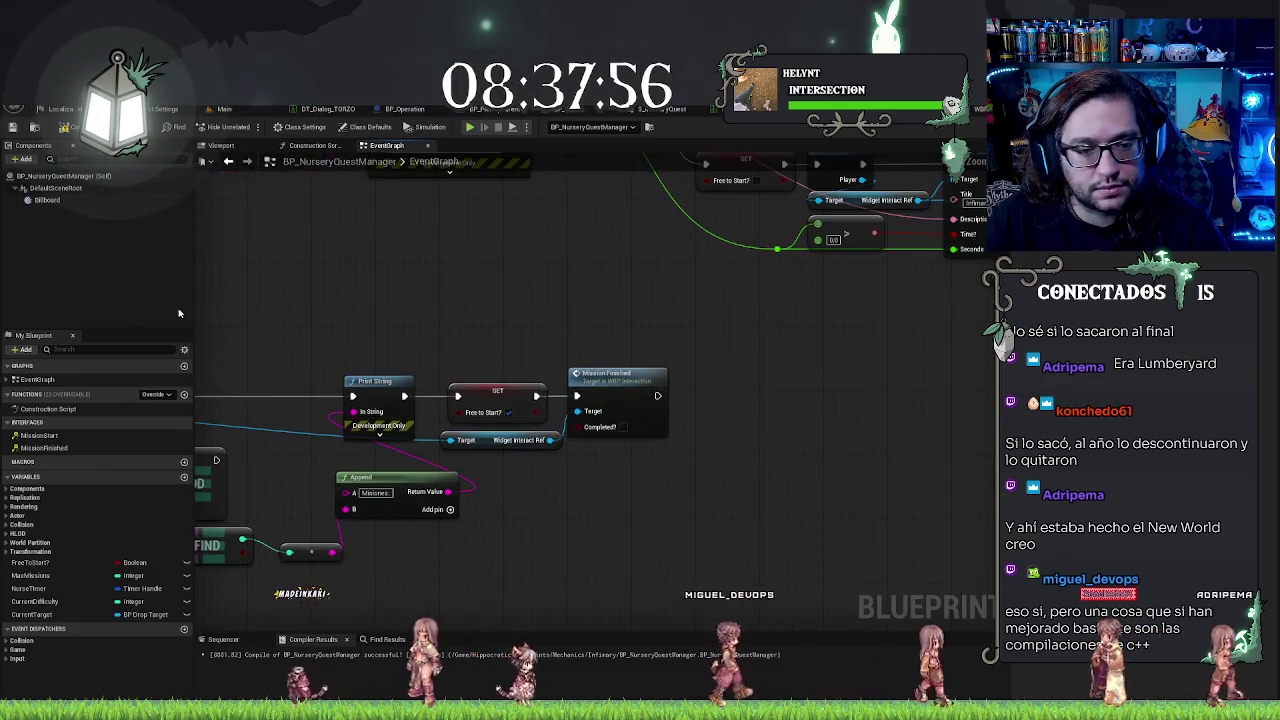
{"action": "left_click_drag", "start_coordinate": [33, 614], "coordinate": [770, 440]}
{"action": "left_click", "coordinate": [800, 462]}
{"action": "left_click_drag", "start_coordinate": [697, 396], "coordinate": [656, 397]}
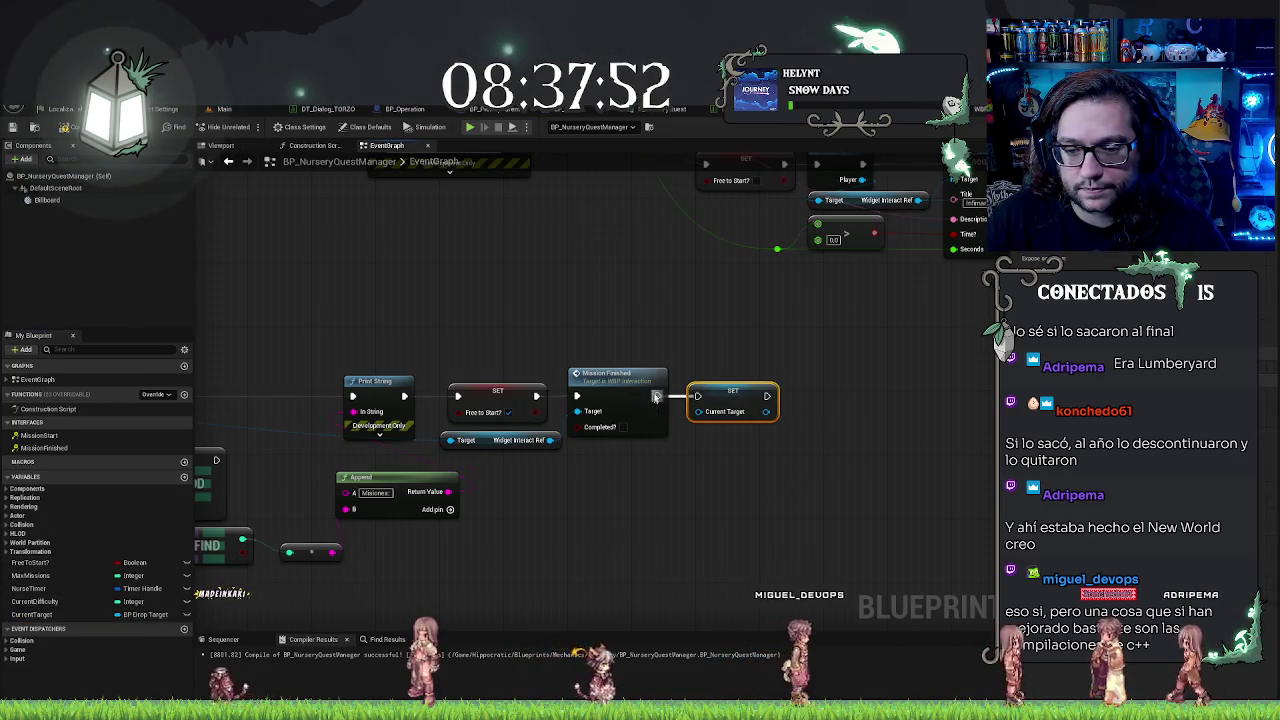
Step: Save the blueprint and zoom out toward the mission-finished event
{"action": "left_click", "coordinate": [13, 128]}
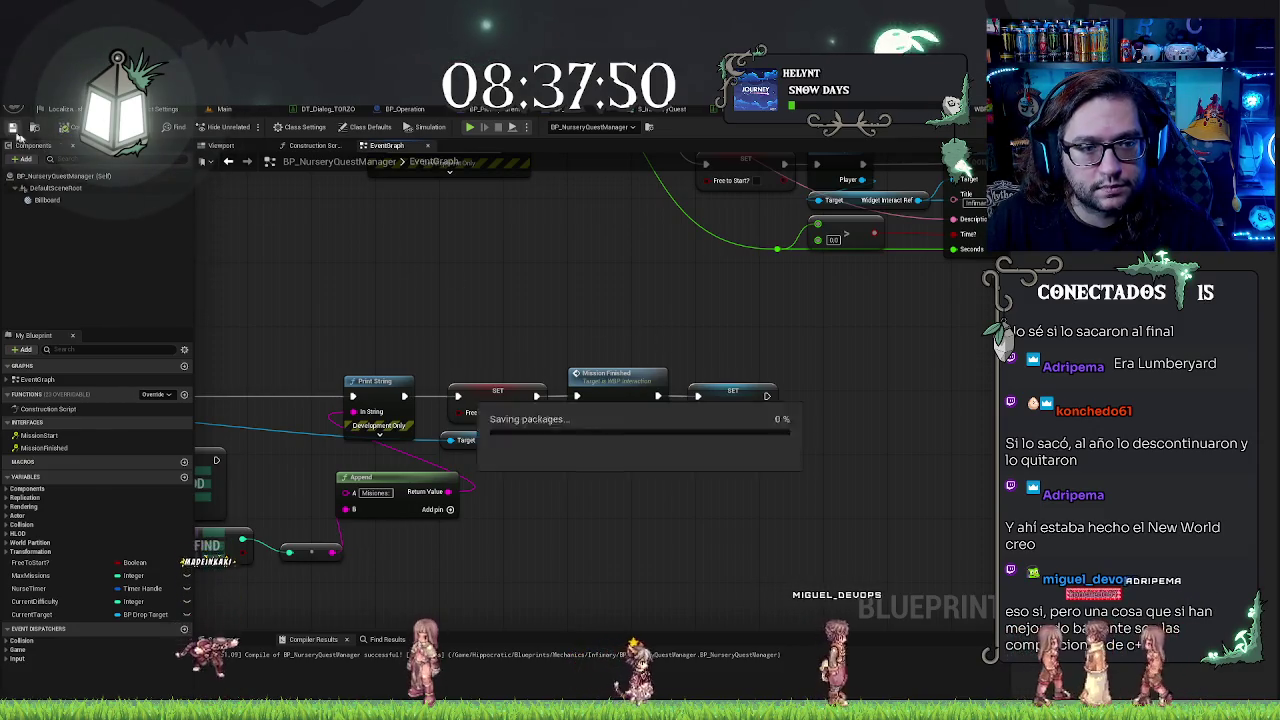
{"action": "left_click_drag", "start_coordinate": [461, 285], "coordinate": [586, 300]}
{"action": "scroll", "coordinate": [484, 287], "scroll_direction": "down", "scroll_amount": 2}
{"action": "left_click_drag", "start_coordinate": [480, 286], "coordinate": [481, 221]}
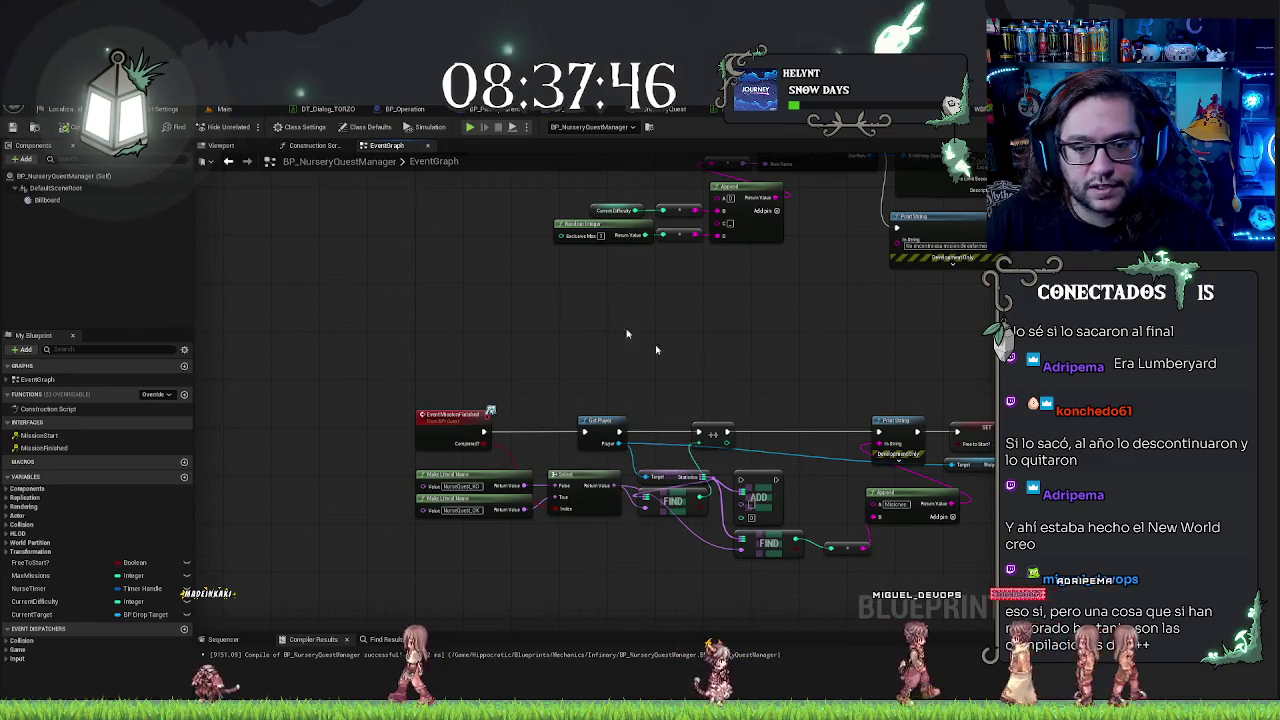
Step: Replace the ++ node with an integer + on Find's Value, wired into the map Add
{"action": "scroll", "coordinate": [640, 400], "scroll_direction": "up", "scroll_amount": 2}
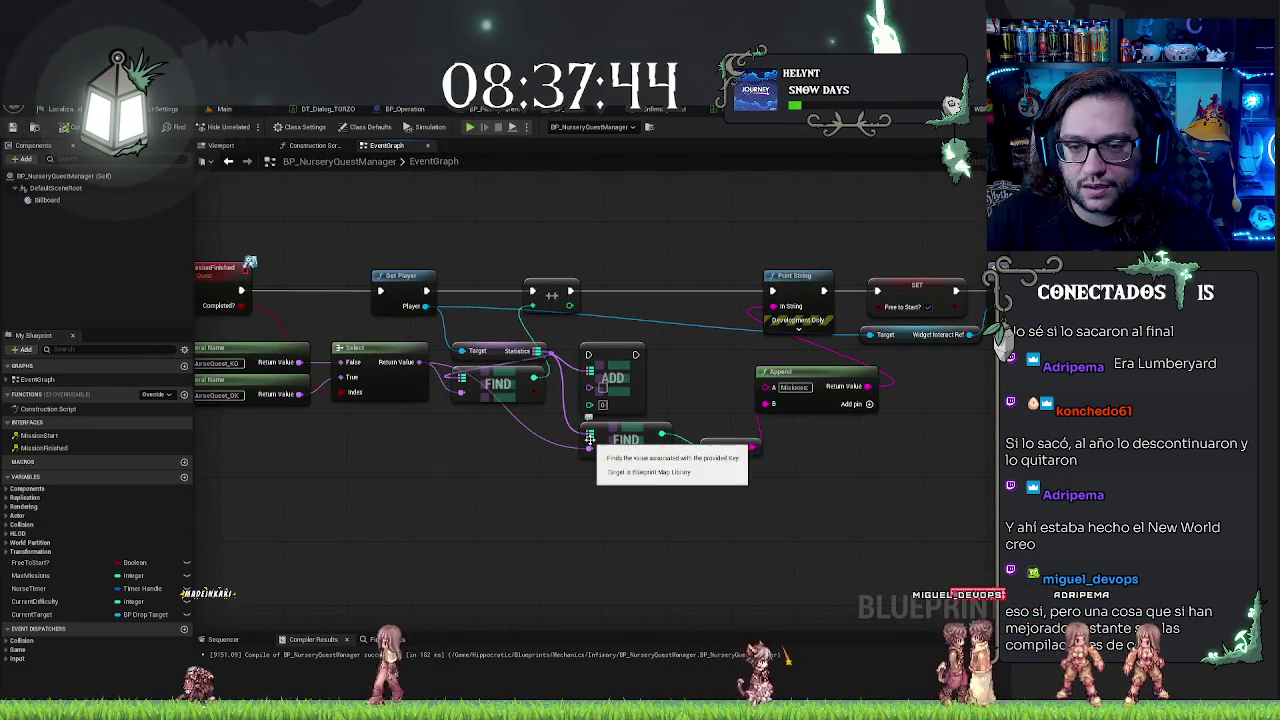
{"action": "left_click", "coordinate": [551, 295]}
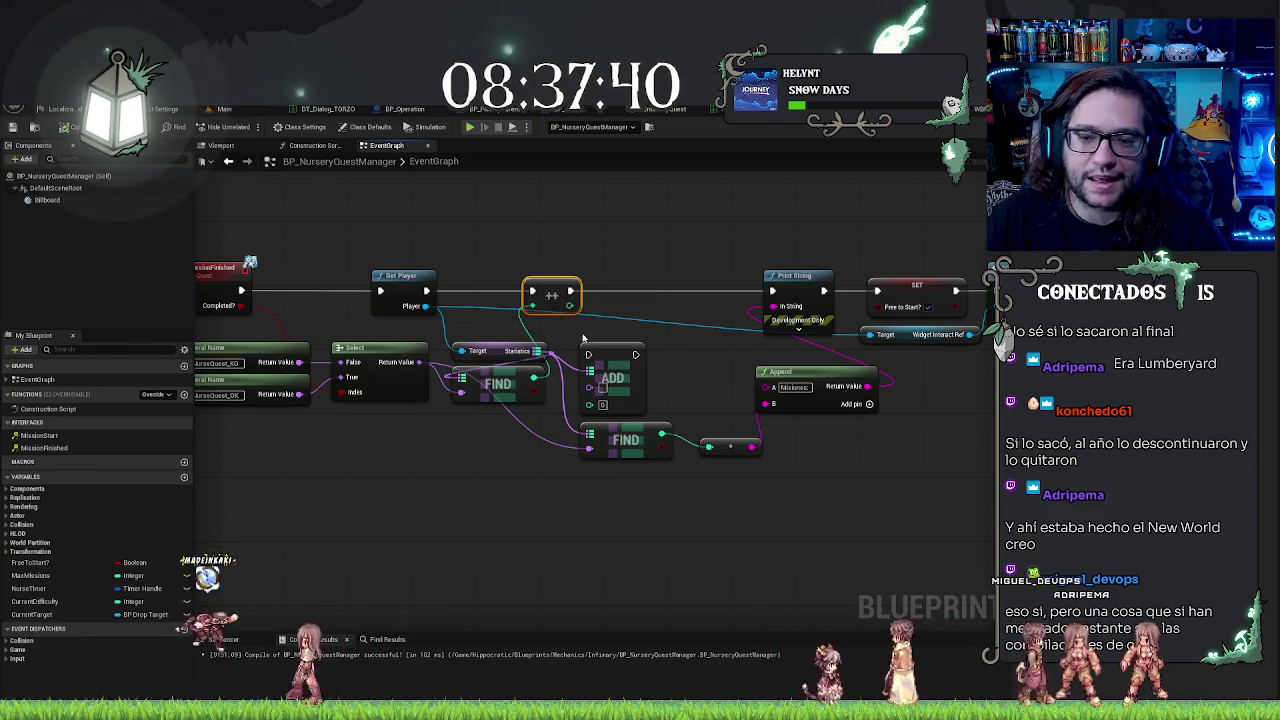
{"action": "mouse_move", "coordinate": [520, 528]}
{"action": "left_mouse_down"}
{"action": "mouse_move", "coordinate": [851, 528]}
{"action": "mouse_move", "coordinate": [605, 533]}
{"action": "left_mouse_up"}
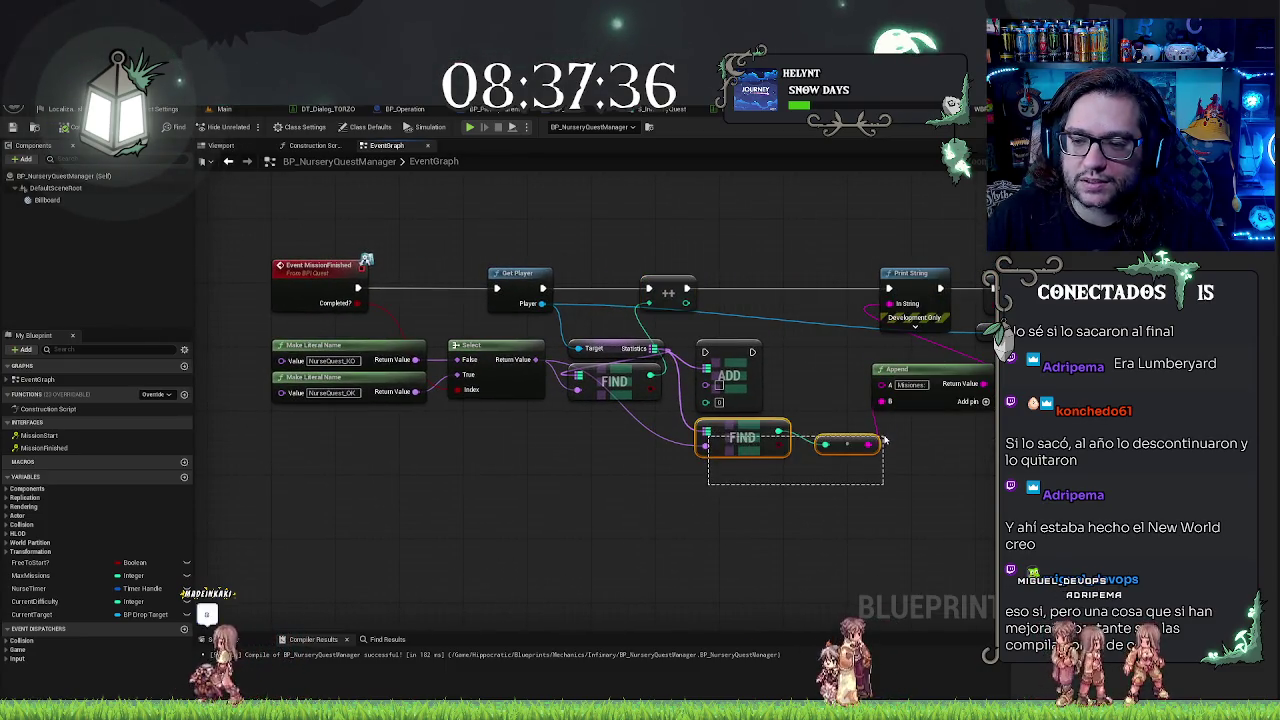
{"action": "left_click_drag", "start_coordinate": [663, 484], "coordinate": [647, 551]}
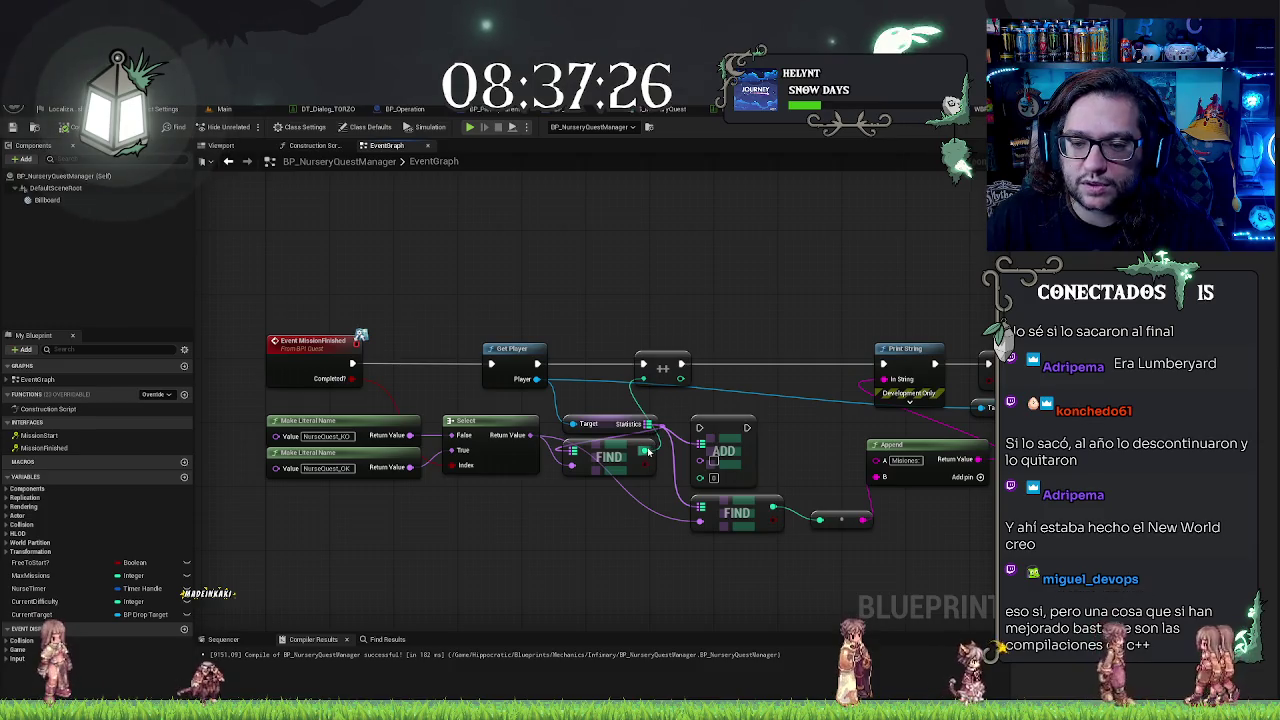
{"action": "left_click_drag", "start_coordinate": [648, 452], "coordinate": [645, 503]}
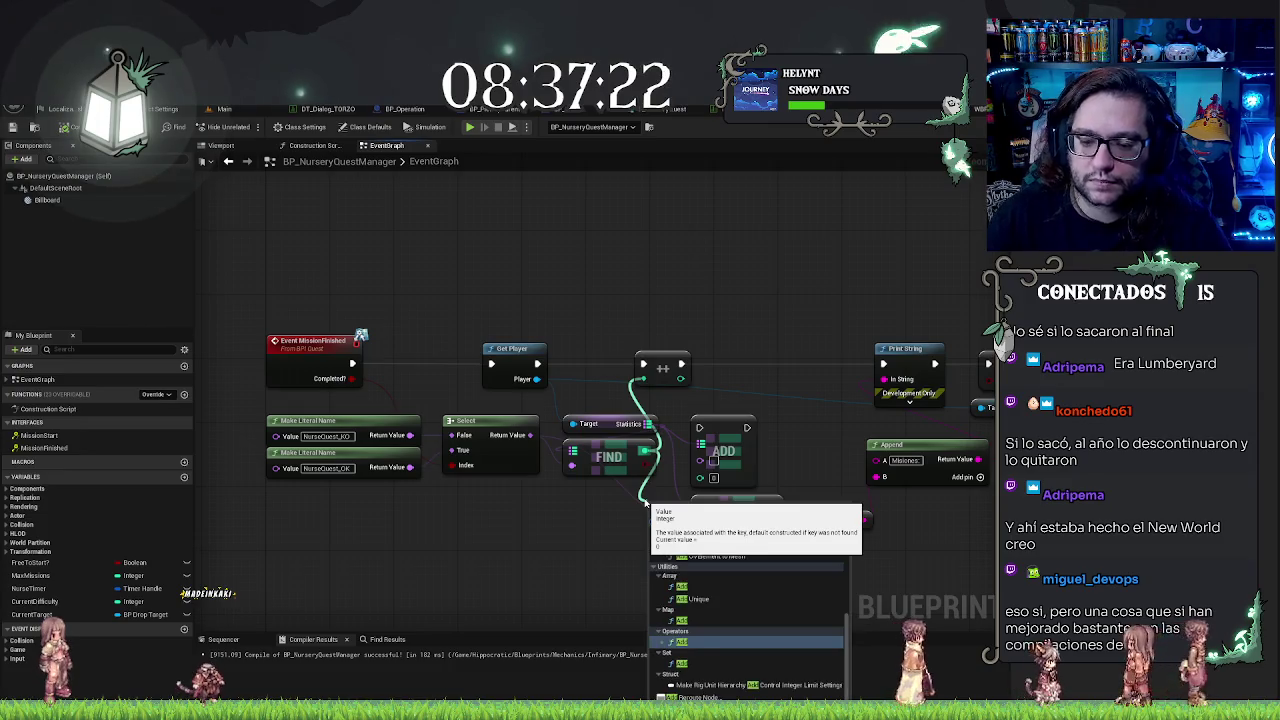
{"action": "key", "text": "Return"}
{"action": "left_click_drag", "start_coordinate": [643, 519], "coordinate": [568, 543]}
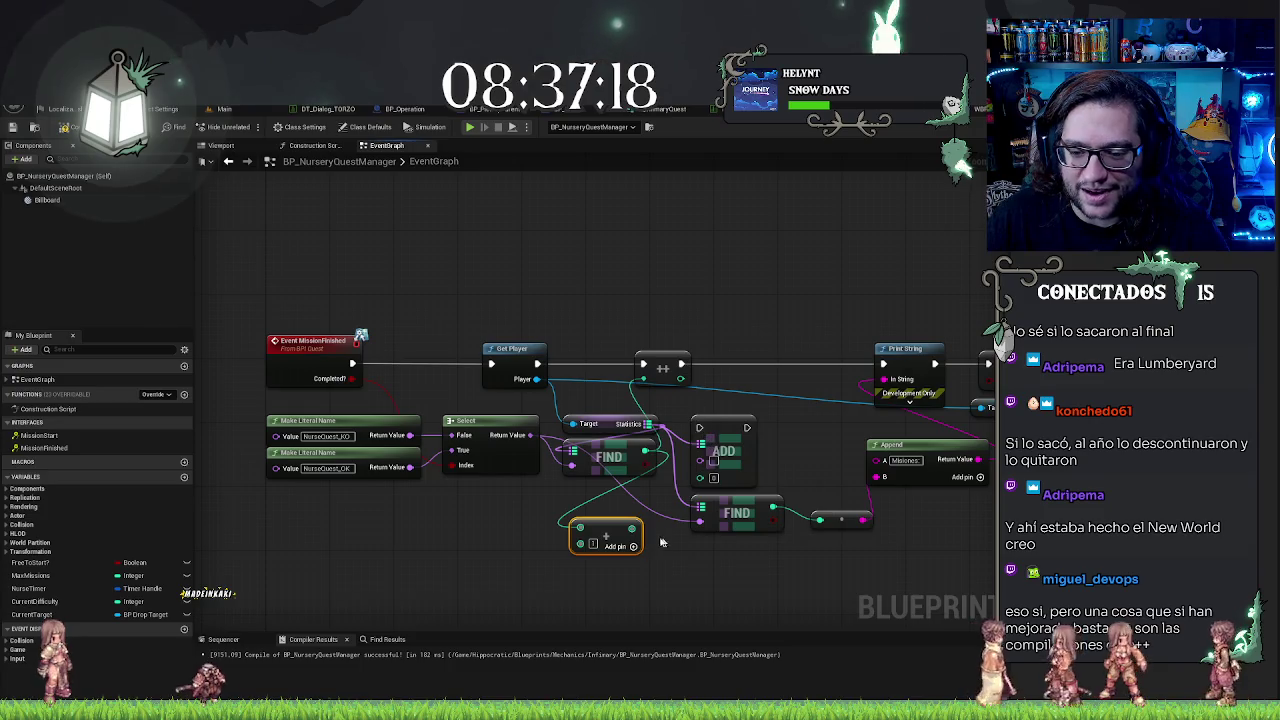
{"action": "mouse_move", "coordinate": [631, 528]}
{"action": "left_mouse_down"}
{"action": "mouse_move", "coordinate": [705, 493]}
{"action": "mouse_move", "coordinate": [706, 480]}
{"action": "mouse_move", "coordinate": [535, 444]}
{"action": "left_mouse_up"}
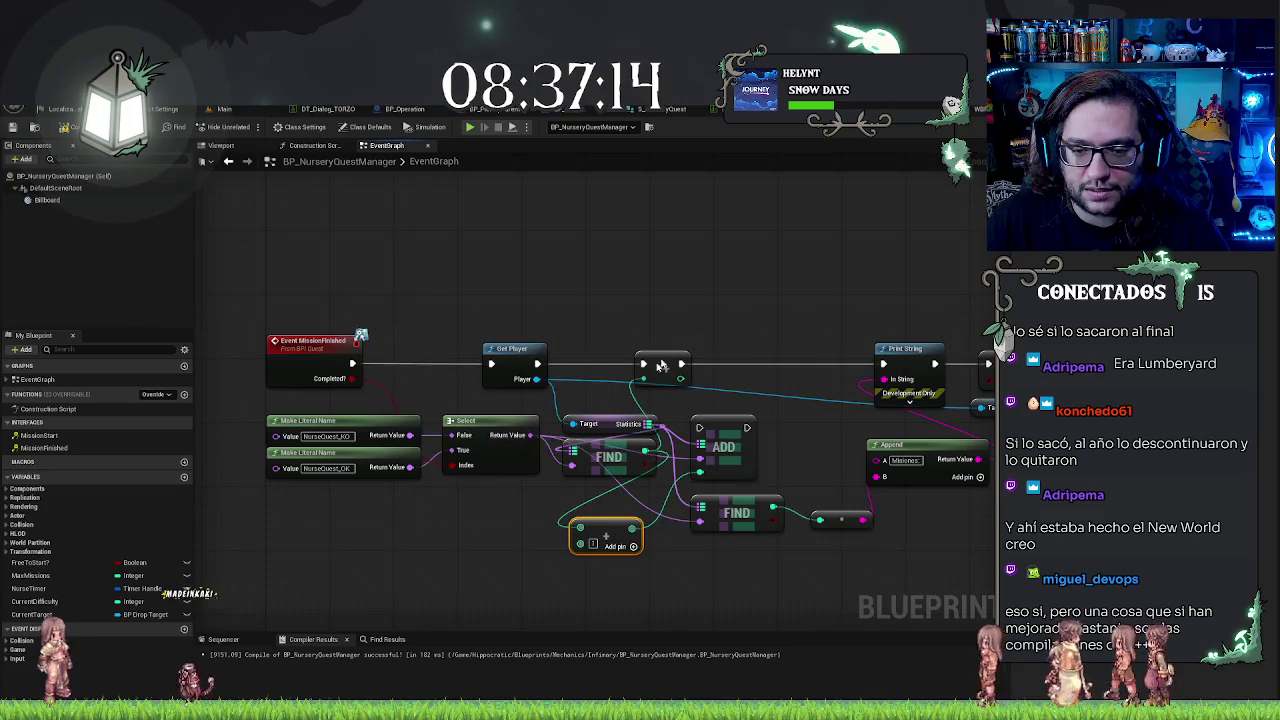
{"action": "key", "text": "Delete"}
{"action": "mouse_move", "coordinate": [738, 421]}
{"action": "left_mouse_down"}
{"action": "mouse_move", "coordinate": [685, 351]}
{"action": "mouse_move", "coordinate": [694, 346]}
{"action": "mouse_move", "coordinate": [682, 357]}
{"action": "mouse_move", "coordinate": [761, 365]}
{"action": "left_mouse_up"}
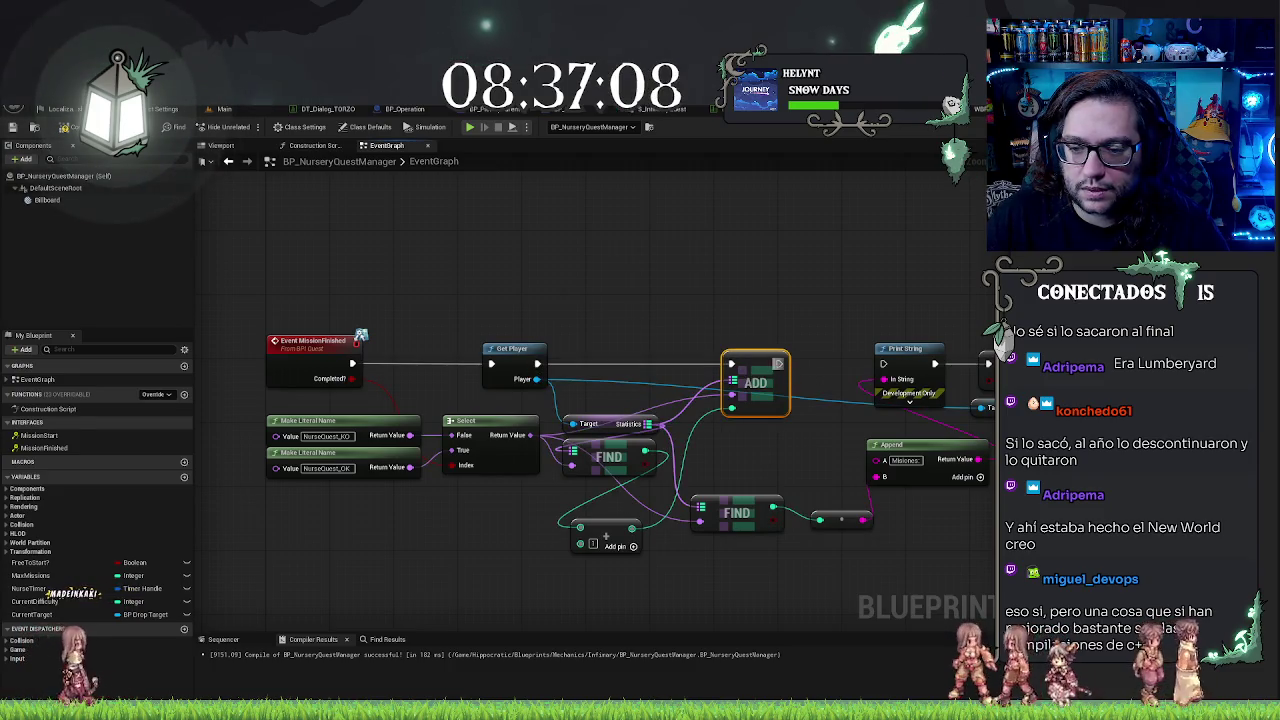
Step: Save BP_NurseryQuestManager and return to the Main level editor
{"action": "left_click", "coordinate": [785, 469]}
{"action": "key", "text": "ctrl+s"}
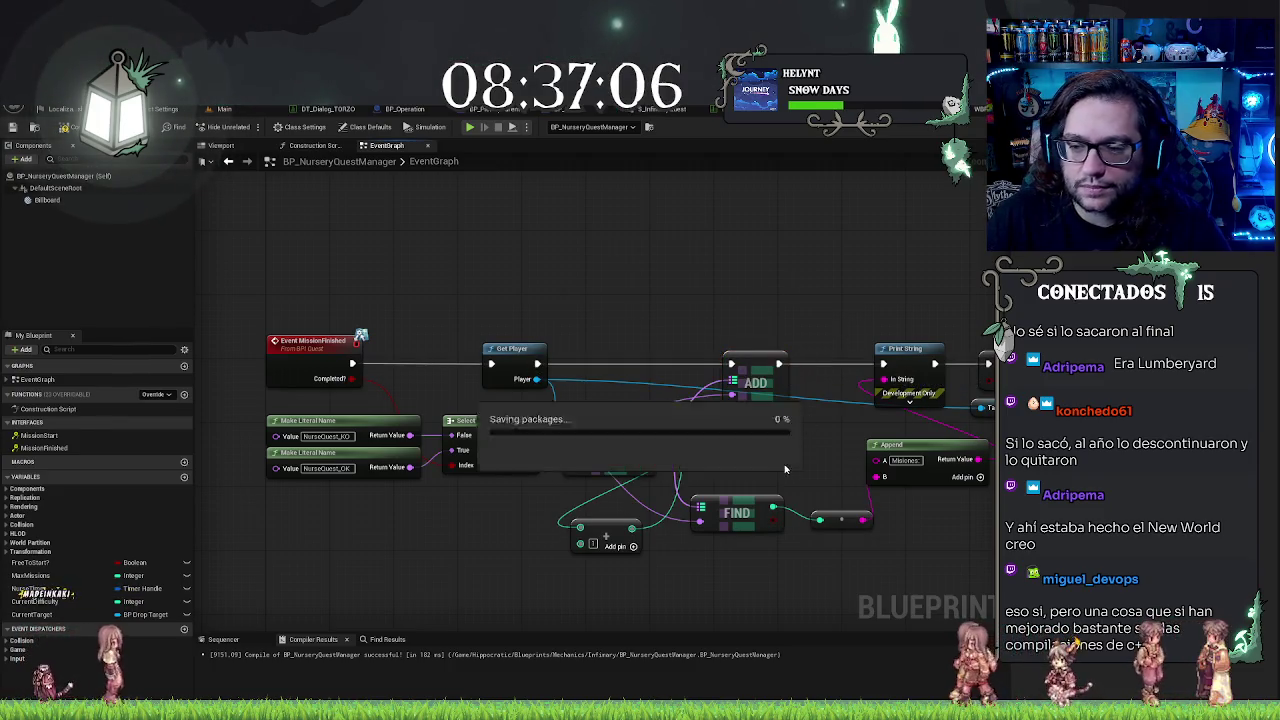
{"action": "left_click_drag", "start_coordinate": [785, 469], "coordinate": [545, 408]}
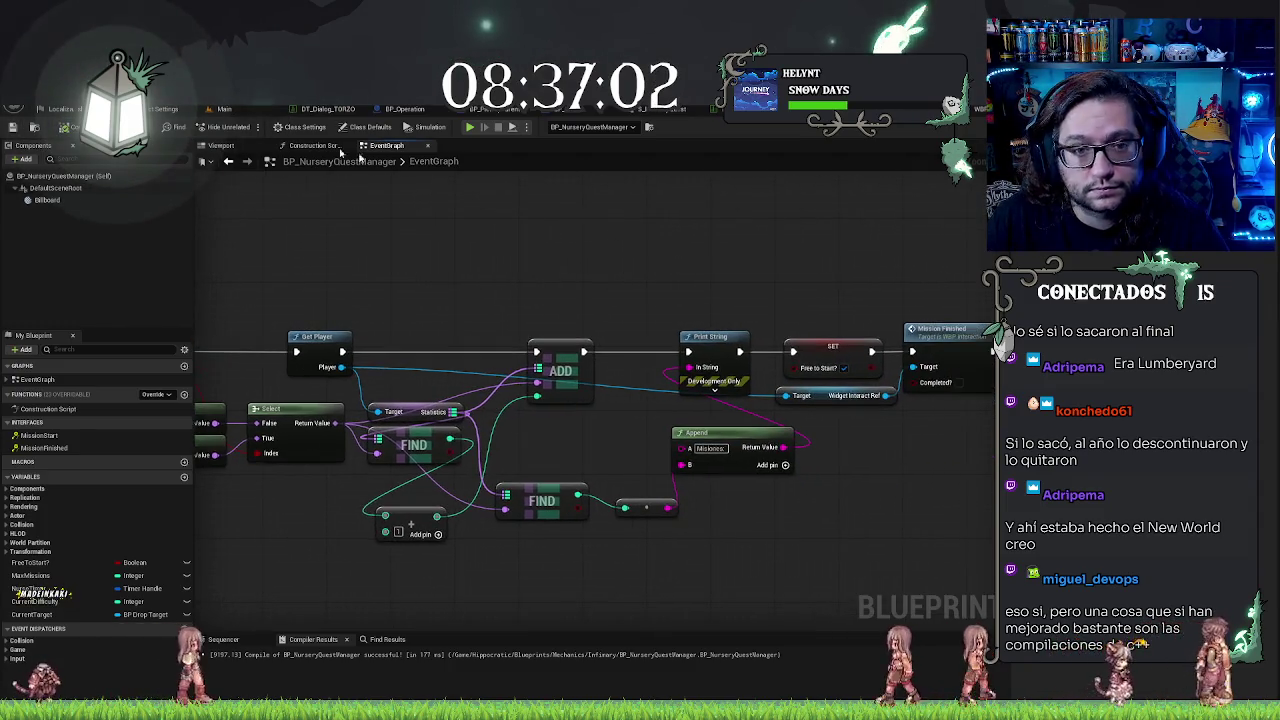
{"action": "left_click", "coordinate": [263, 110]}
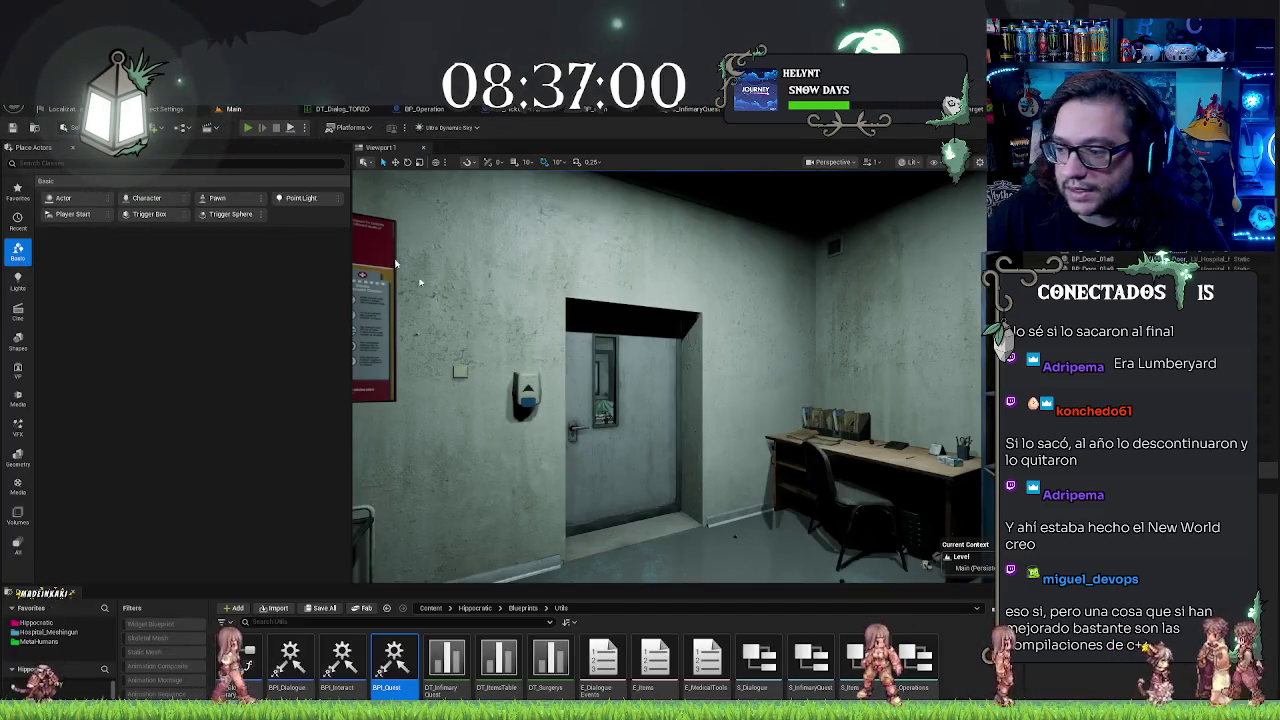
Step: Play the hospital level in the editor and go through the door toward the Antibiotics box
{"action": "key", "text": "alt+p"}
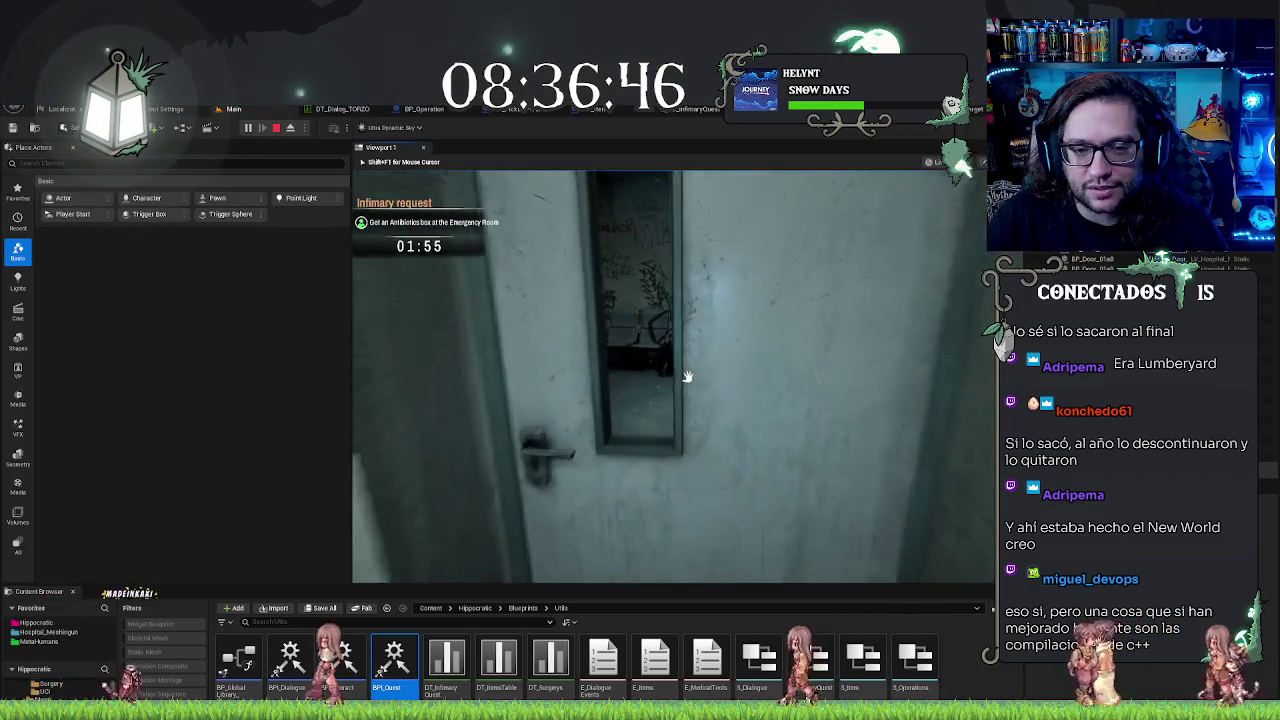
{"action": "left_click", "coordinate": [687, 377]}
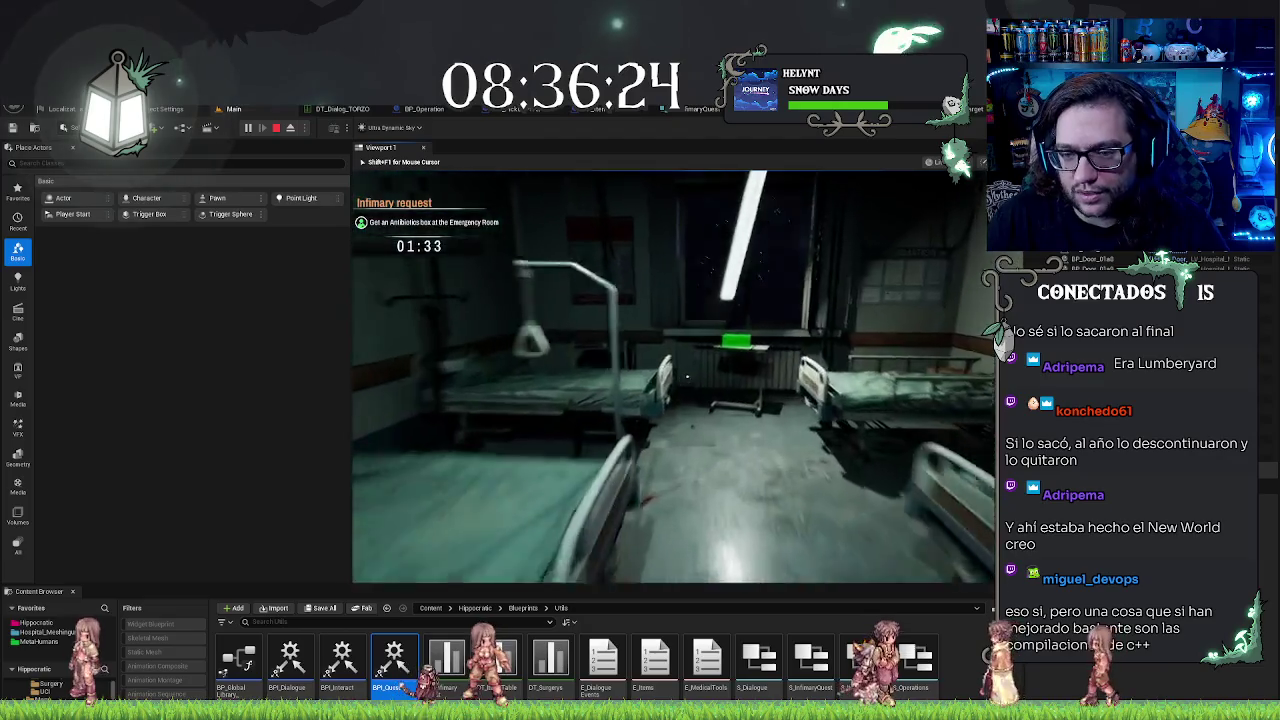
{"action": "left_click", "coordinate": [687, 375]}
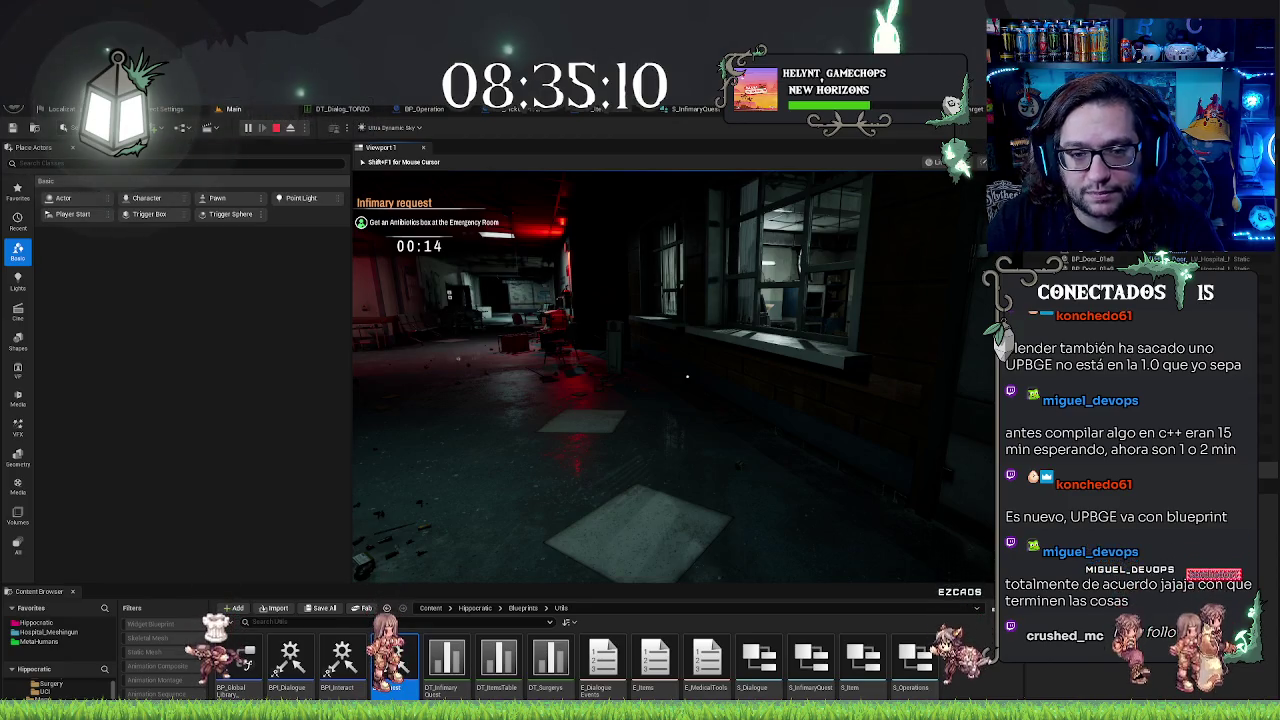
Step: Walk forward down the red-lit corridor, then end the play-test
{"action": "key", "text": "w"}
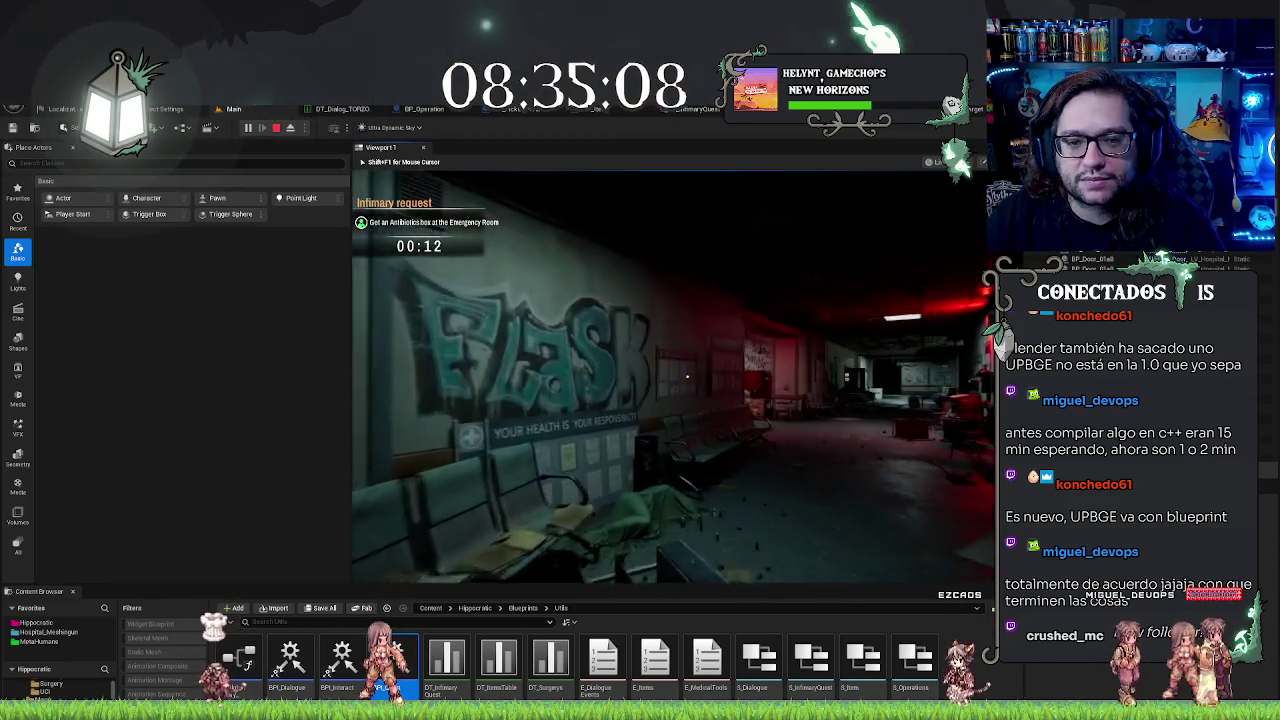
{"action": "key", "text": "w"}
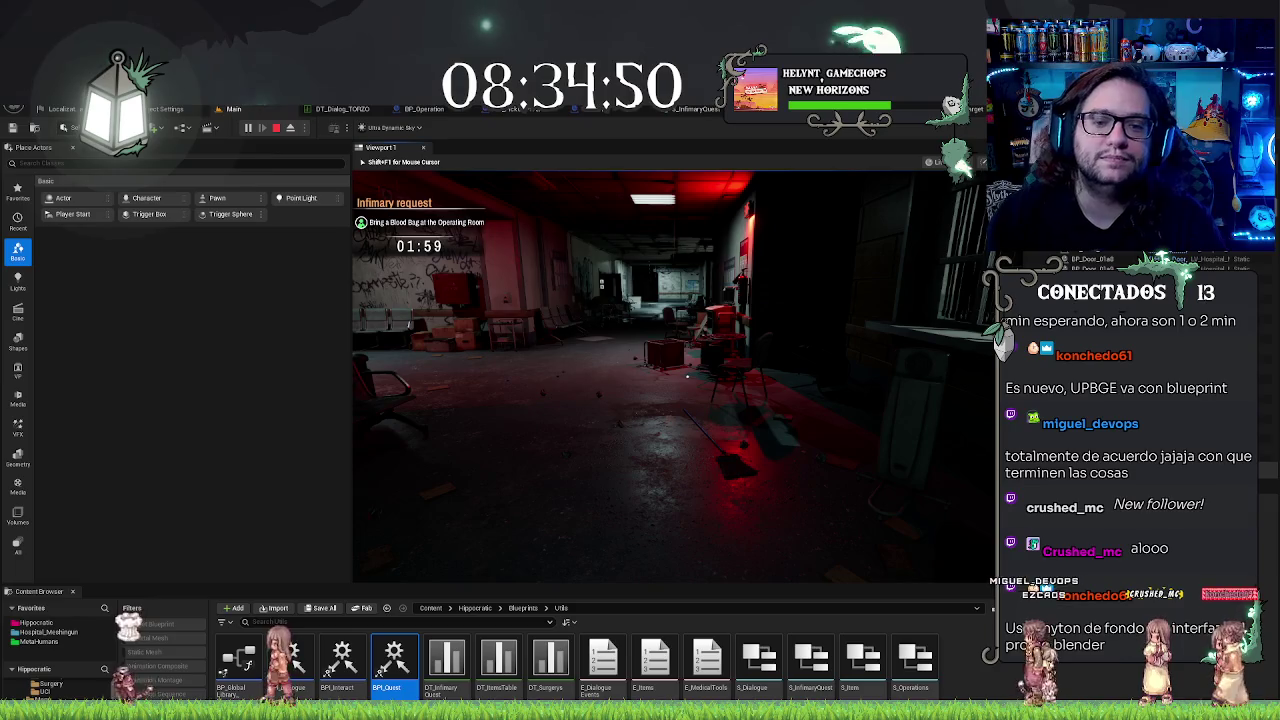
{"action": "key", "text": "Escape"}
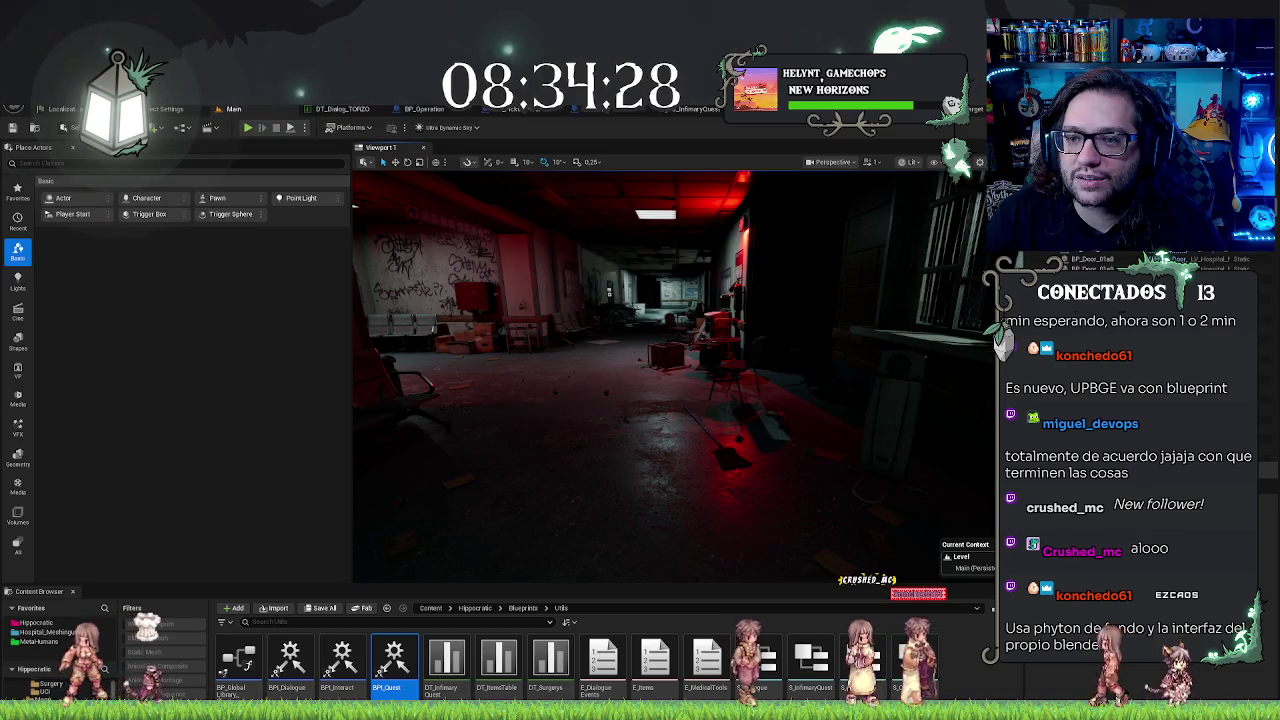
Step: Widen the viewport and turn the camera toward the corridor wall and ceiling light
{"action": "left_click_drag", "start_coordinate": [350, 316], "coordinate": [234, 298]}
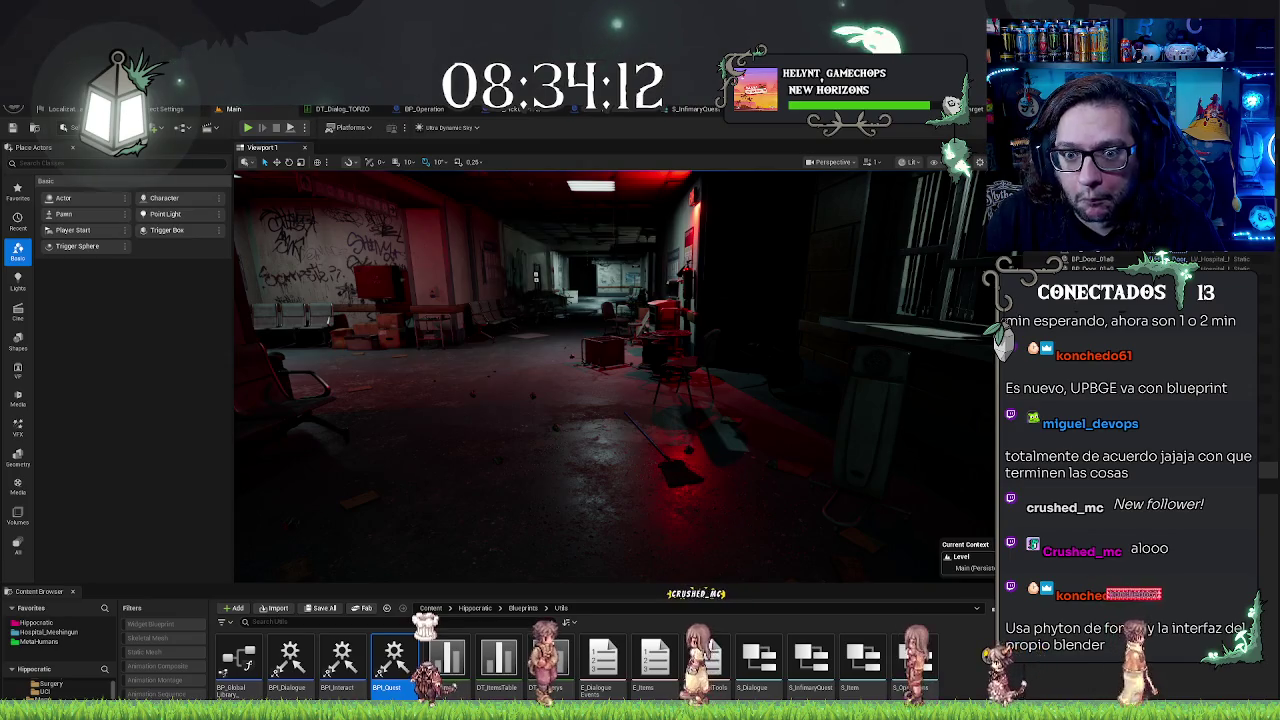
{"action": "left_click_drag", "start_coordinate": [610, 380], "coordinate": [730, 380]}
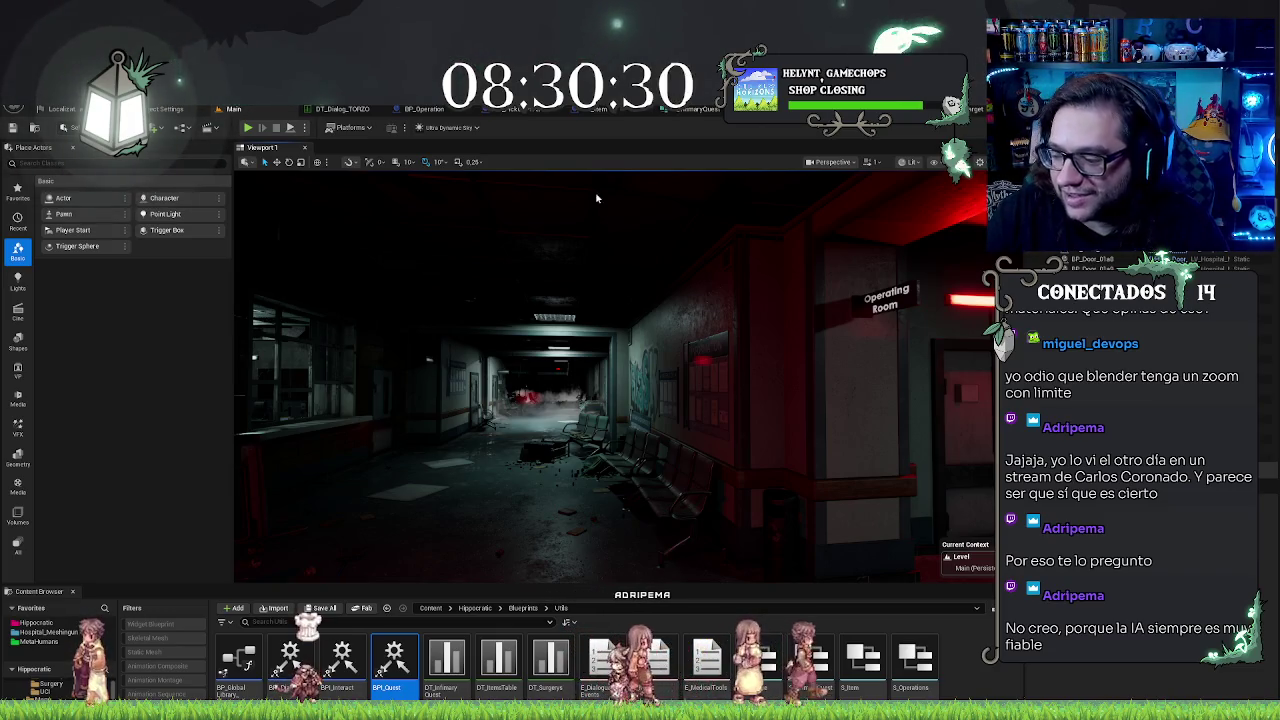
{"action": "right_click", "coordinate": [768, 484]}
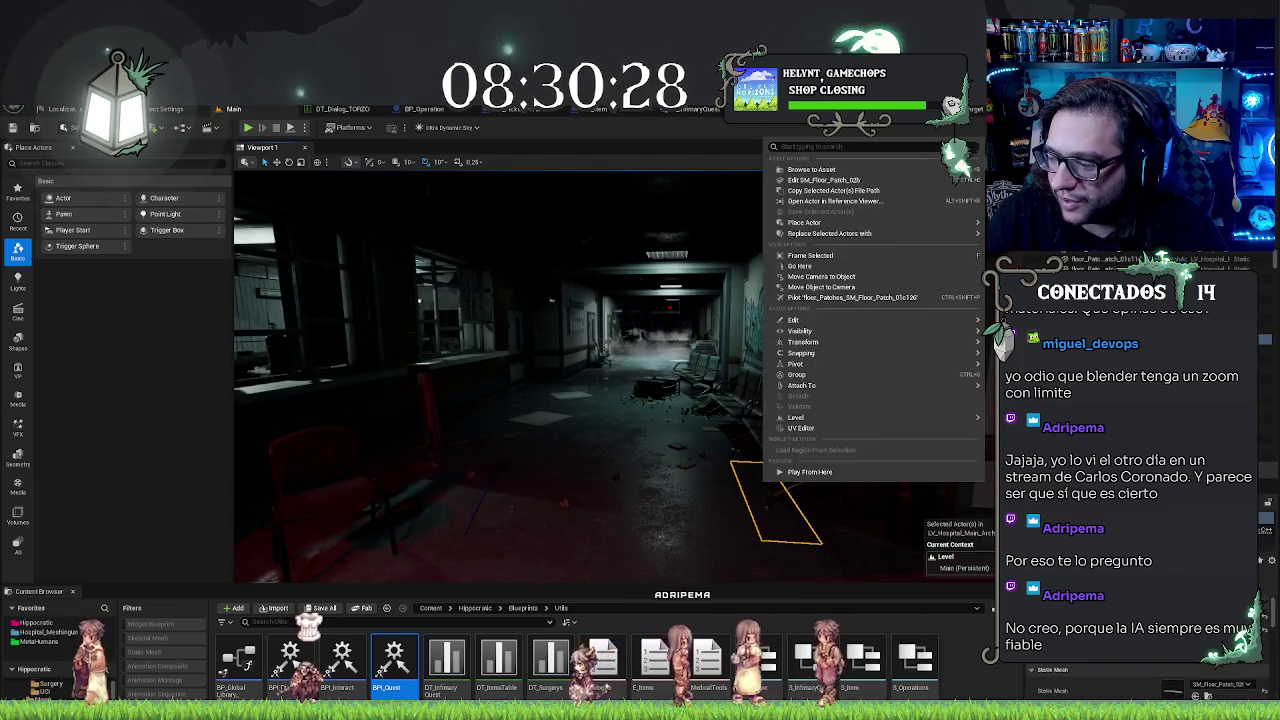
{"action": "left_click_drag", "start_coordinate": [652, 448], "coordinate": [637, 440]}
{"action": "key", "text": "Escape"}
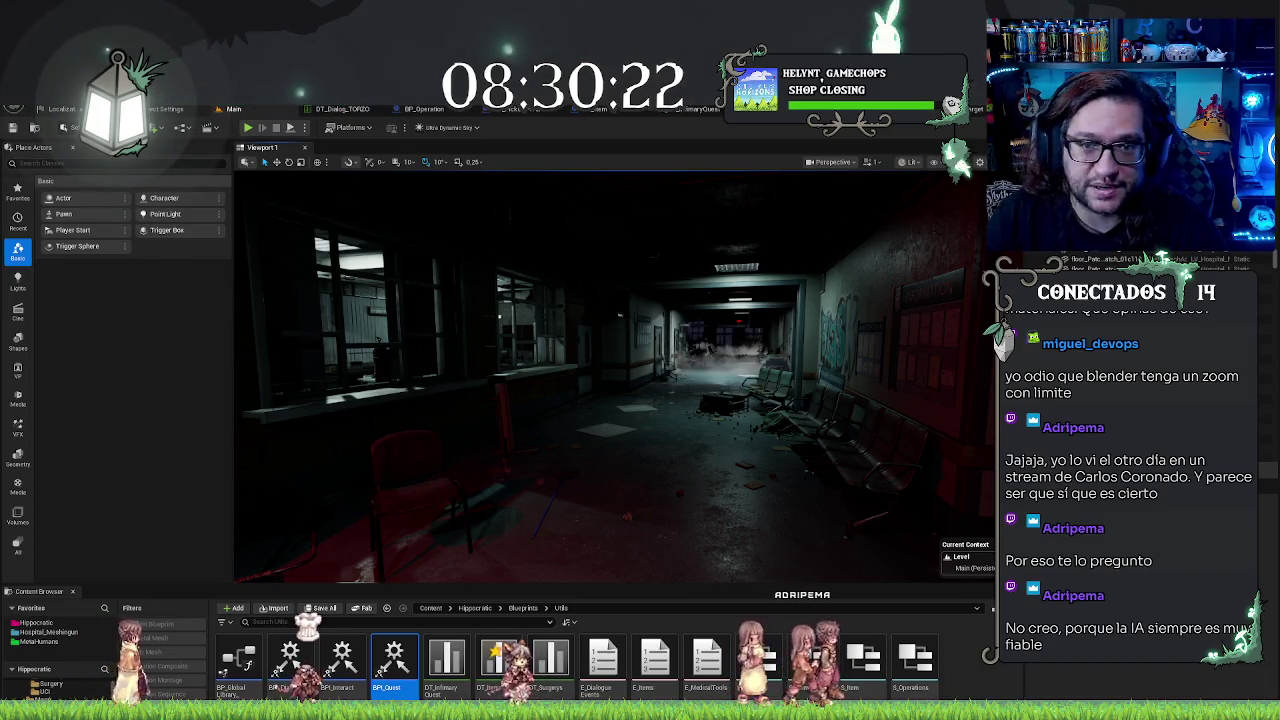
{"action": "mouse_move", "coordinate": [610, 380]}
{"action": "left_mouse_down"}
{"action": "mouse_move", "coordinate": [590, 400]}
{"action": "mouse_move", "coordinate": [565, 340]}
{"action": "mouse_move", "coordinate": [520, 345]}
{"action": "left_mouse_up"}
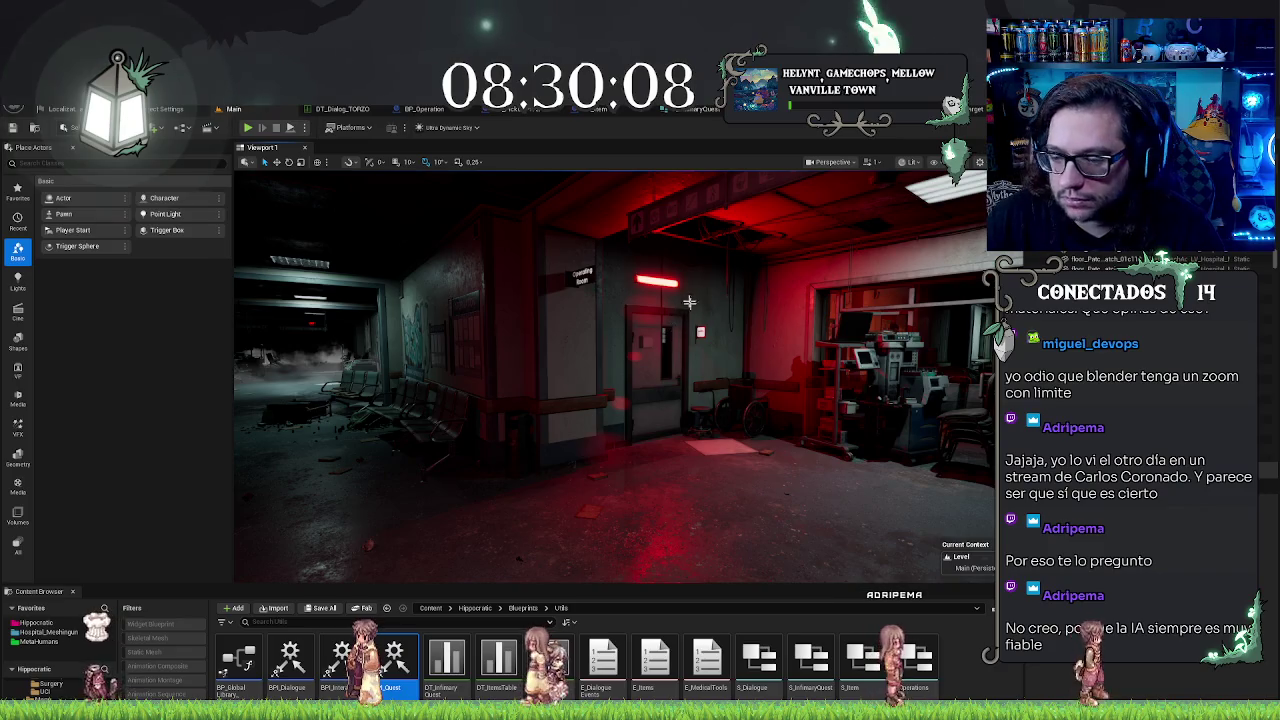
{"action": "left_click_drag", "start_coordinate": [656, 403], "coordinate": [520, 405]}
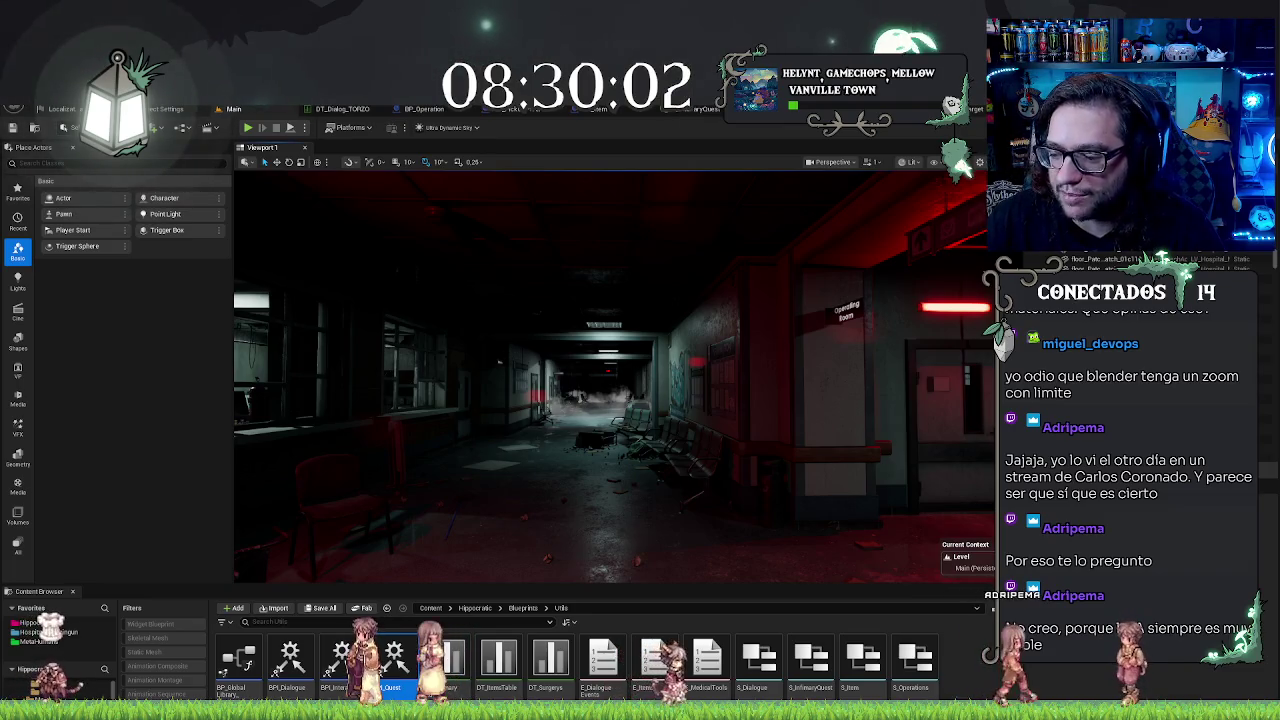
{"action": "left_click_drag", "start_coordinate": [520, 405], "coordinate": [340, 405]}
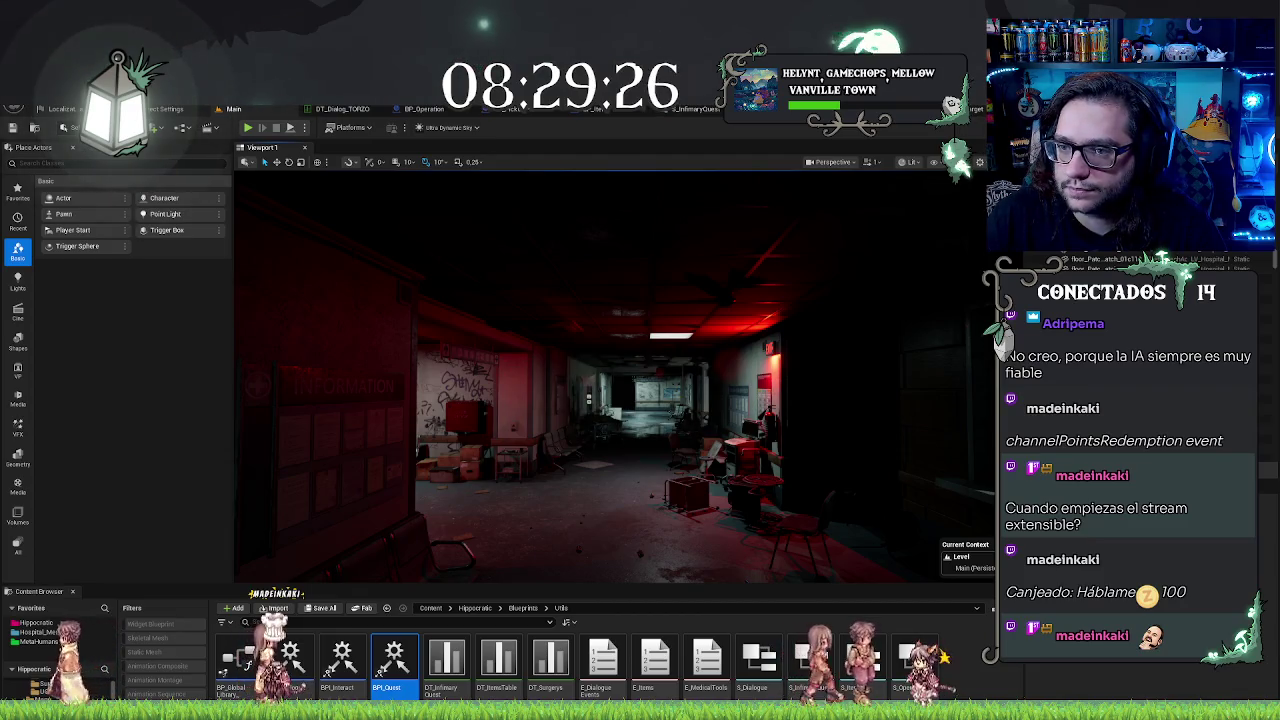
Step: Bring the BeginPlay and Set Timer nodes of BP_NurseryQuestManager's EventGraph into view
{"action": "key", "text": "alt+Tab"}
{"action": "scroll", "coordinate": [471, 260], "scroll_direction": "down", "scroll_amount": 3}
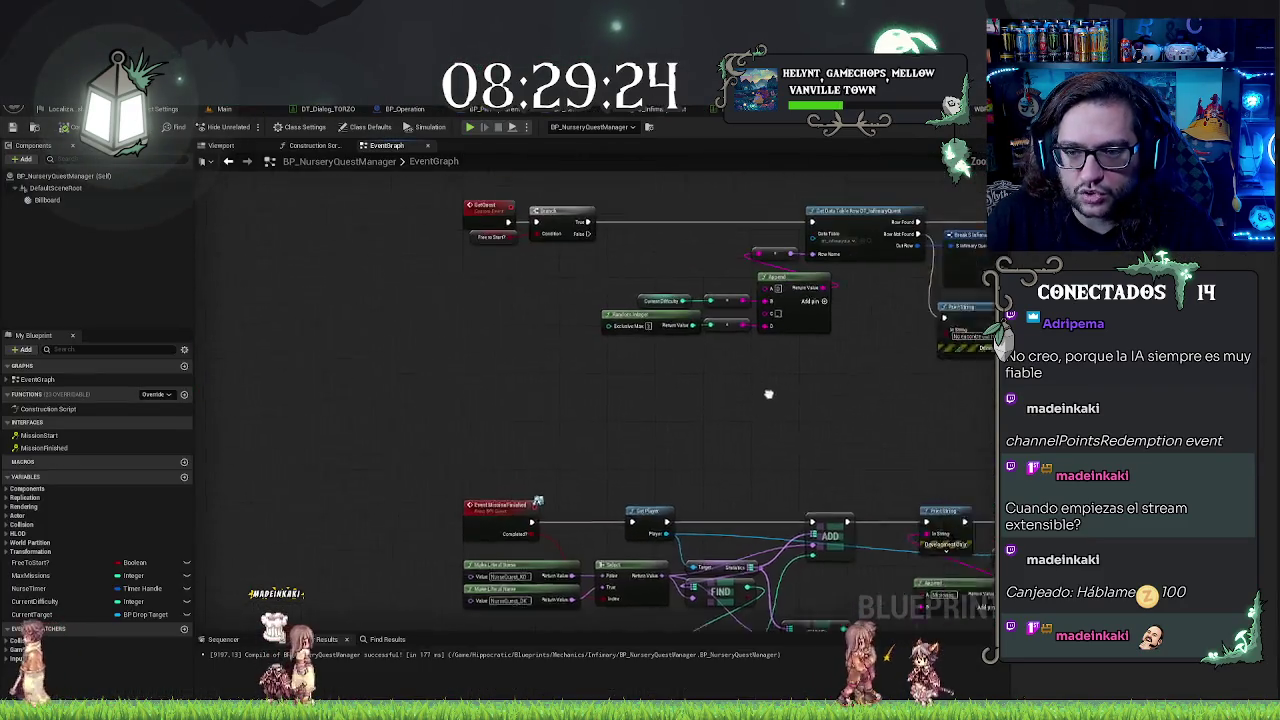
{"action": "left_click_drag", "start_coordinate": [602, 427], "coordinate": [557, 363]}
{"action": "scroll", "coordinate": [784, 370], "scroll_direction": "up", "scroll_amount": 2}
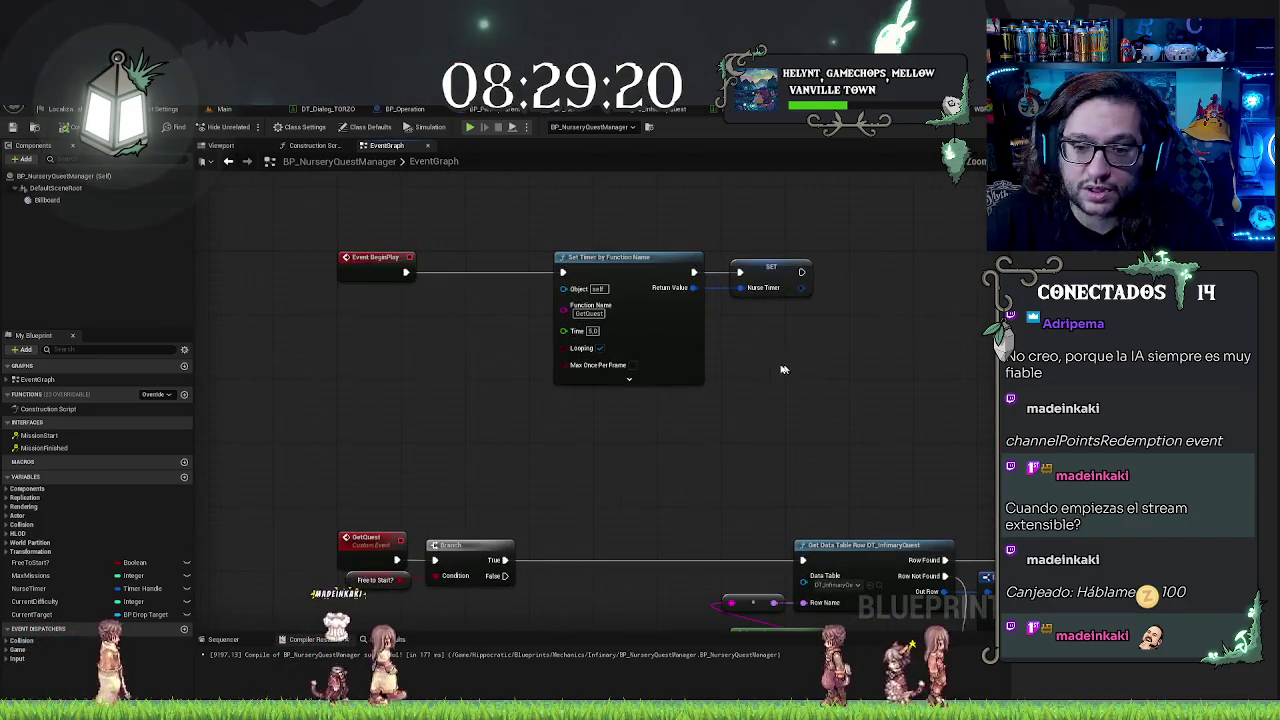
Step: Move the Set Timer and SET nodes left and drop a FreeToStart getter into the graph
{"action": "left_click_drag", "start_coordinate": [506, 230], "coordinate": [826, 422]}
{"action": "key", "text": "Left"}
{"action": "key", "text": "Left"}
{"action": "key", "text": "Left"}
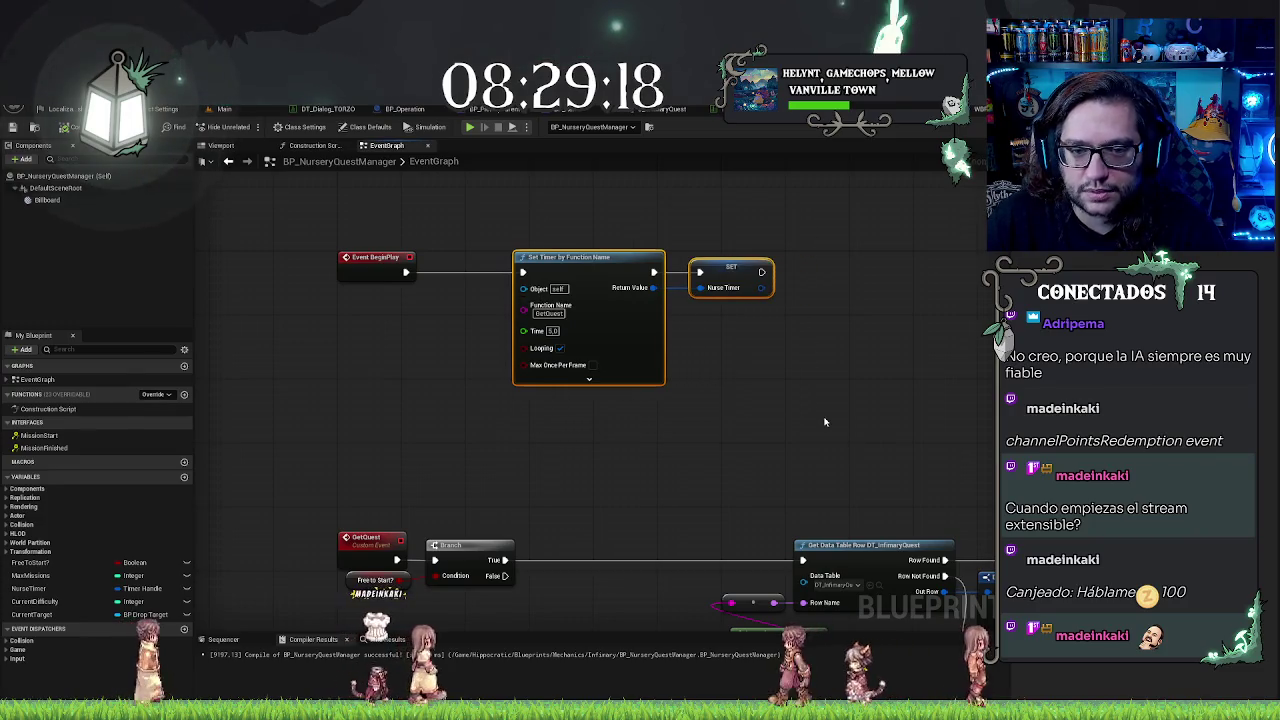
{"action": "left_click_drag", "start_coordinate": [666, 443], "coordinate": [726, 457]}
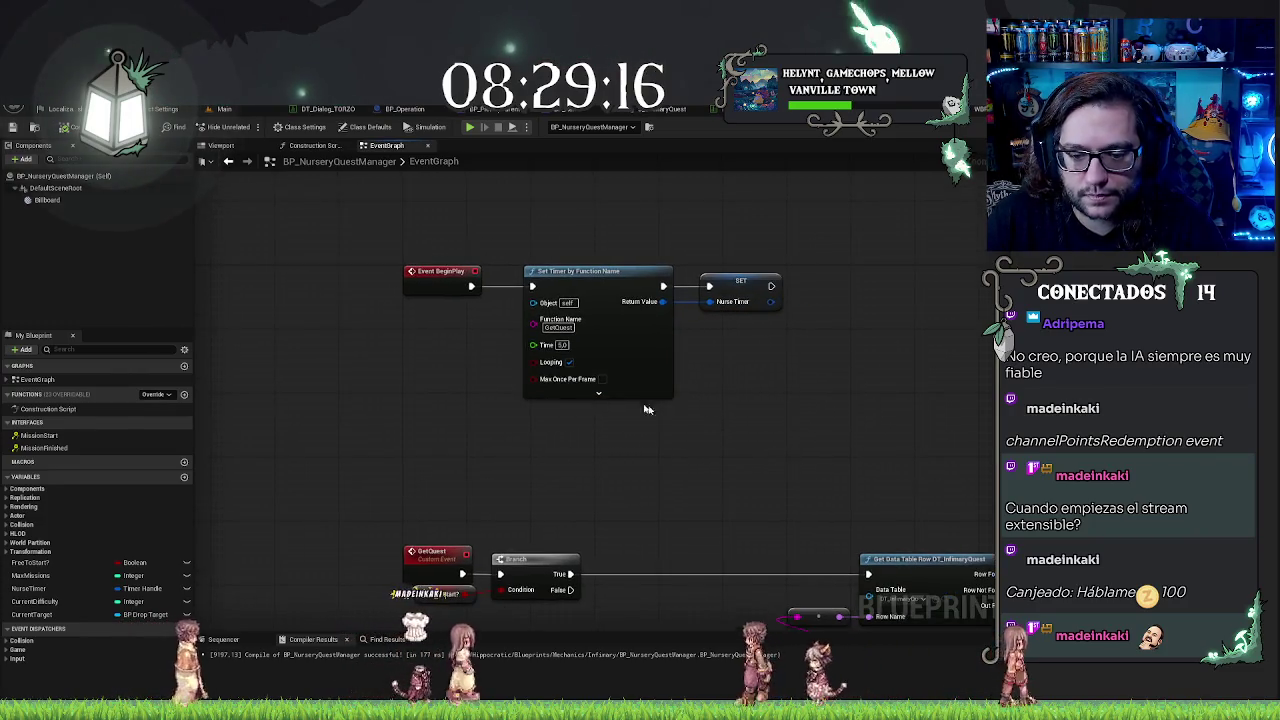
{"action": "left_click_drag", "start_coordinate": [651, 477], "coordinate": [690, 490]}
{"action": "left_click_drag", "start_coordinate": [30, 562], "coordinate": [457, 607]}
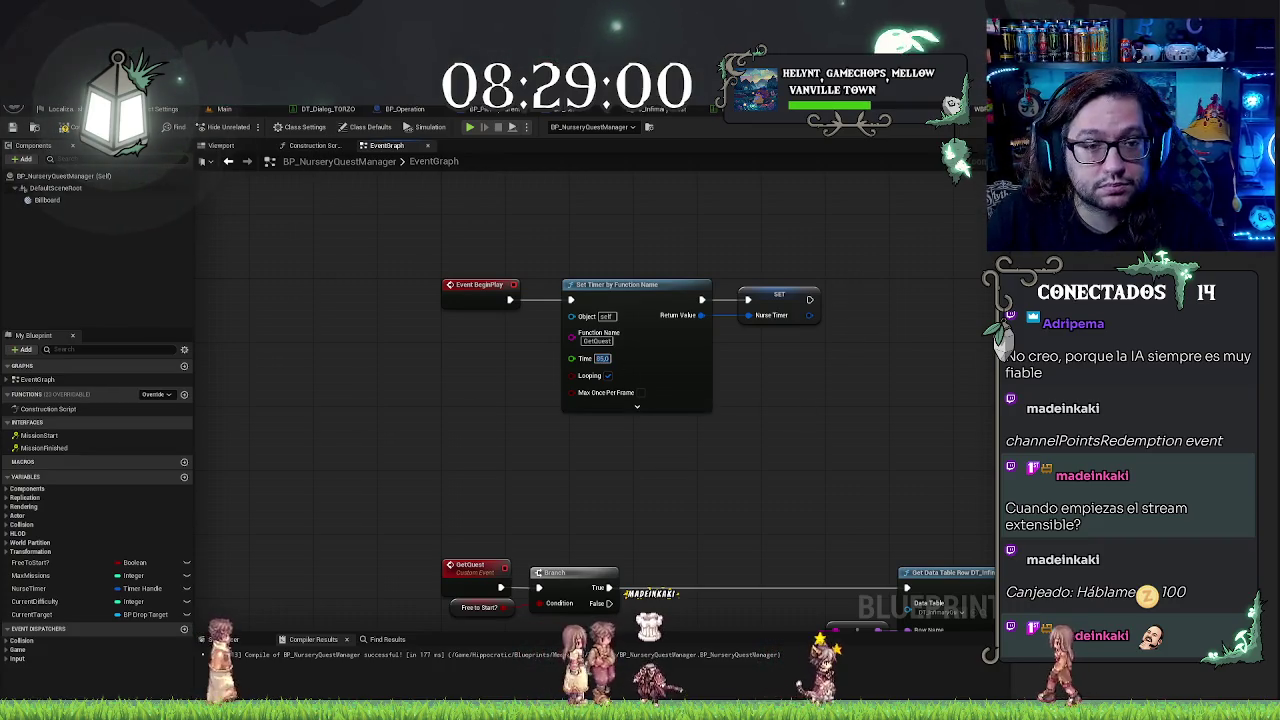
Step: Return to the Main level and select the INFORMATION board actor in the lab room
{"action": "left_click", "coordinate": [218, 109]}
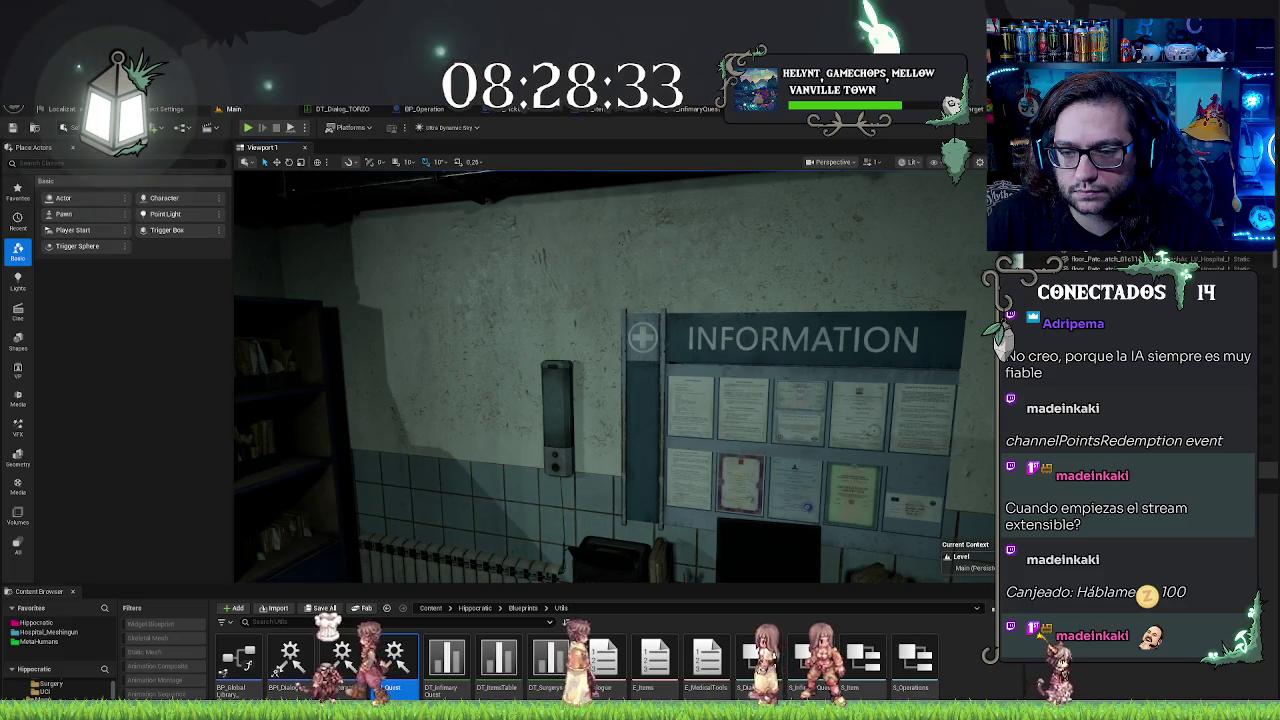
{"action": "left_click", "coordinate": [872, 431]}
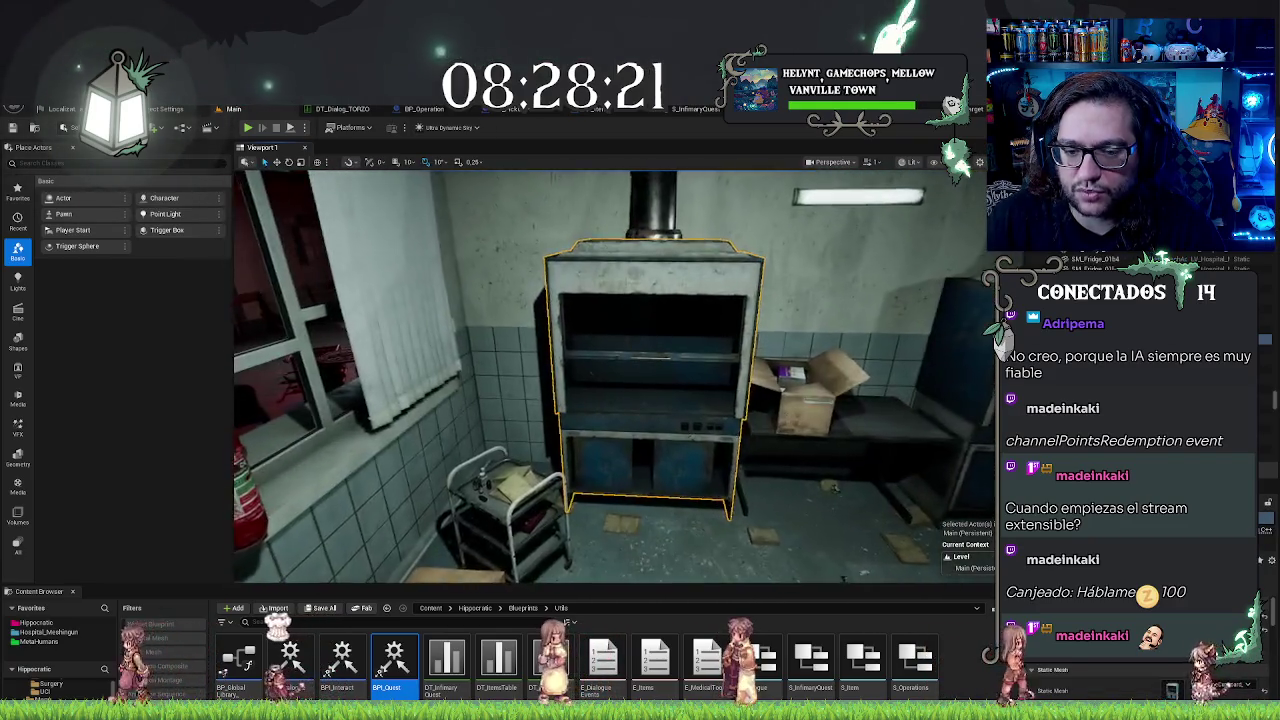
Step: Slide the fume cabinet to the left along its Y axis
{"action": "left_click", "coordinate": [665, 395]}
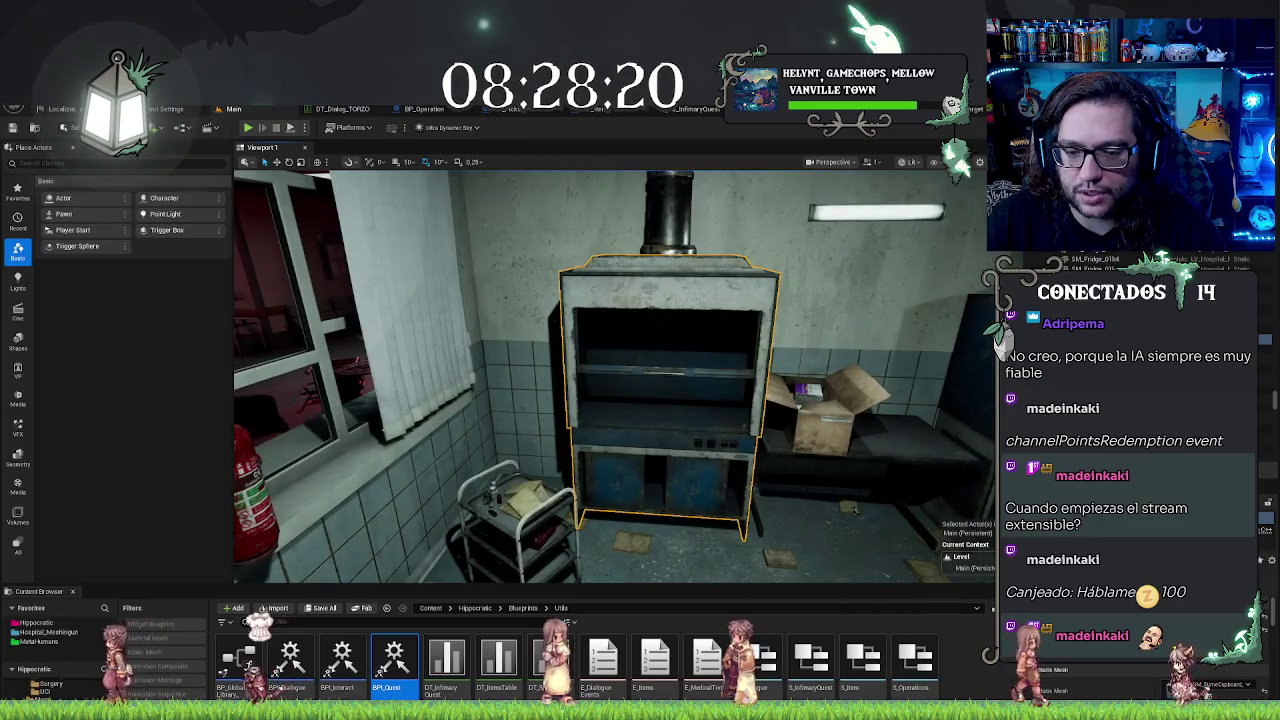
{"action": "left_click", "coordinate": [543, 462]}
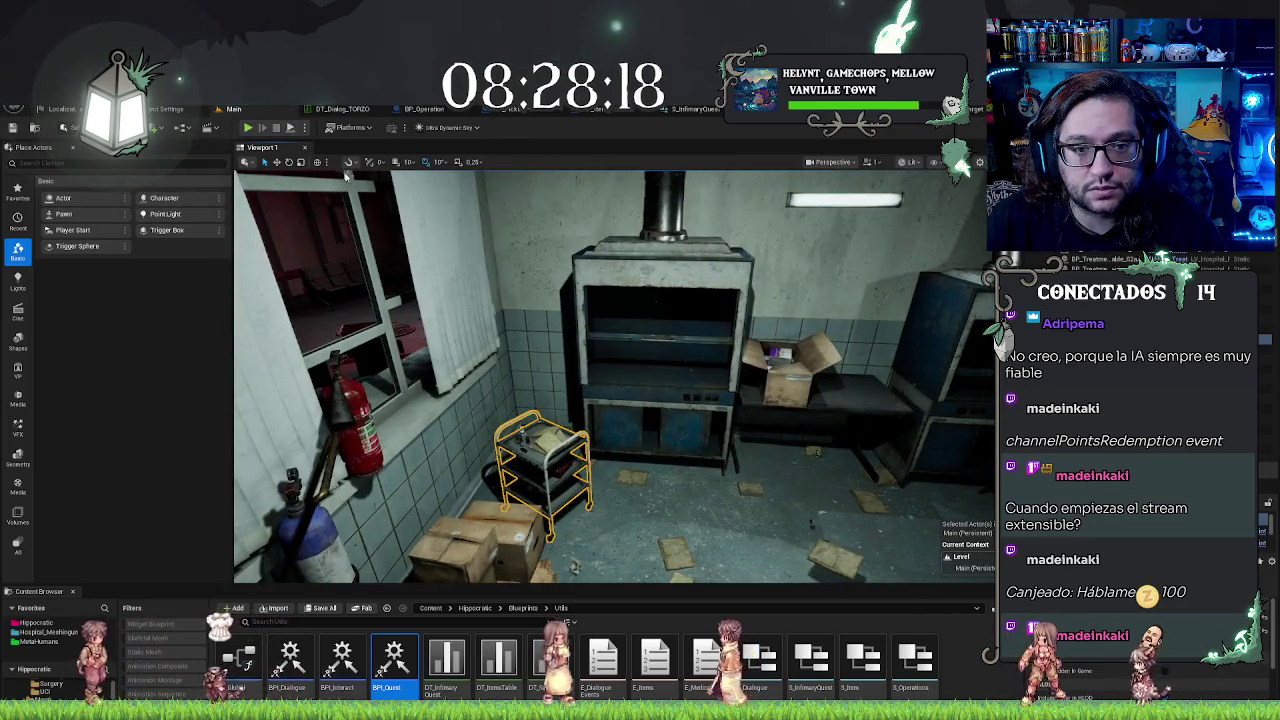
{"action": "left_click", "coordinate": [277, 161]}
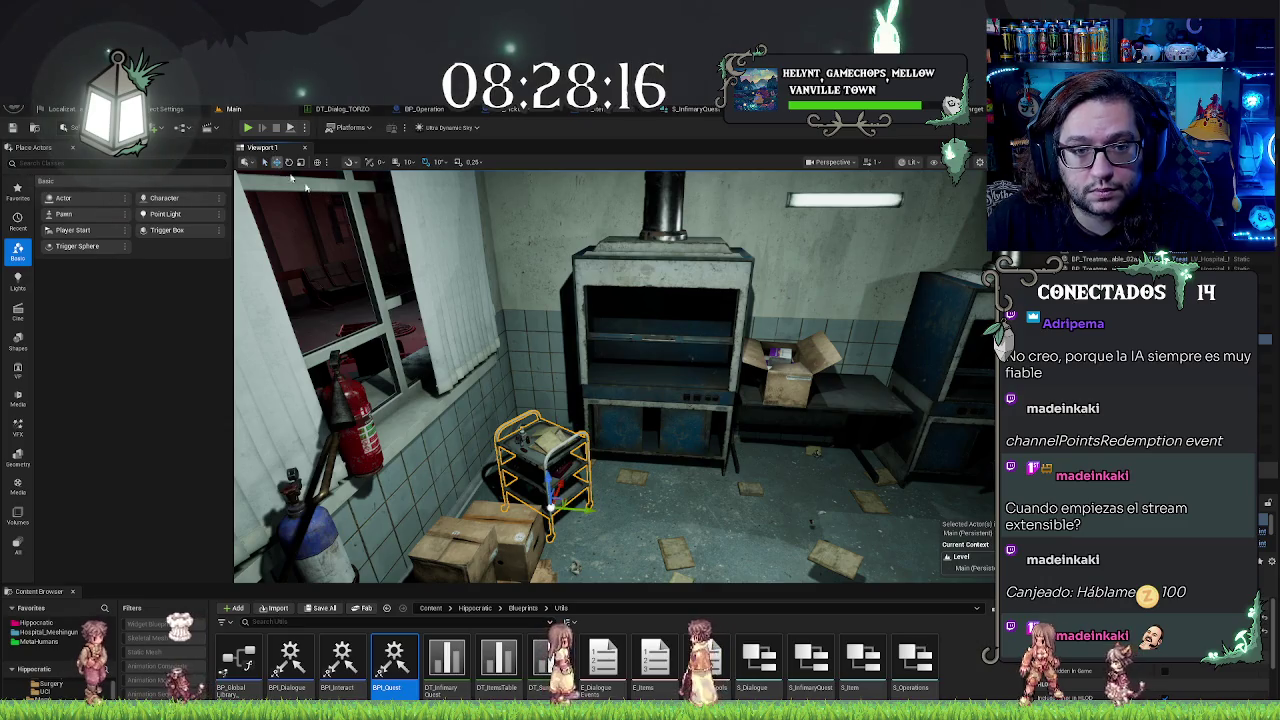
{"action": "left_click", "coordinate": [630, 414]}
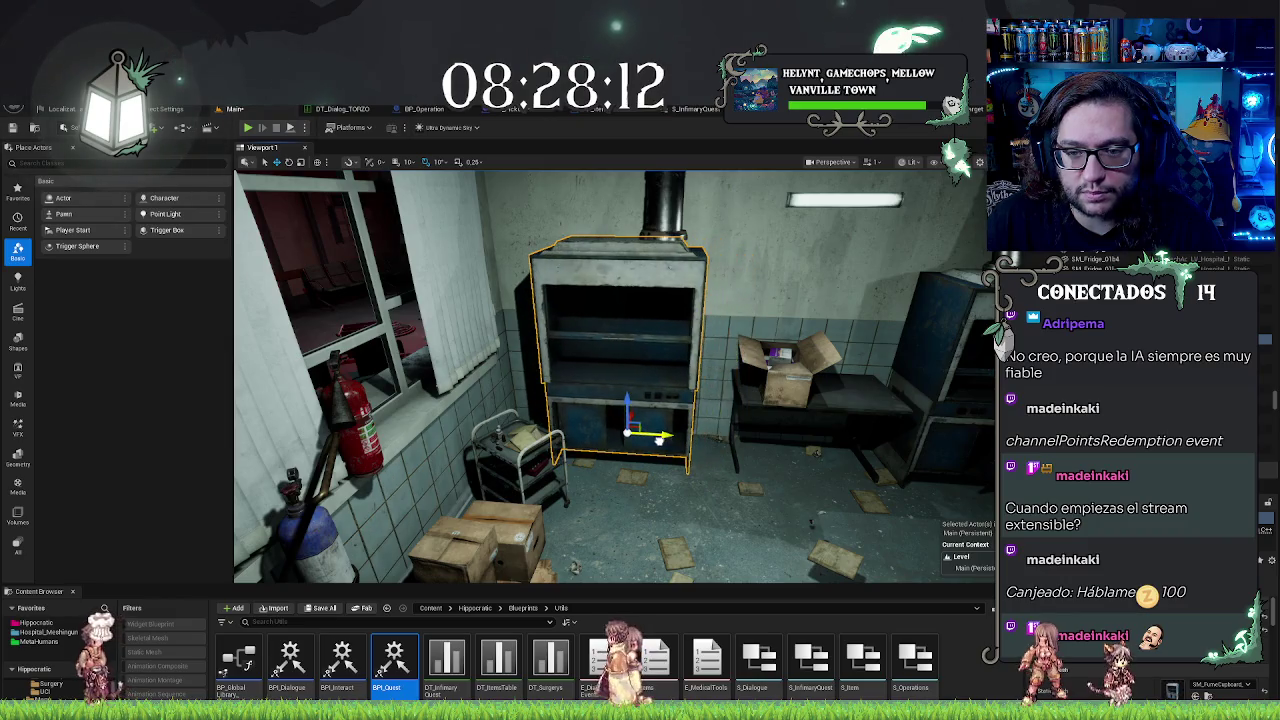
{"action": "key", "text": "f"}
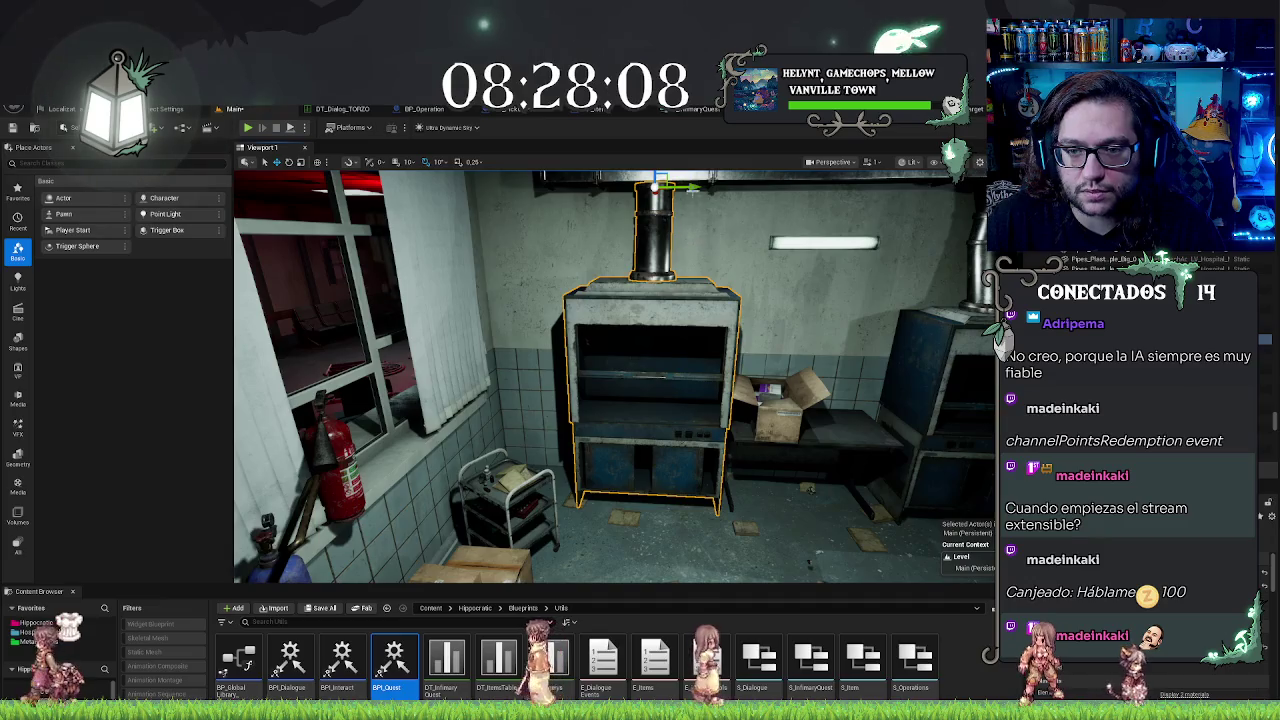
{"action": "left_click_drag", "start_coordinate": [685, 187], "coordinate": [653, 189]}
{"action": "mouse_move", "coordinate": [808, 565]}
{"action": "left_mouse_down"}
{"action": "mouse_move", "coordinate": [456, 515]}
{"action": "mouse_move", "coordinate": [450, 470]}
{"action": "mouse_move", "coordinate": [474, 405]}
{"action": "left_mouse_up"}
Step: Delete the cardboard box from the lab table
{"action": "left_click", "coordinate": [717, 476]}
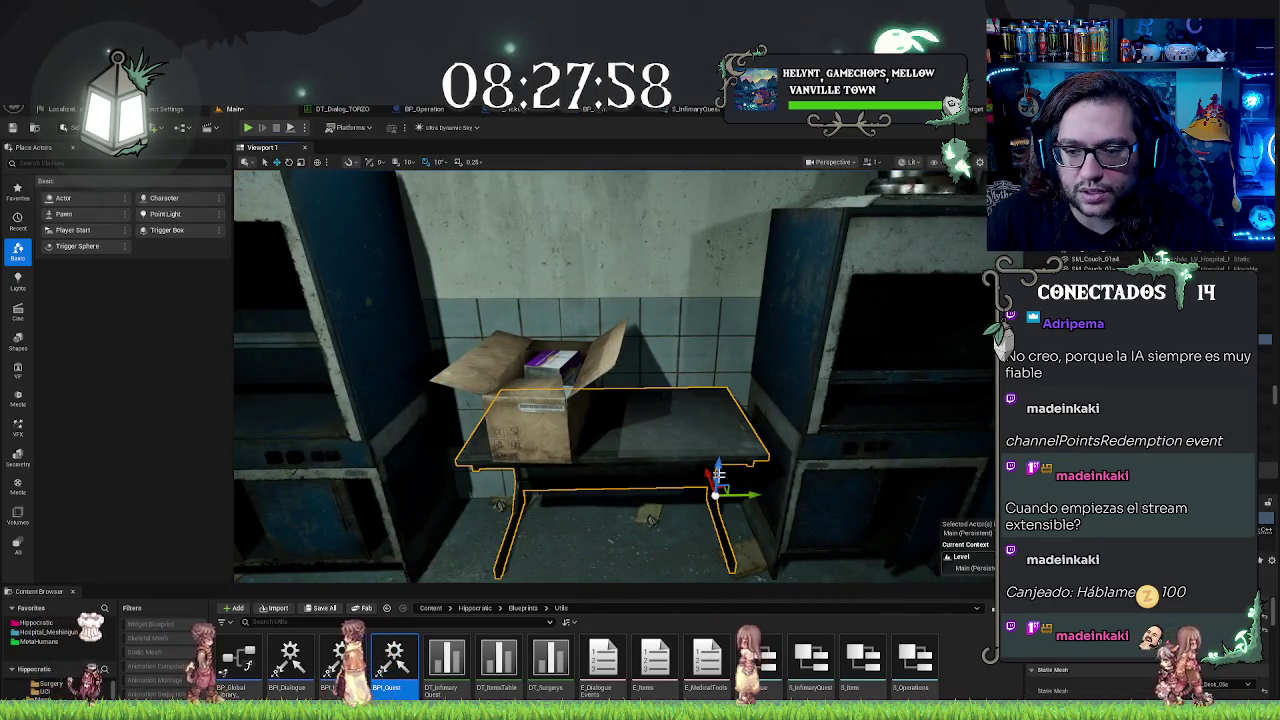
{"action": "left_click_drag", "start_coordinate": [717, 476], "coordinate": [555, 466]}
{"action": "left_click", "coordinate": [690, 375]}
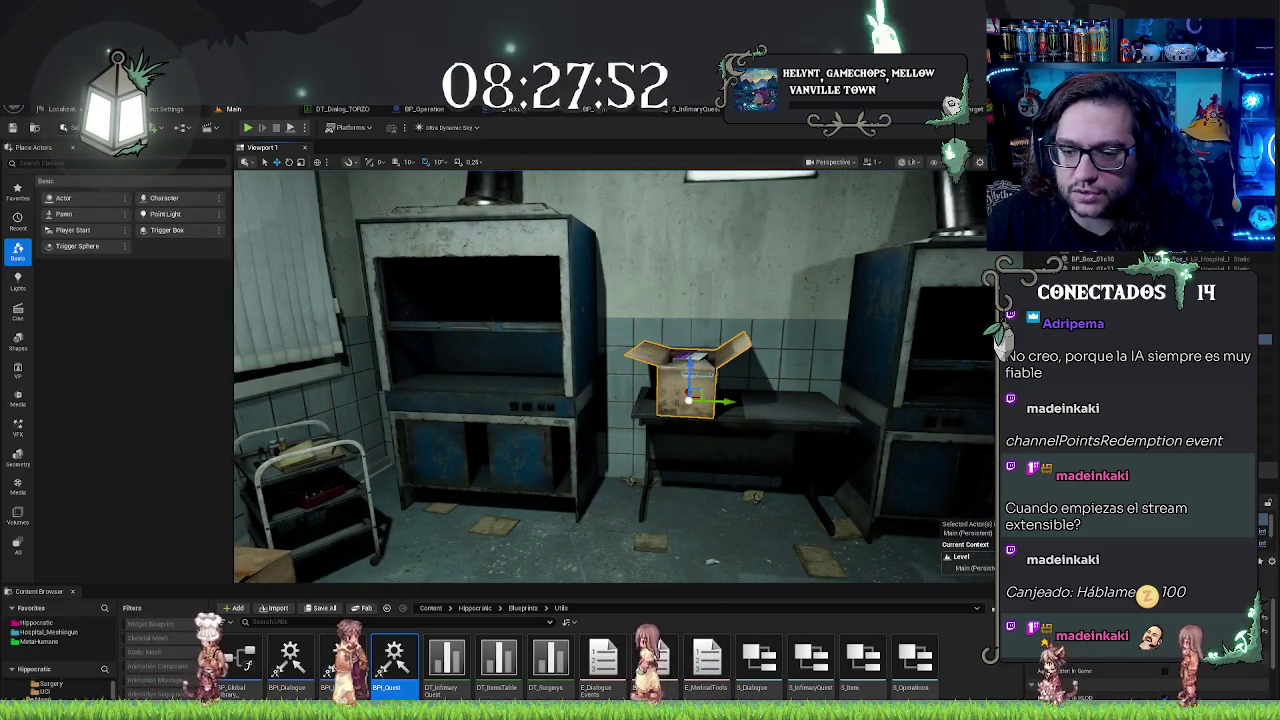
{"action": "key", "text": "Delete"}
Step: Scale the lab table wider
{"action": "left_click", "coordinate": [728, 407]}
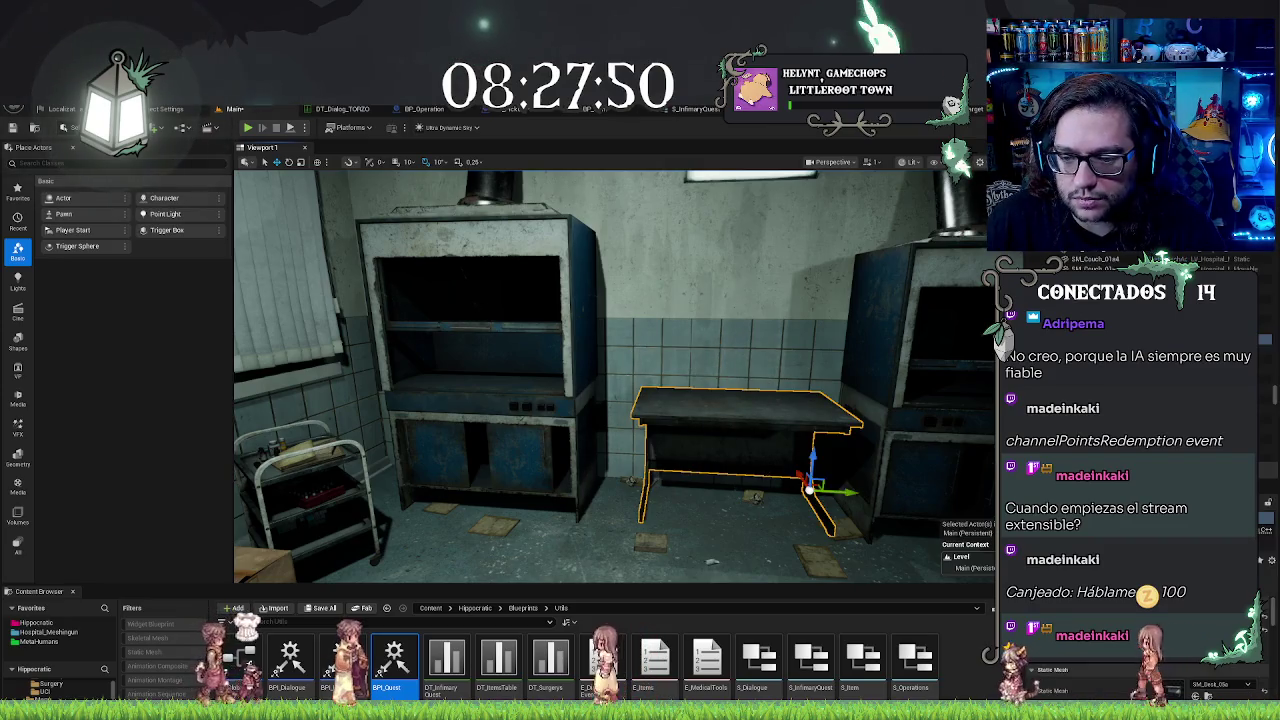
{"action": "key", "text": "e"}
{"action": "key", "text": "r"}
{"action": "left_click_drag", "start_coordinate": [845, 492], "coordinate": [875, 492]}
{"action": "key", "text": "Escape"}
Step: Select the information board and locate its asset in the Blueprint Prefab folder
{"action": "left_click_drag", "start_coordinate": [797, 528], "coordinate": [640, 528]}
{"action": "left_click", "coordinate": [870, 380]}
{"action": "left_click_drag", "start_coordinate": [870, 380], "coordinate": [787, 478]}
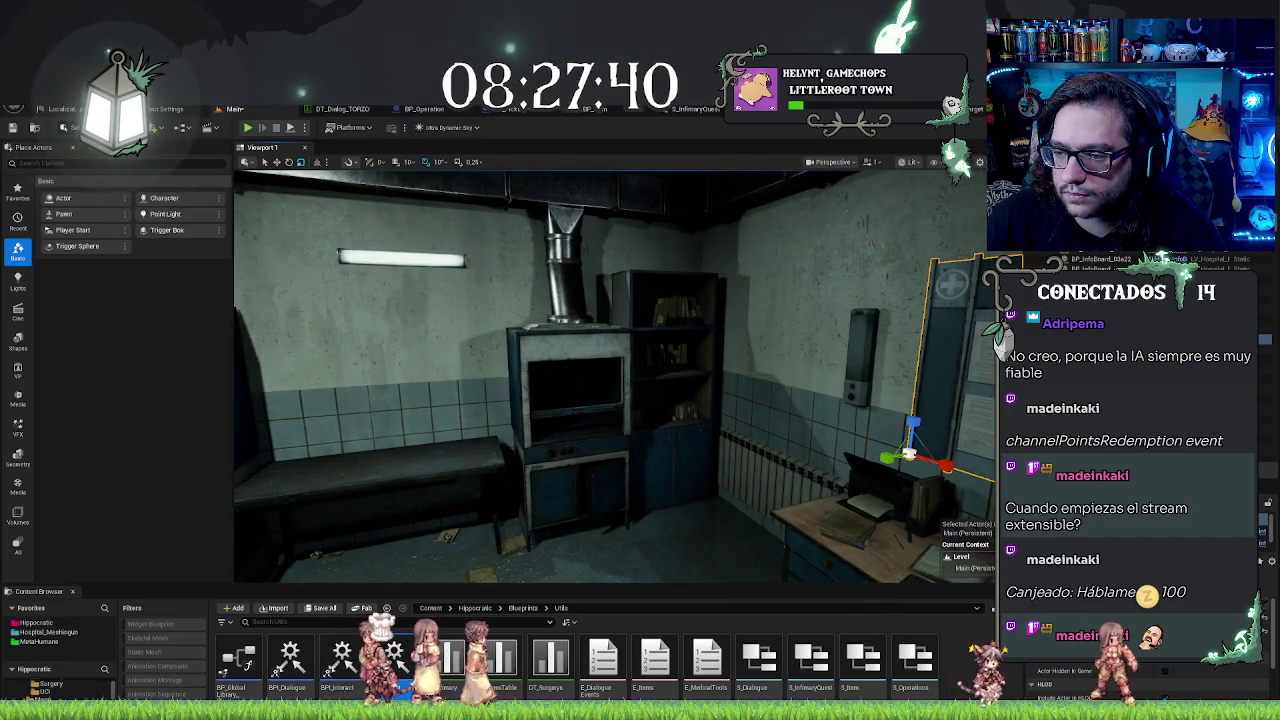
{"action": "scroll", "coordinate": [1180, 500], "scroll_direction": "down", "scroll_amount": 3}
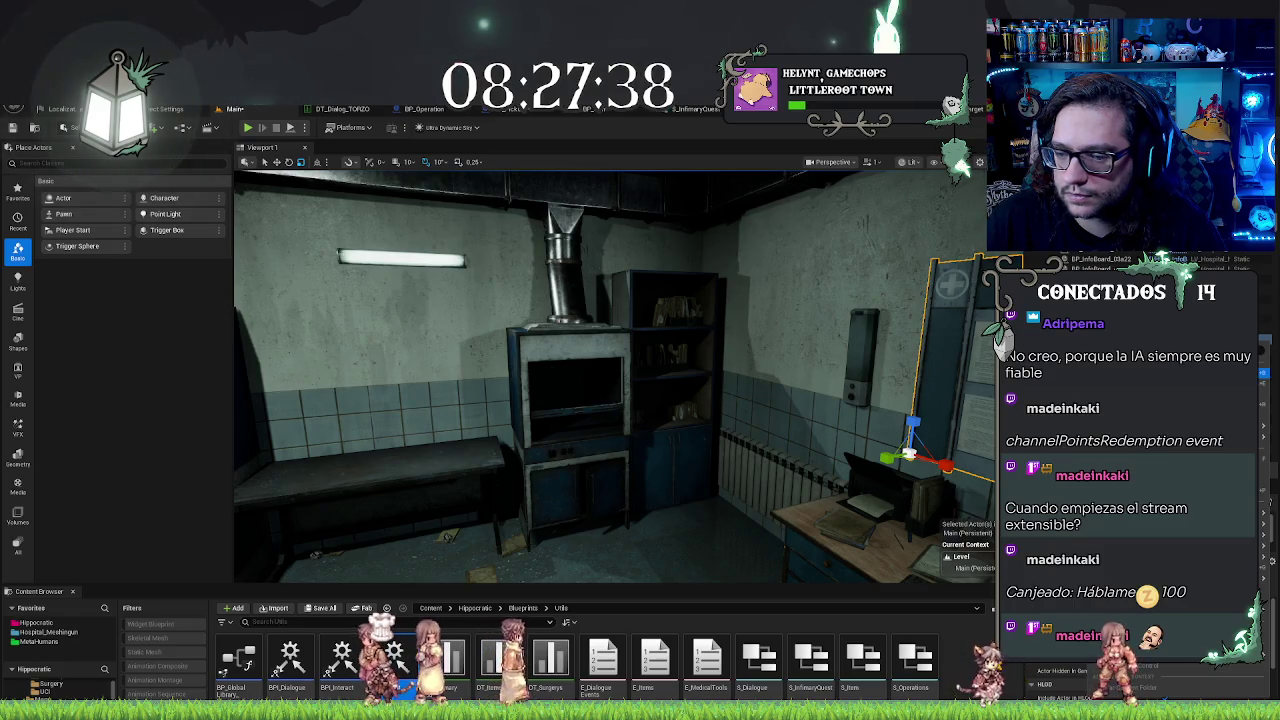
{"action": "key", "text": "ctrl+b"}
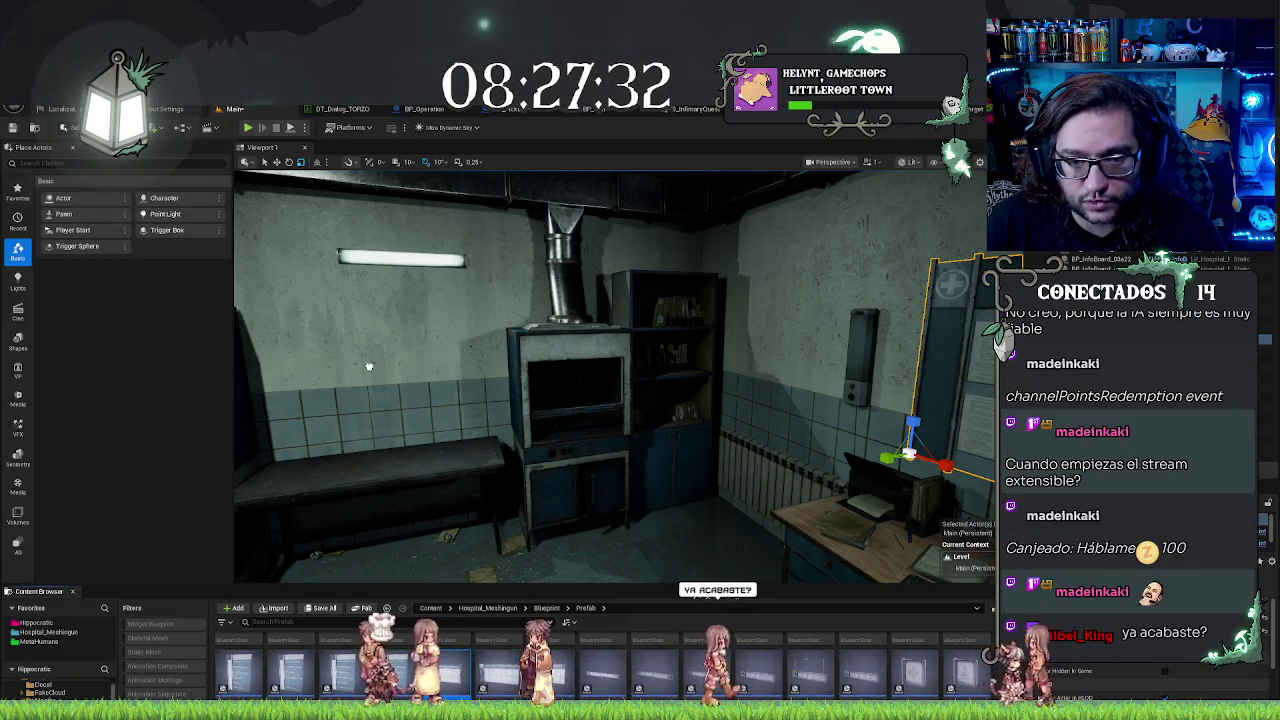
Step: Rotate the INFORMATION board to face the room and slide it left along the wall
{"action": "left_click", "coordinate": [388, 398]}
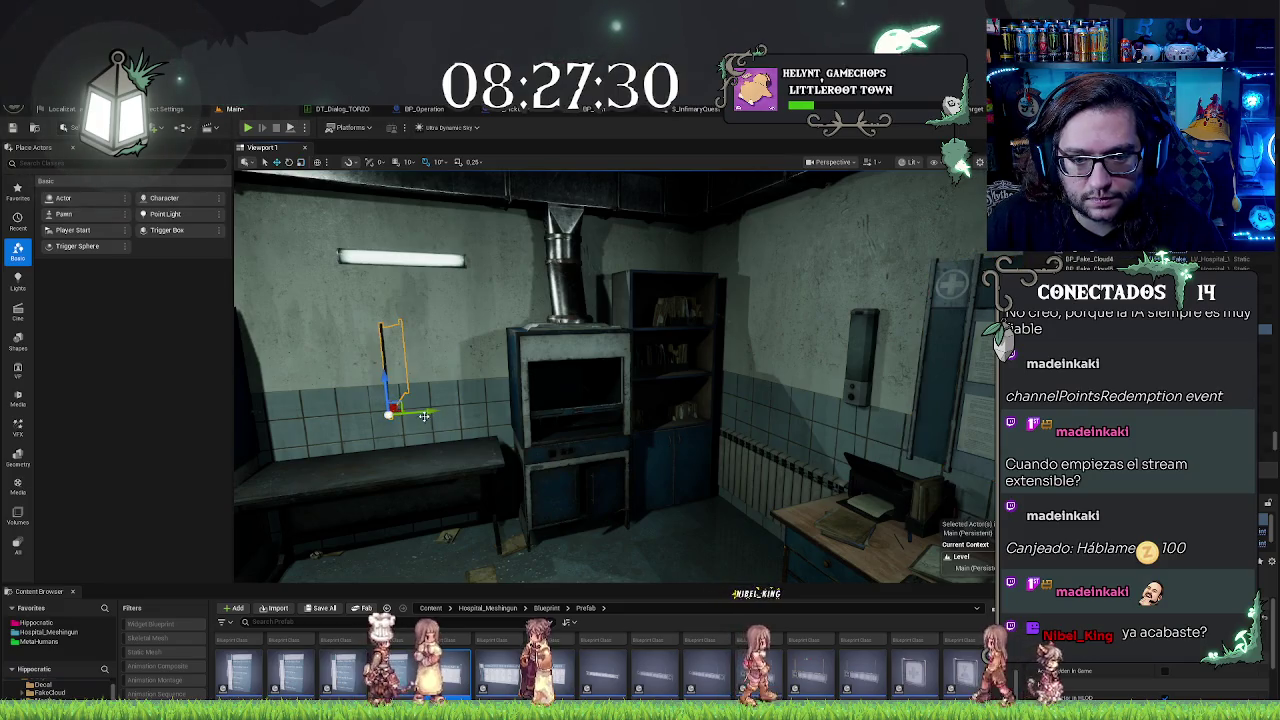
{"action": "left_click_drag", "start_coordinate": [430, 385], "coordinate": [450, 393]}
{"action": "key", "text": "f"}
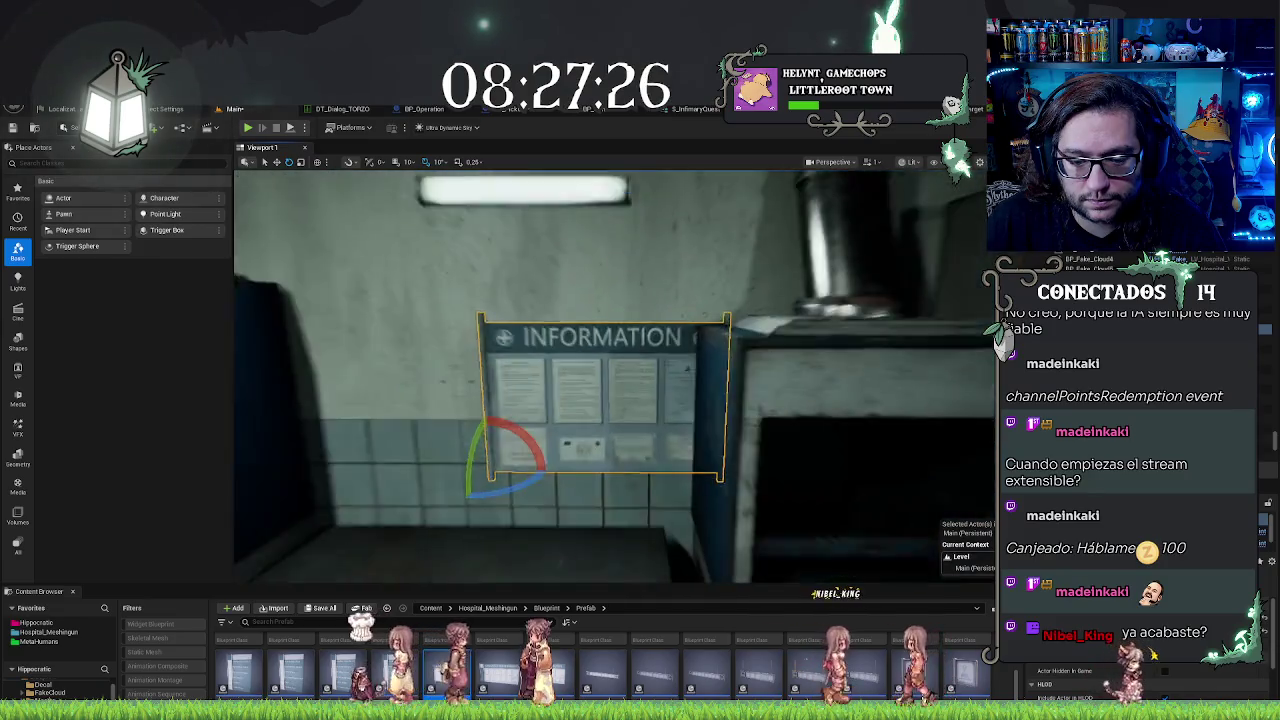
{"action": "key", "text": "w"}
{"action": "left_click_drag", "start_coordinate": [660, 463], "coordinate": [553, 463]}
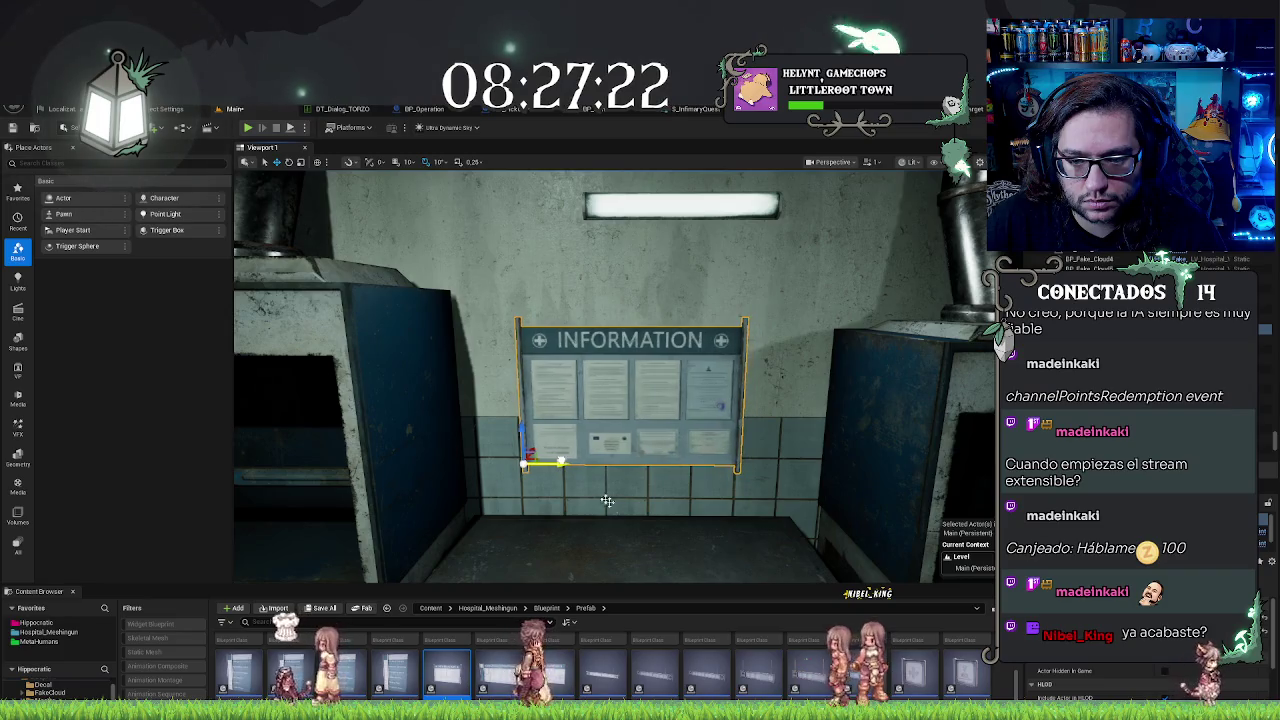
{"action": "key", "text": "f"}
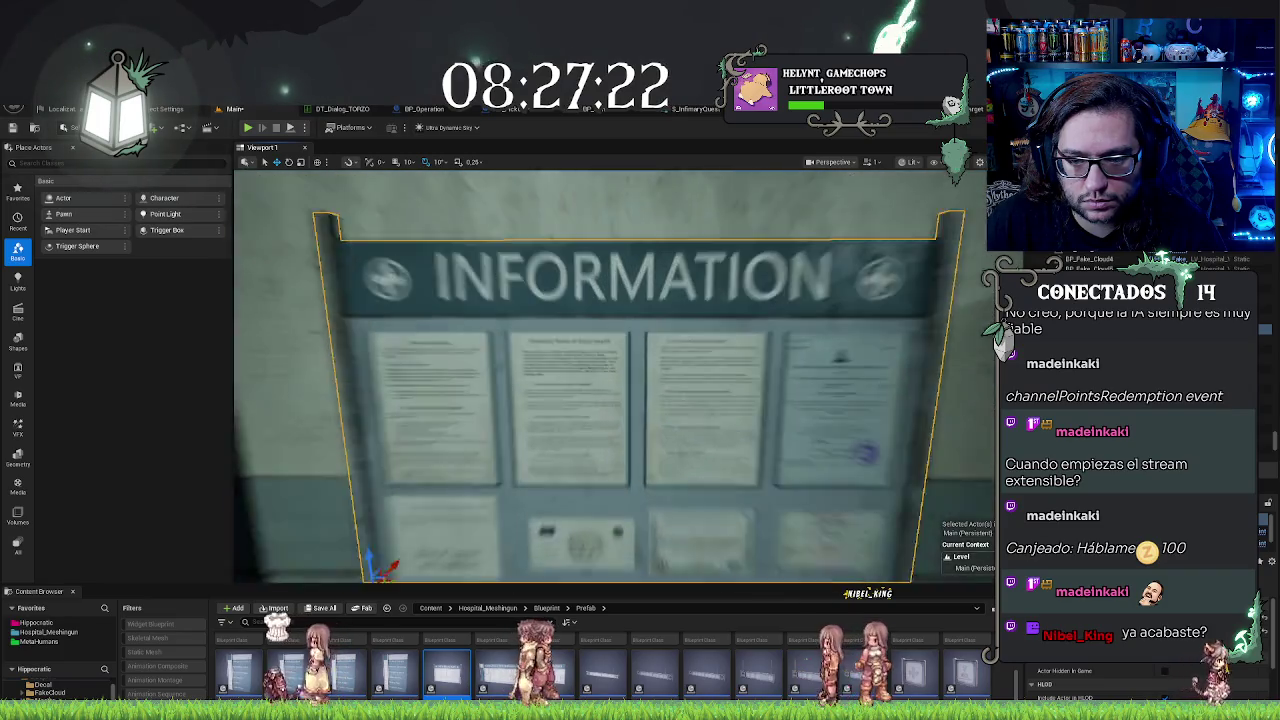
{"action": "scroll", "coordinate": [614, 376], "scroll_direction": "down", "scroll_amount": 10}
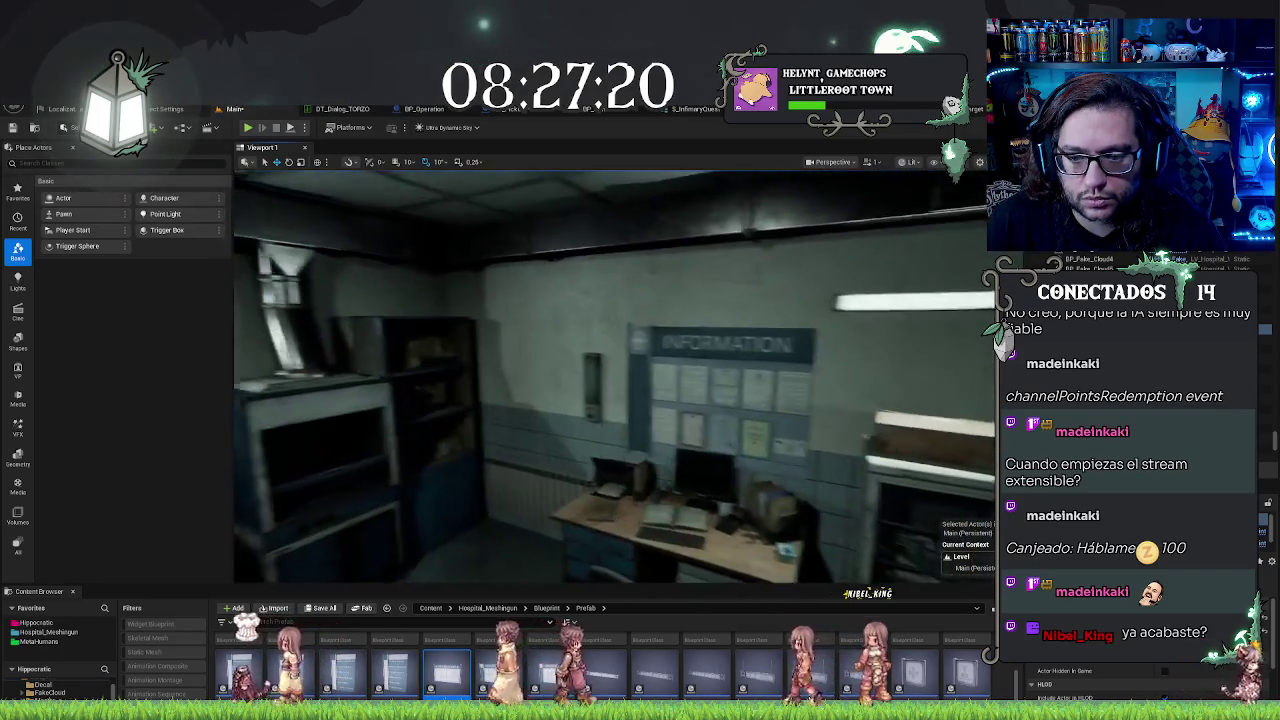
{"action": "left_click", "coordinate": [740, 400]}
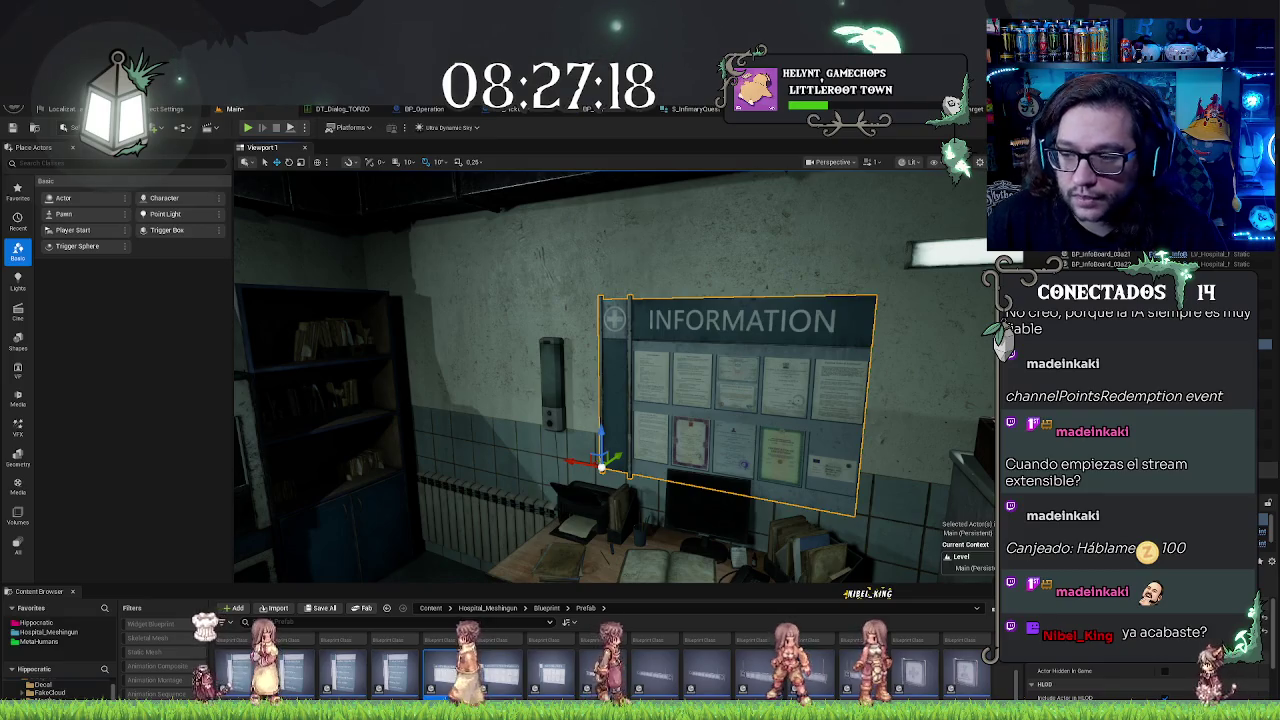
Step: Select and frame the wall-mounted dispenser
{"action": "mouse_move", "coordinate": [610, 376]}
{"action": "left_mouse_down"}
{"action": "mouse_move", "coordinate": [580, 376]}
{"action": "mouse_move", "coordinate": [610, 376]}
{"action": "left_mouse_up"}
{"action": "left_click", "coordinate": [447, 410]}
{"action": "key", "text": "f"}
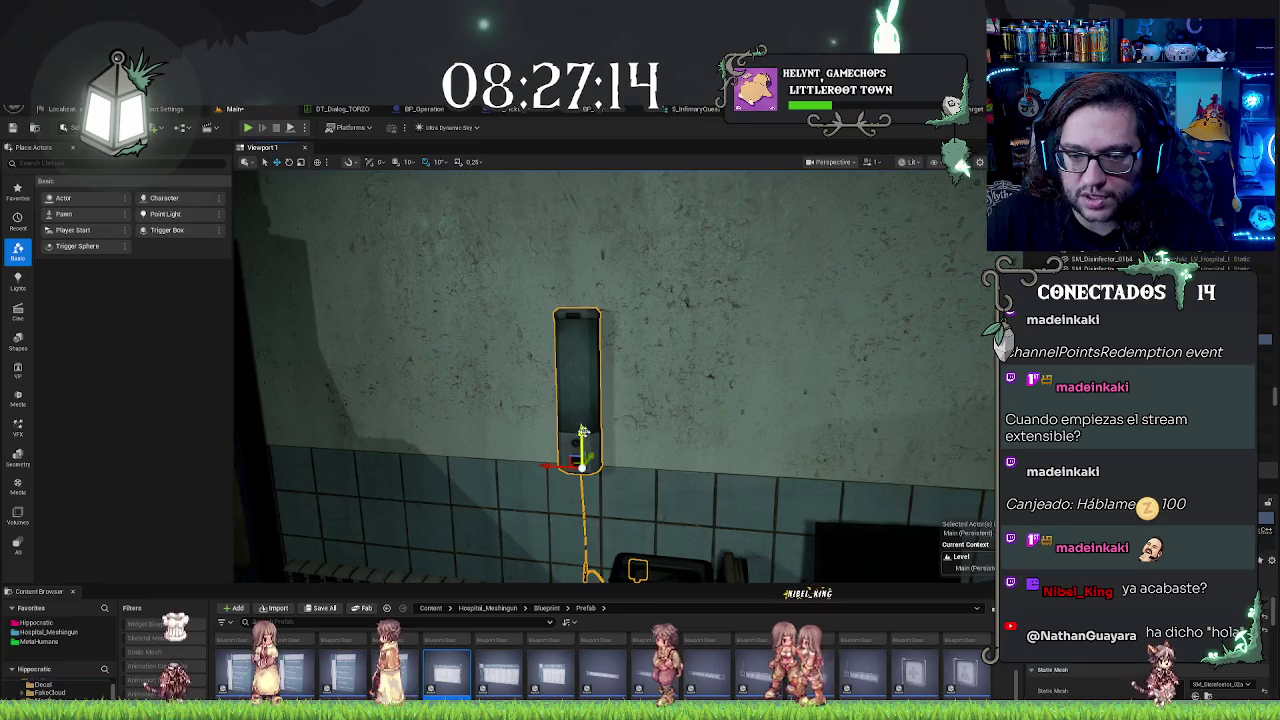
{"action": "left_click_drag", "start_coordinate": [607, 508], "coordinate": [747, 437]}
{"action": "left_click", "coordinate": [845, 290]}
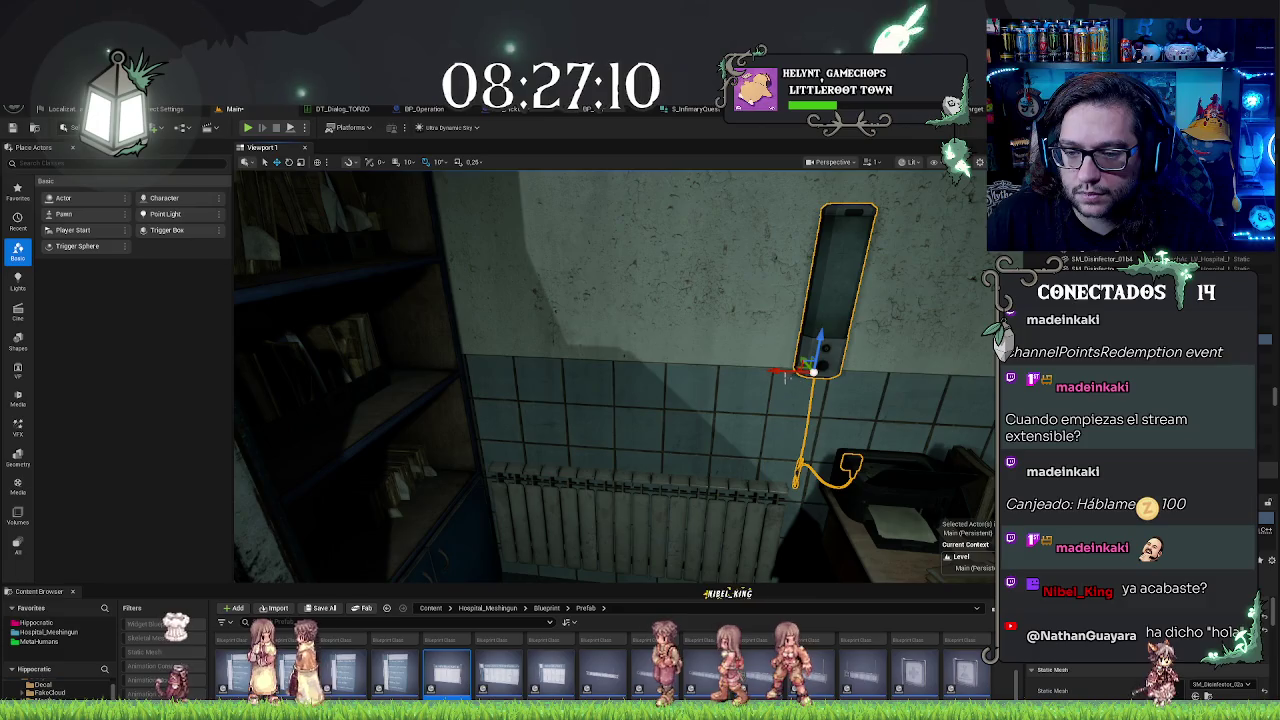
Step: Nudge the BP_Fridge_01a medicine cabinet slightly left and save the level
{"action": "left_click_drag", "start_coordinate": [640, 400], "coordinate": [720, 370]}
{"action": "mouse_move", "coordinate": [645, 505]}
{"action": "left_mouse_down"}
{"action": "mouse_move", "coordinate": [680, 500]}
{"action": "mouse_move", "coordinate": [645, 505]}
{"action": "left_mouse_up"}
{"action": "left_click", "coordinate": [645, 505]}
{"action": "left_click_drag", "start_coordinate": [600, 441], "coordinate": [596, 441]}
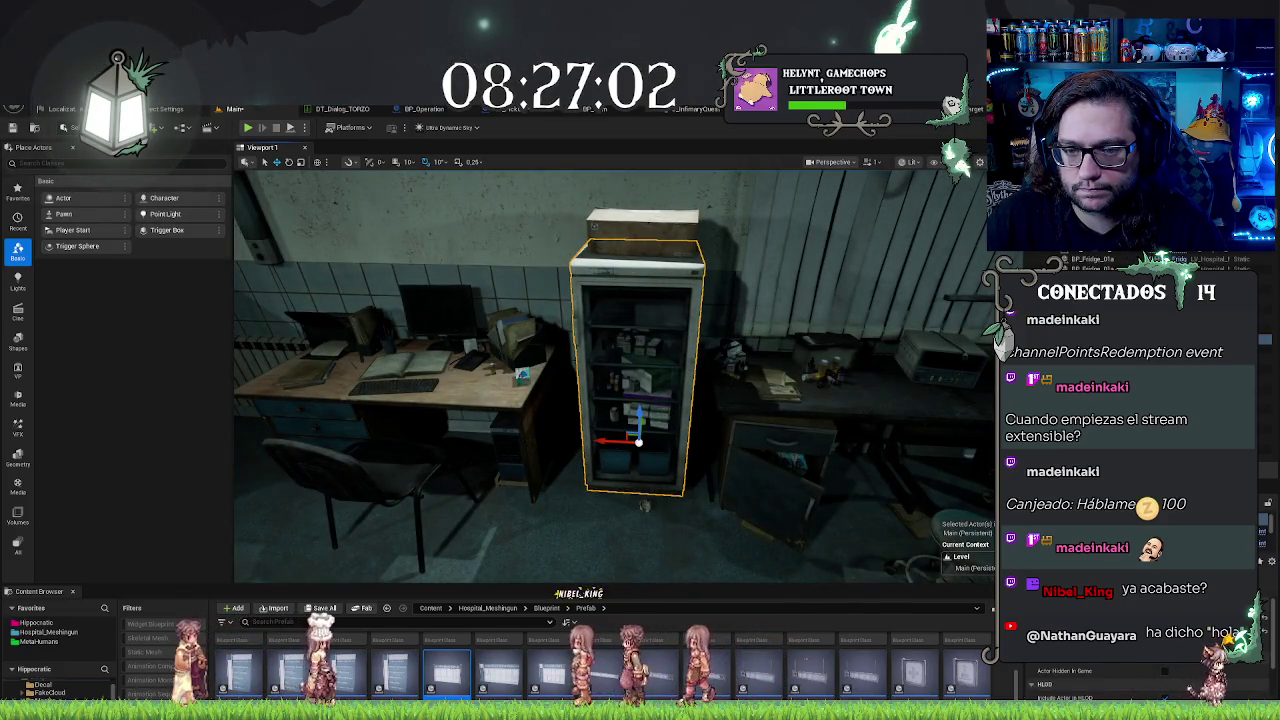
{"action": "left_click", "coordinate": [640, 230]}
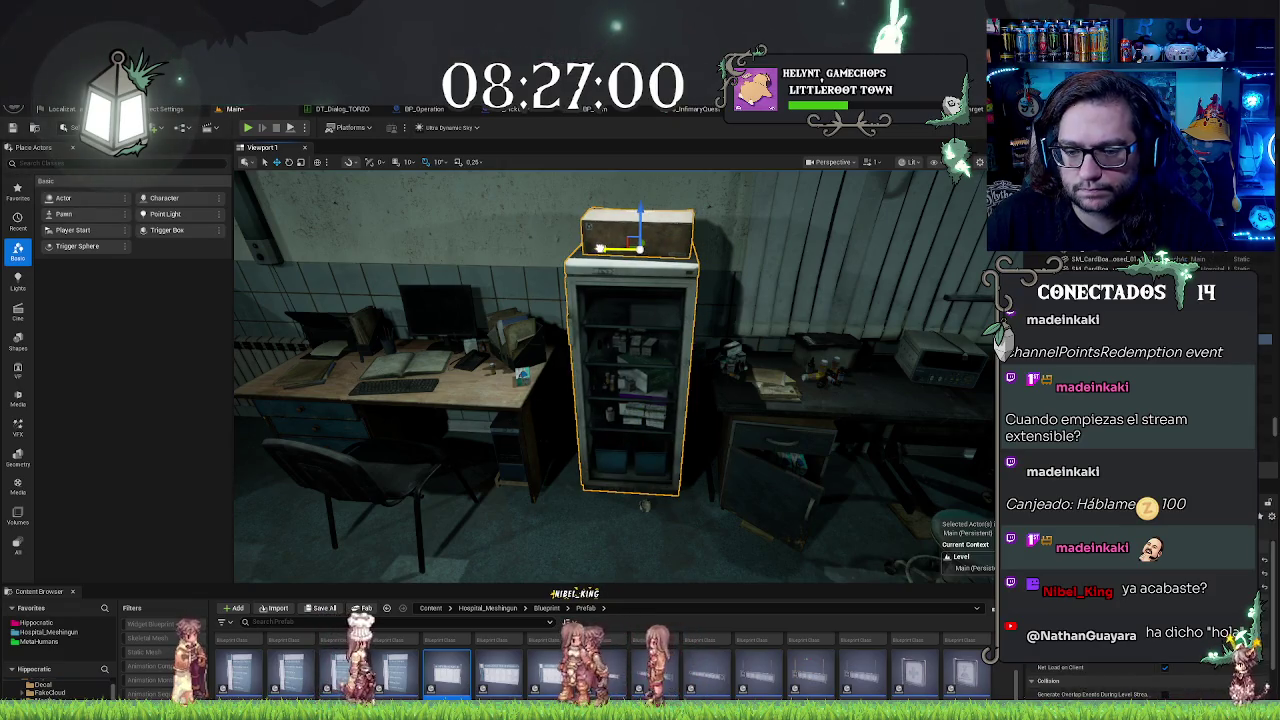
{"action": "key", "text": "Escape"}
{"action": "left_click_drag", "start_coordinate": [645, 505], "coordinate": [745, 532]}
{"action": "key", "text": "ctrl+s"}
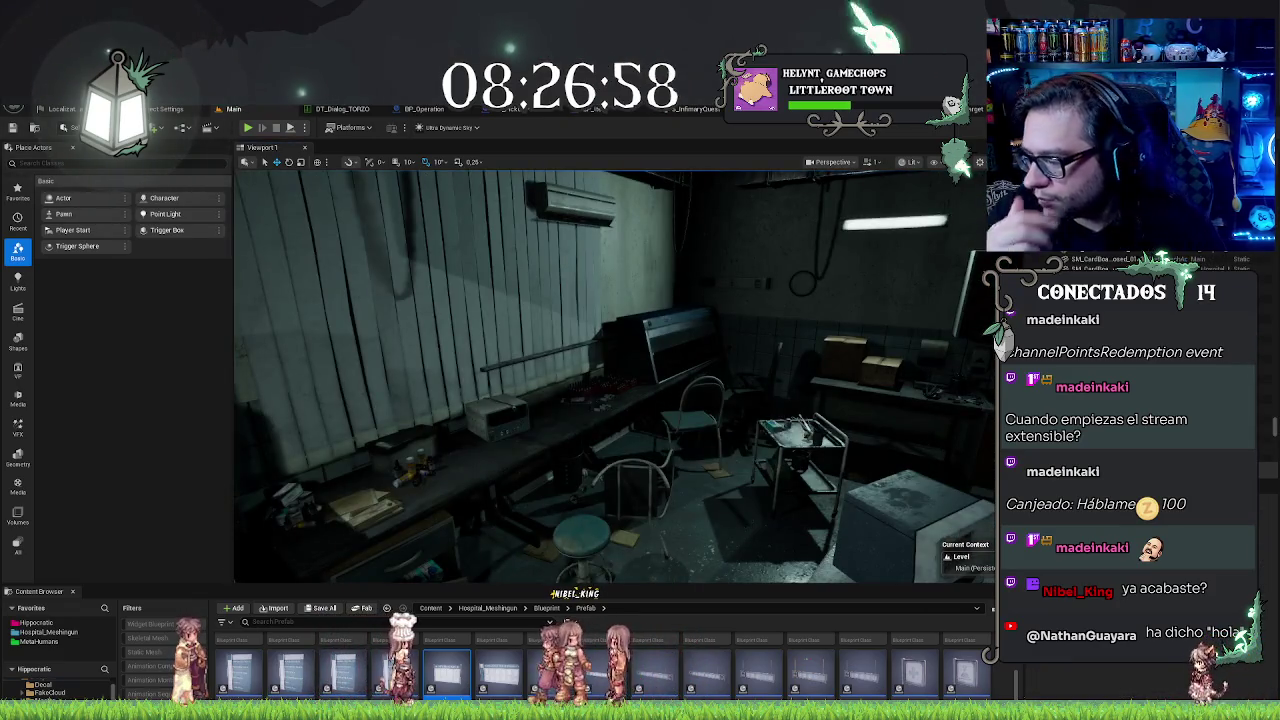
Step: Open the BP_InfoBoard_Labo prefab blueprint for editing
{"action": "mouse_move", "coordinate": [560, 480]}
{"action": "left_mouse_down"}
{"action": "mouse_move", "coordinate": [680, 480]}
{"action": "mouse_move", "coordinate": [560, 480]}
{"action": "mouse_move", "coordinate": [620, 470]}
{"action": "mouse_move", "coordinate": [620, 520]}
{"action": "mouse_move", "coordinate": [660, 500]}
{"action": "mouse_move", "coordinate": [705, 512]}
{"action": "mouse_move", "coordinate": [540, 500]}
{"action": "mouse_move", "coordinate": [640, 500]}
{"action": "mouse_move", "coordinate": [560, 500]}
{"action": "mouse_move", "coordinate": [565, 470]}
{"action": "left_mouse_up"}
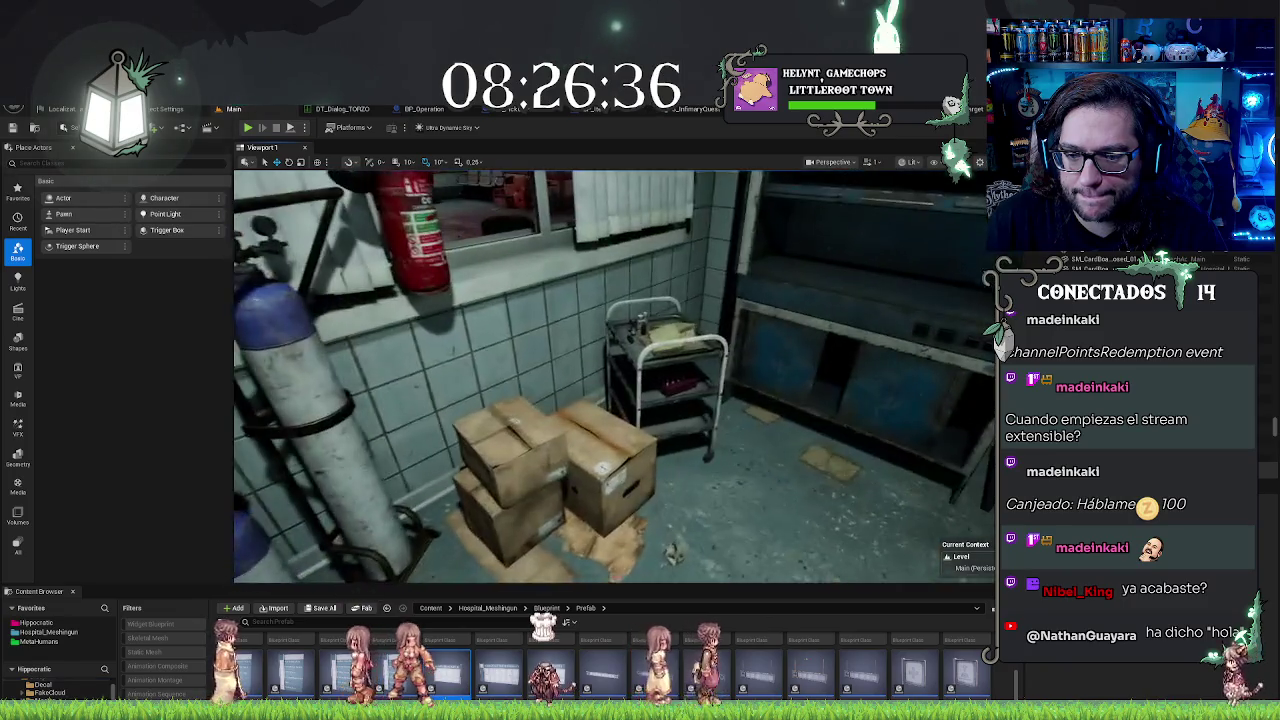
{"action": "left_click", "coordinate": [590, 470]}
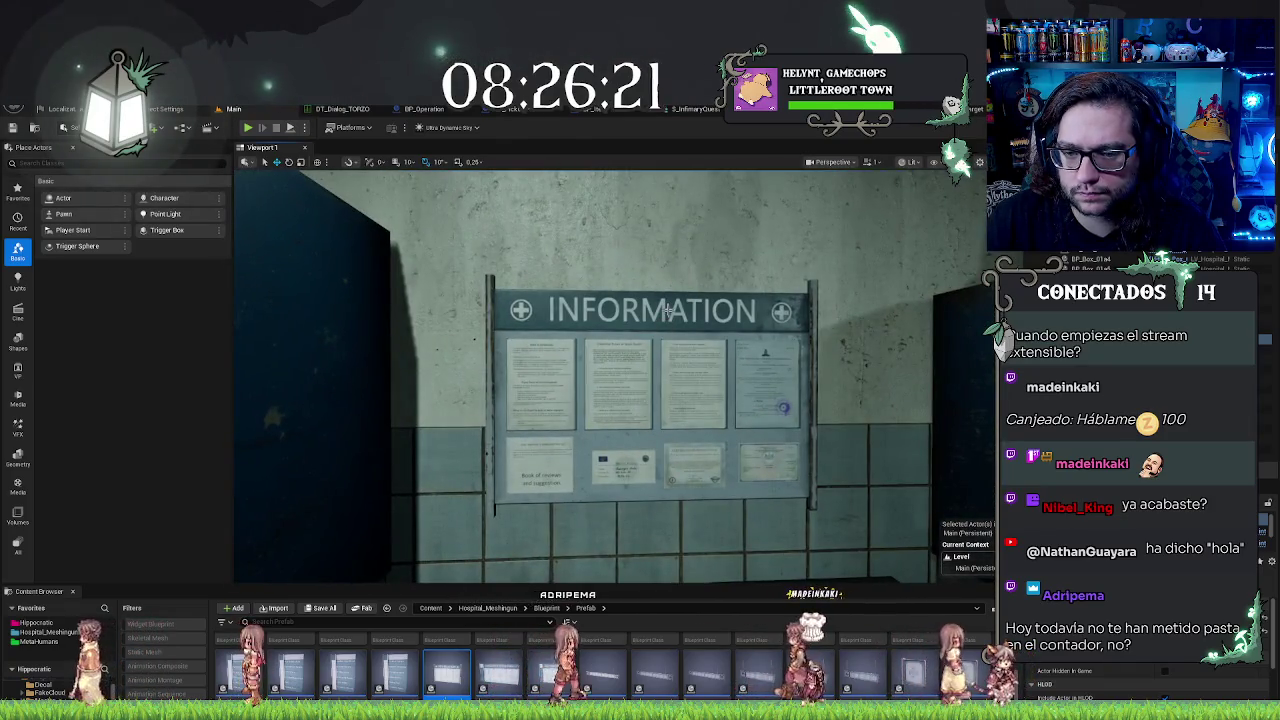
{"action": "left_click", "coordinate": [727, 392]}
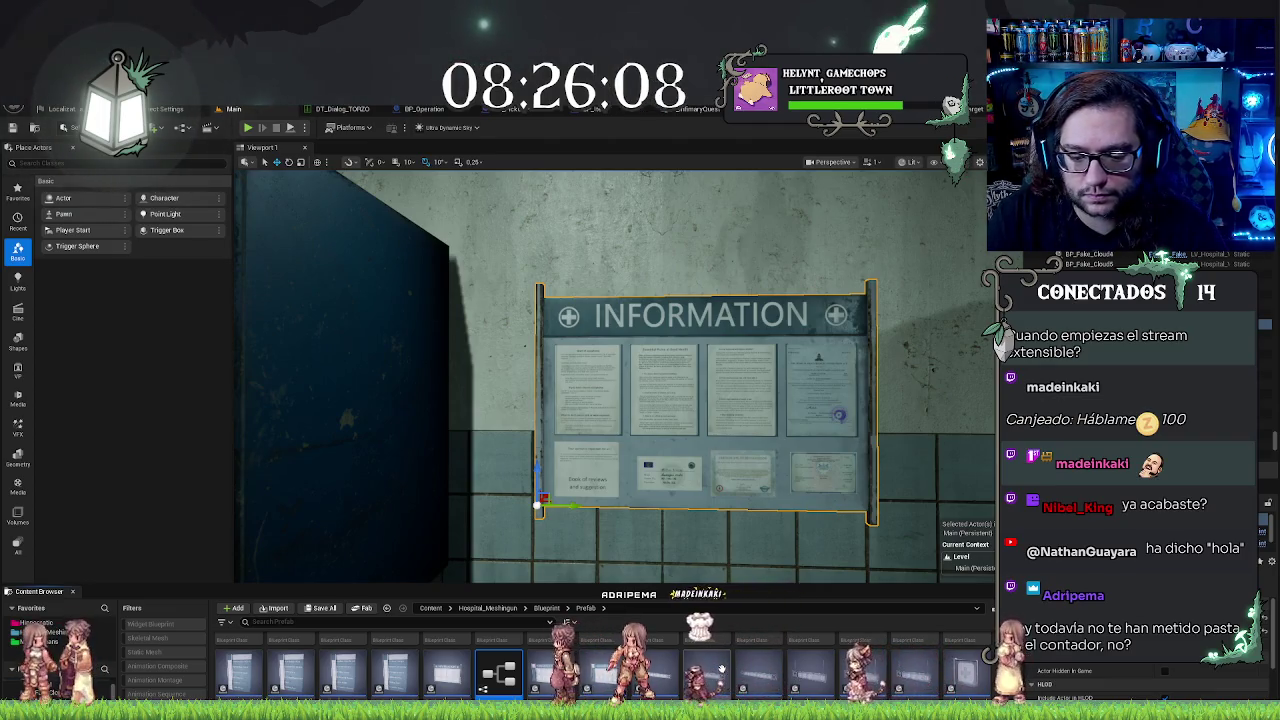
{"action": "left_click", "coordinate": [603, 670]}
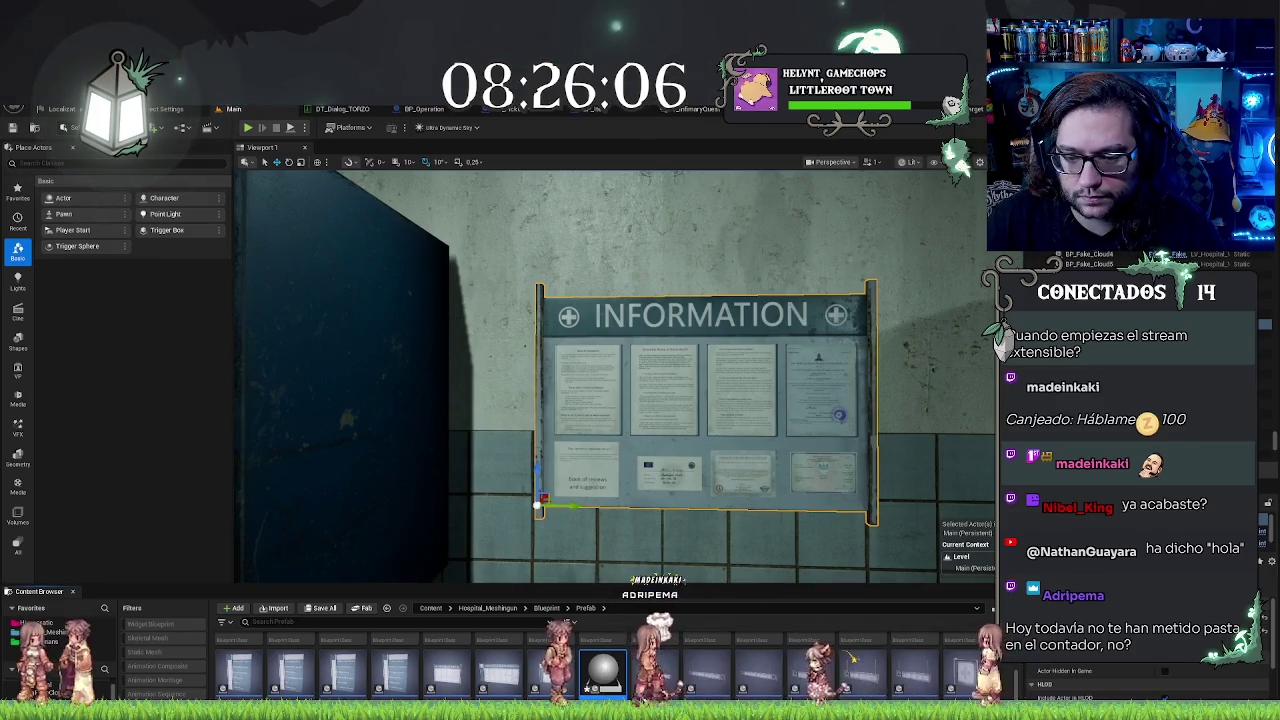
{"action": "double_click", "coordinate": [603, 670]}
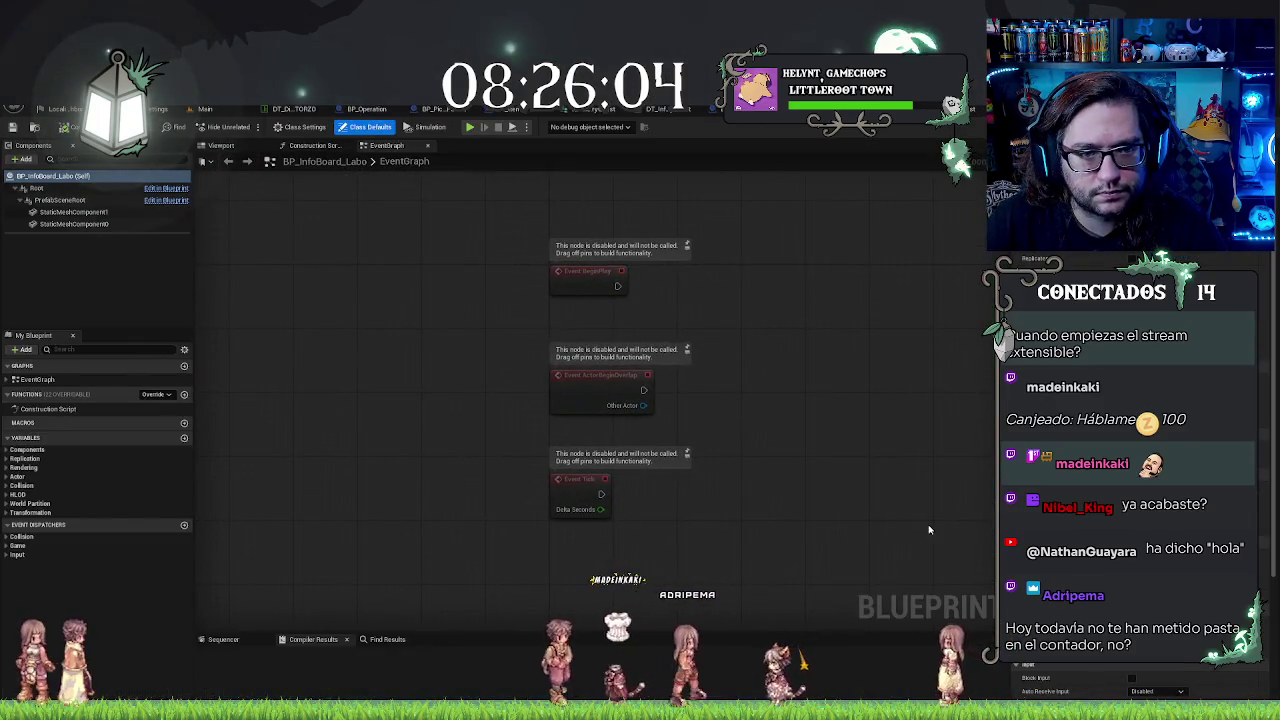
Step: Preview BP_InfoBoard_Labo, inspect StaticMeshComponent1 and StaticMeshComponent0, then return to Main
{"action": "left_click", "coordinate": [222, 146]}
{"action": "mouse_move", "coordinate": [469, 315]}
{"action": "left_mouse_down"}
{"action": "mouse_move", "coordinate": [455, 285]}
{"action": "mouse_move", "coordinate": [420, 285]}
{"action": "mouse_move", "coordinate": [420, 250]}
{"action": "mouse_move", "coordinate": [430, 265]}
{"action": "left_mouse_up"}
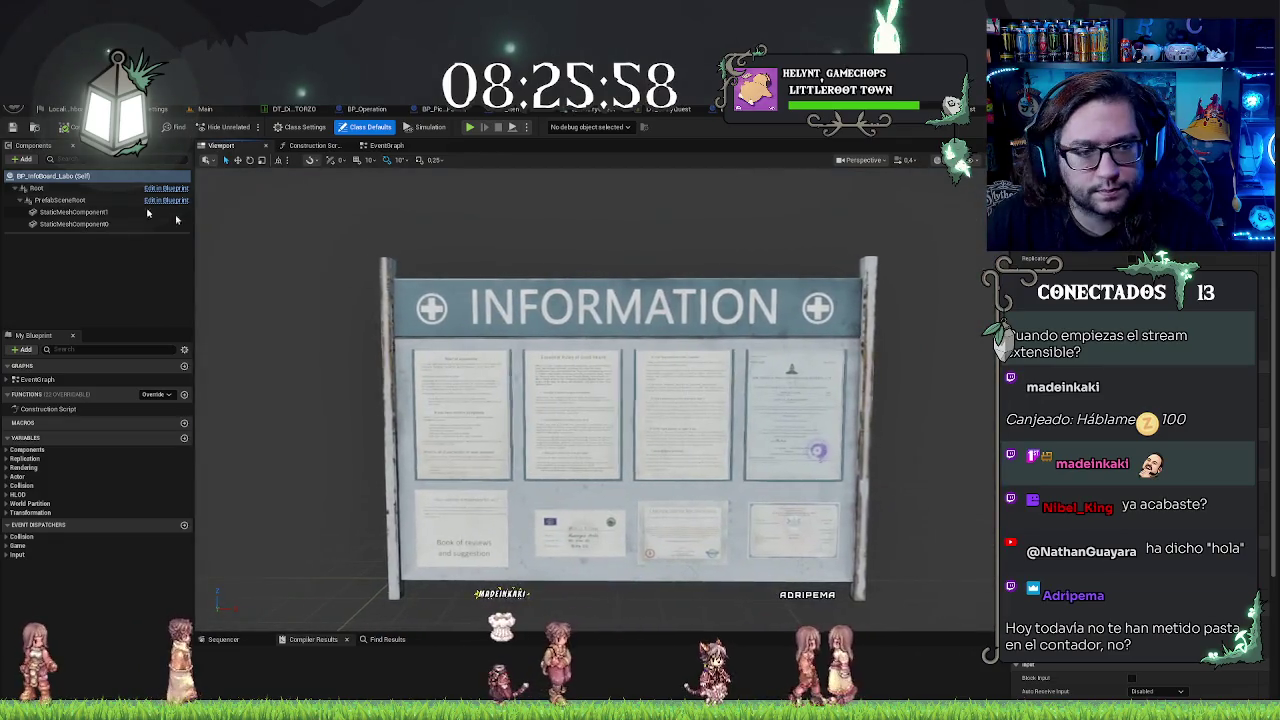
{"action": "left_click", "coordinate": [72, 212]}
{"action": "left_click", "coordinate": [74, 224]}
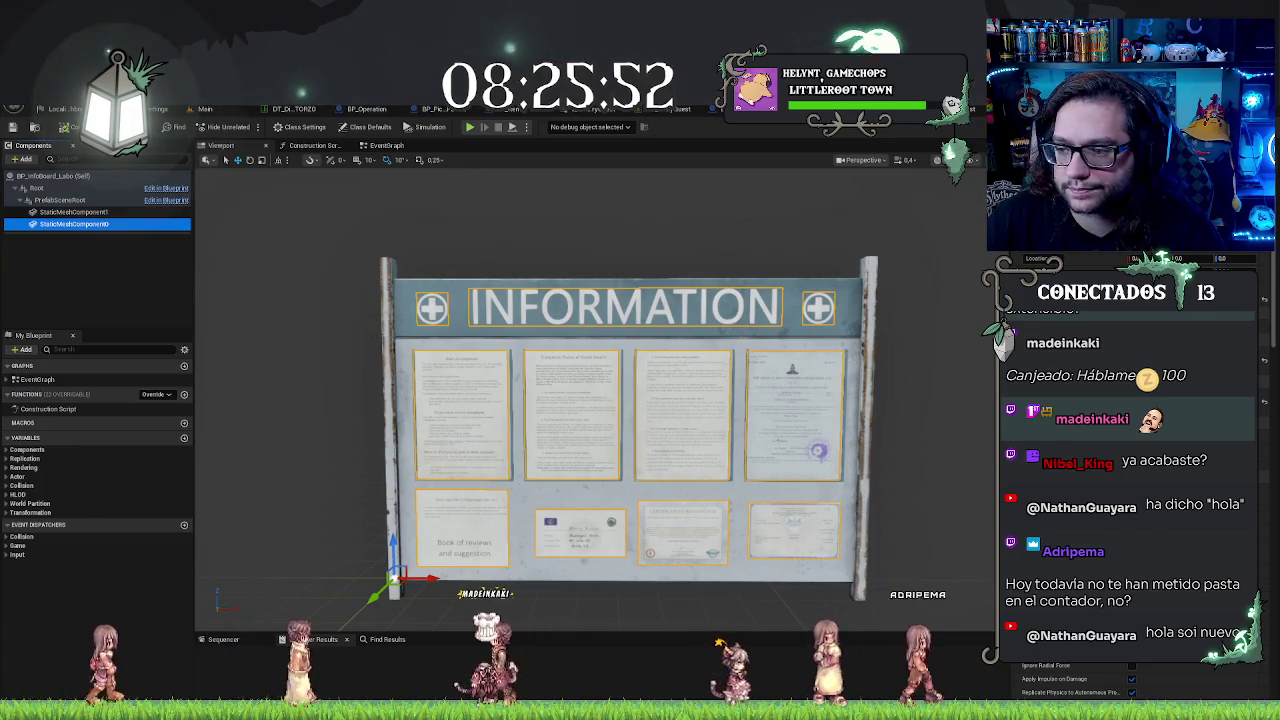
{"action": "left_click", "coordinate": [205, 108]}
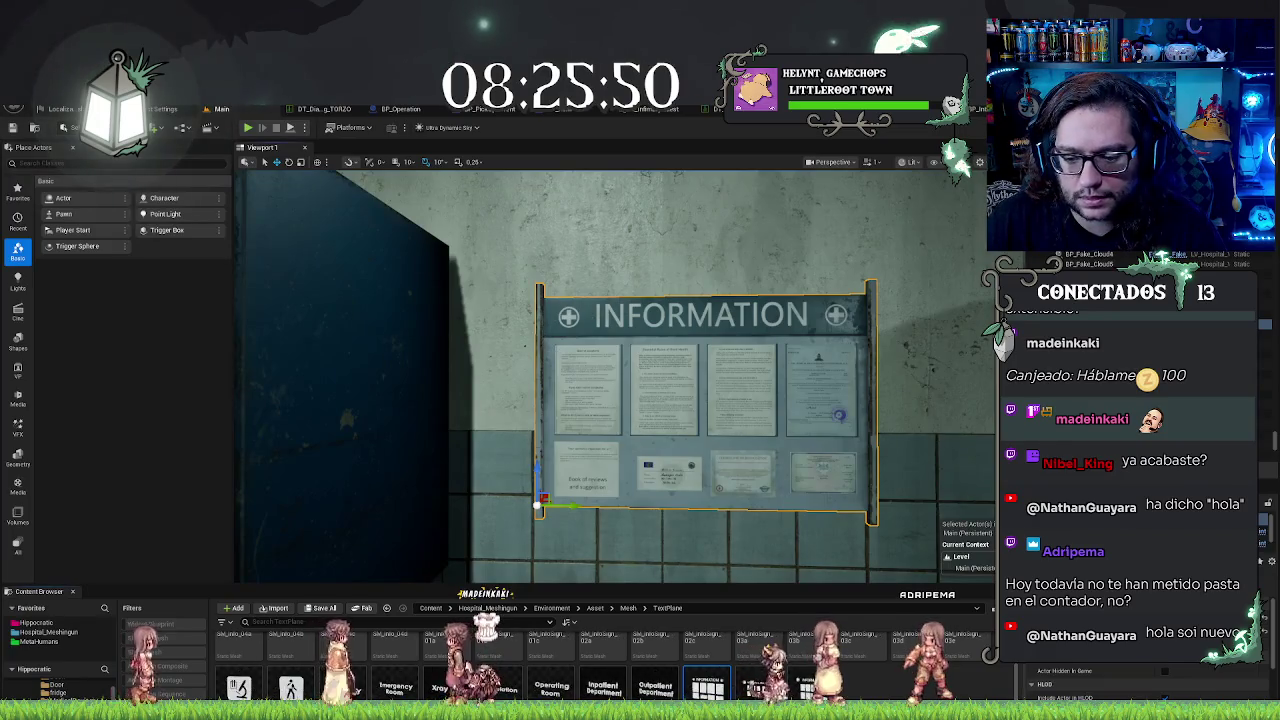
Step: Frame the window-wall panels and switch the editor to Modeling mode with Shift+5
{"action": "left_click_drag", "start_coordinate": [615, 380], "coordinate": [615, 420]}
{"action": "key", "text": "f"}
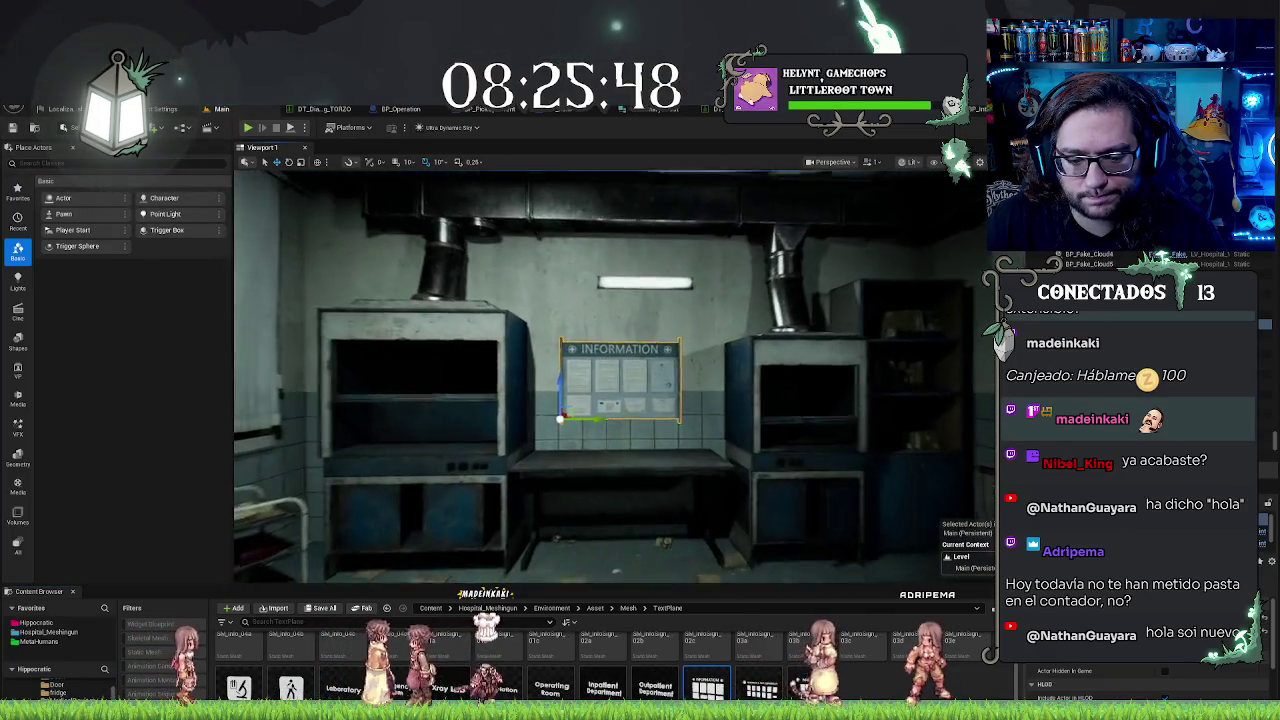
{"action": "scroll", "coordinate": [915, 660], "scroll_direction": "up", "scroll_amount": 1}
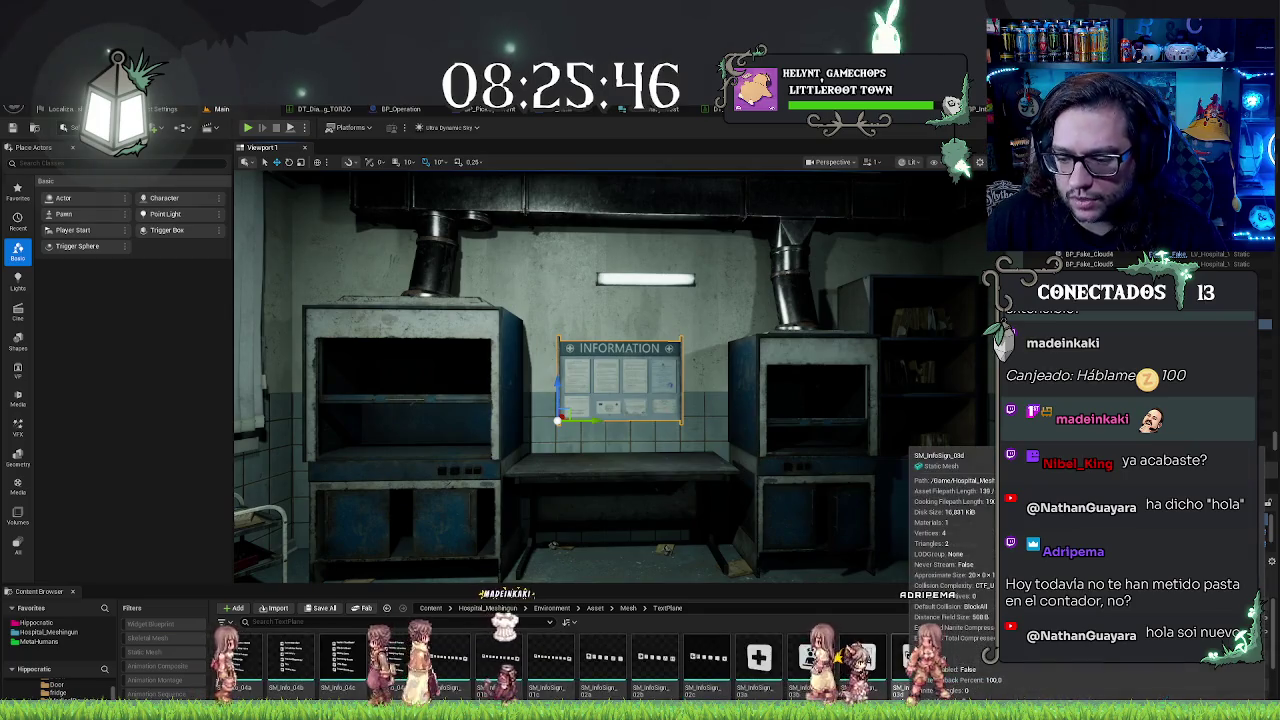
{"action": "scroll", "coordinate": [915, 660], "scroll_direction": "down", "scroll_amount": 1}
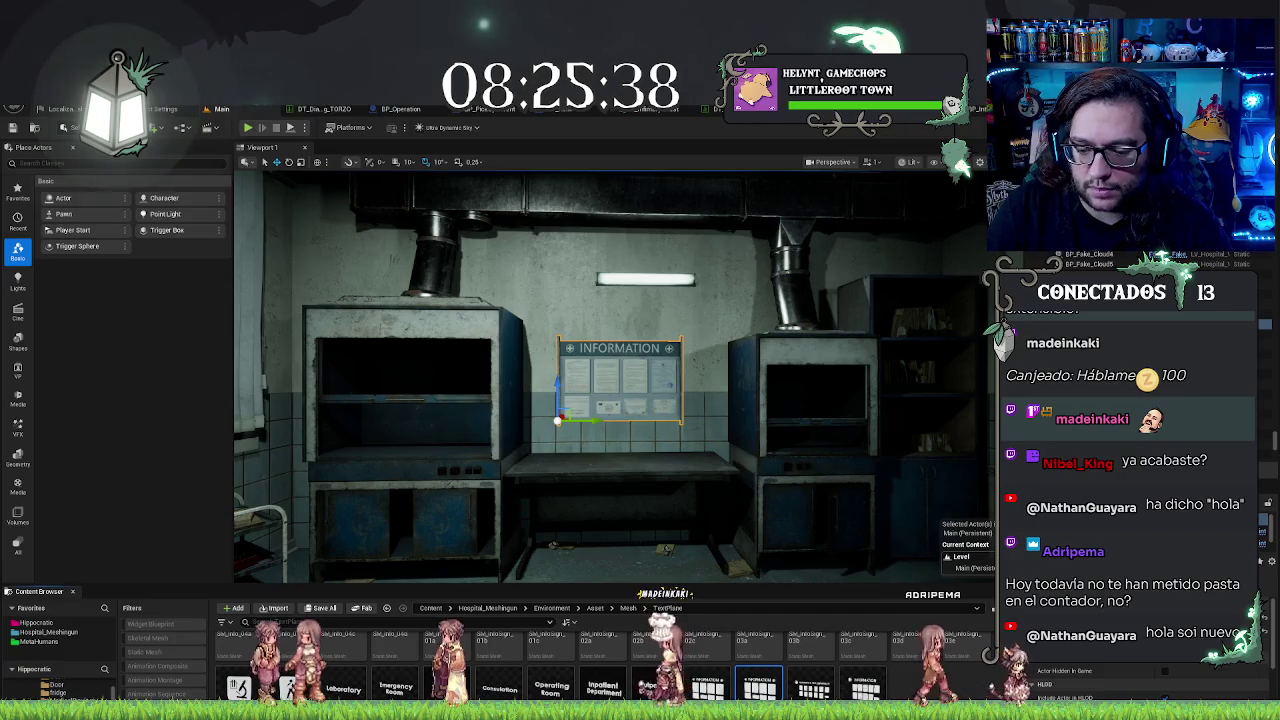
{"action": "left_click_drag", "start_coordinate": [760, 685], "coordinate": [695, 523]}
{"action": "scroll", "coordinate": [695, 523], "scroll_direction": "down", "scroll_amount": 5}
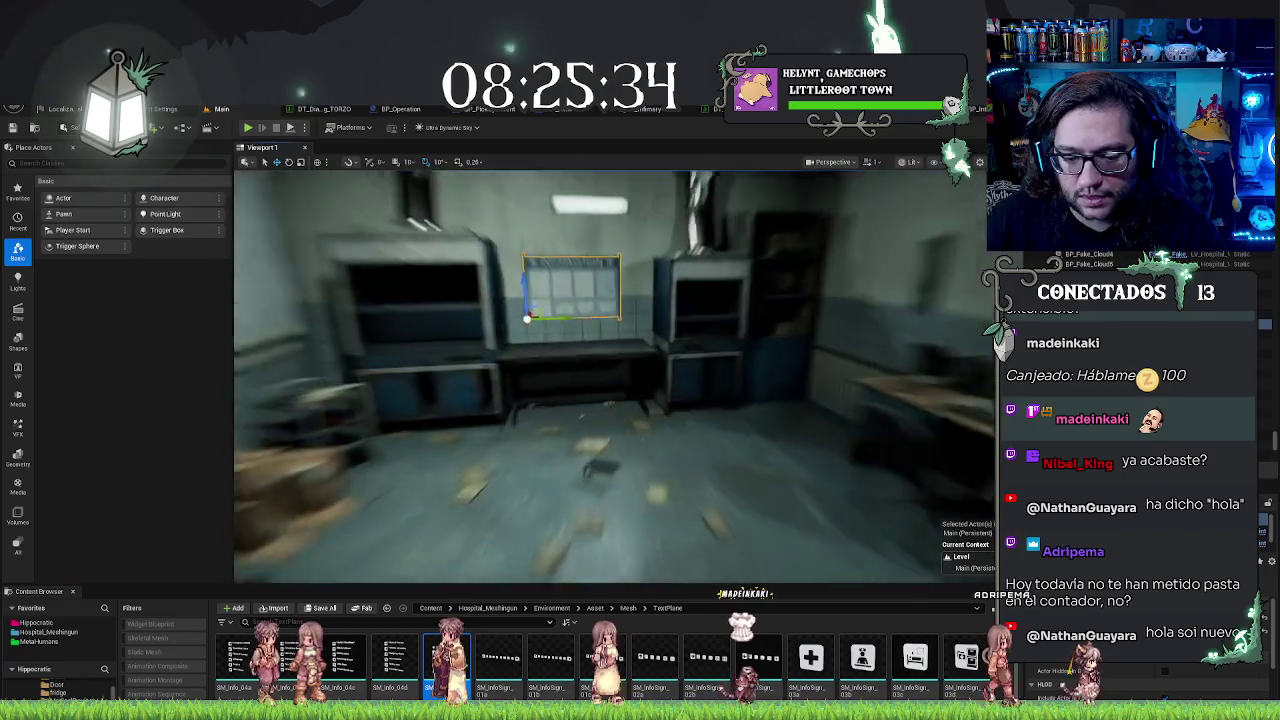
{"action": "left_click_drag", "start_coordinate": [620, 513], "coordinate": [595, 450]}
{"action": "key", "text": "f"}
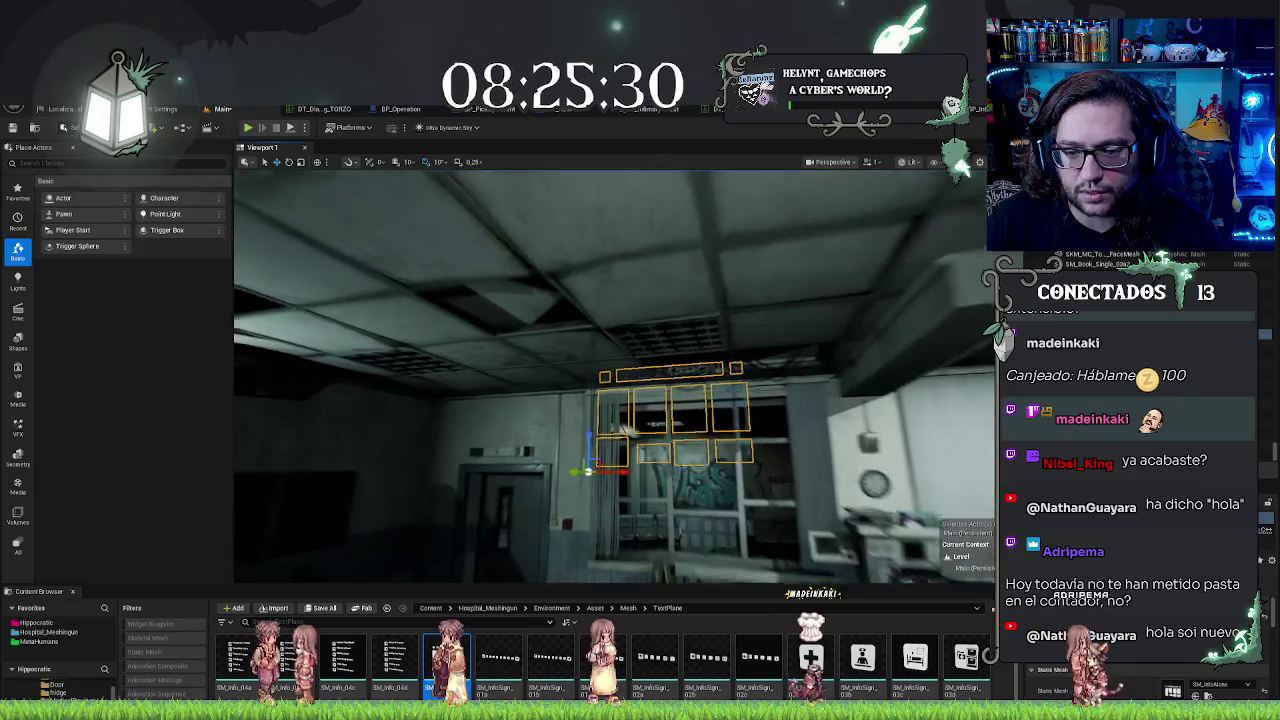
{"action": "left_click_drag", "start_coordinate": [620, 430], "coordinate": [540, 470]}
{"action": "key", "text": "f"}
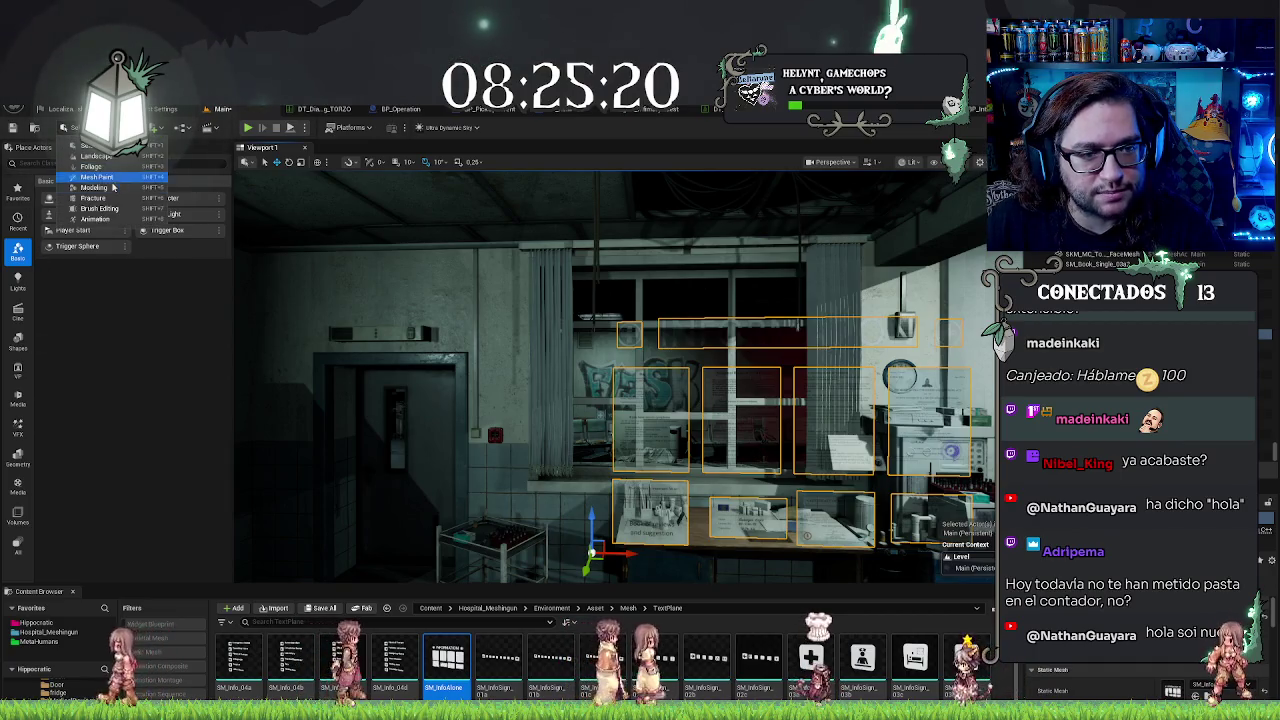
{"action": "key", "text": "shift+5"}
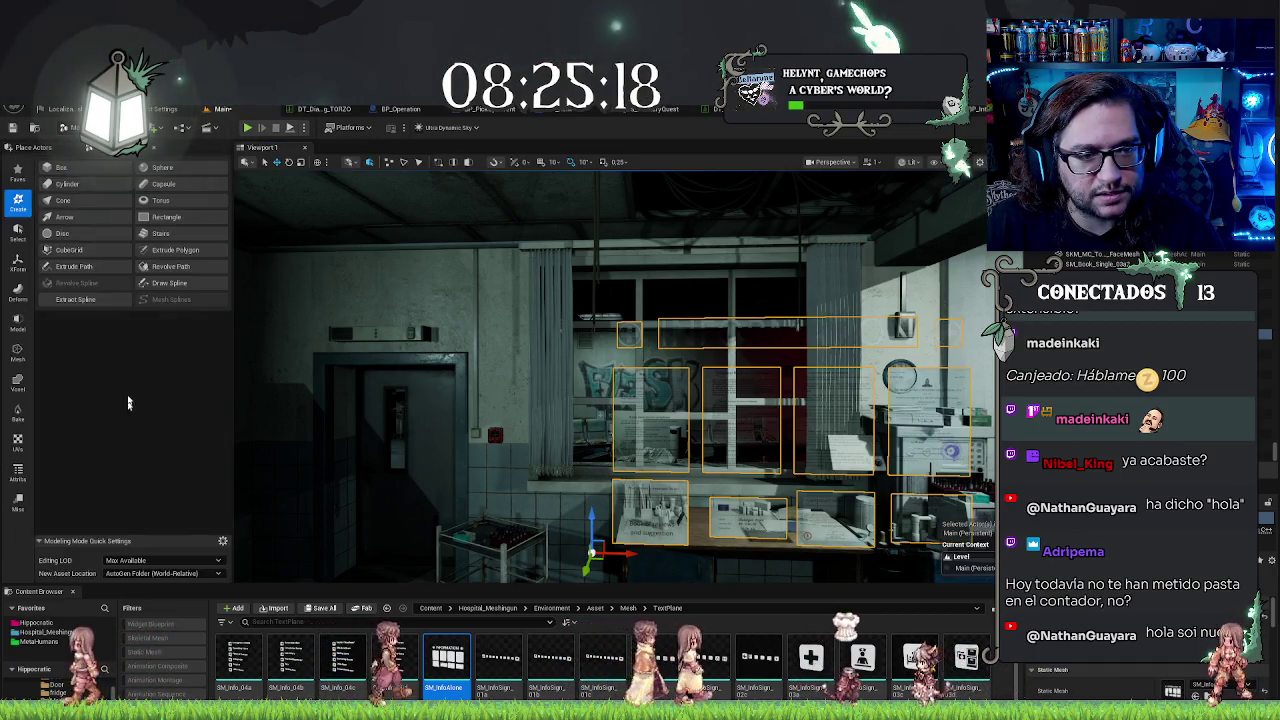
Step: Browse the modelling tool categories and start the Cube Grid tool
{"action": "left_click", "coordinate": [16, 230]}
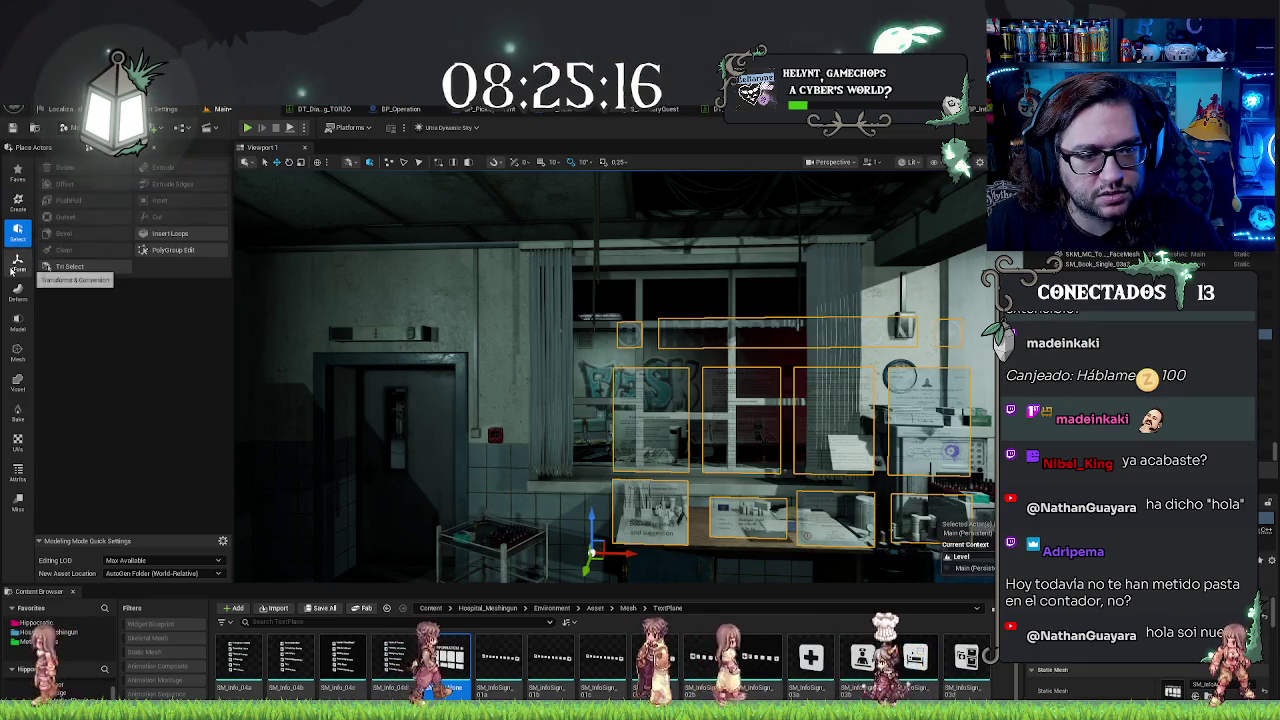
{"action": "left_click", "coordinate": [17, 261]}
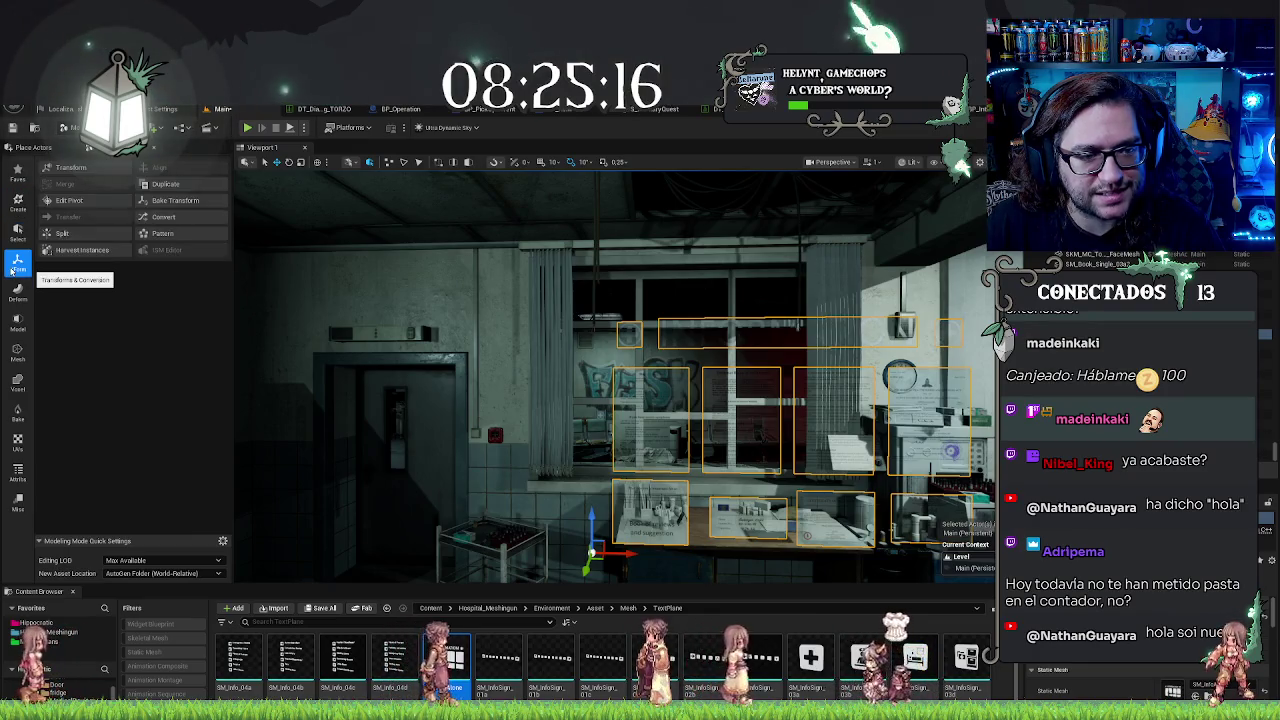
{"action": "left_click", "coordinate": [17, 200]}
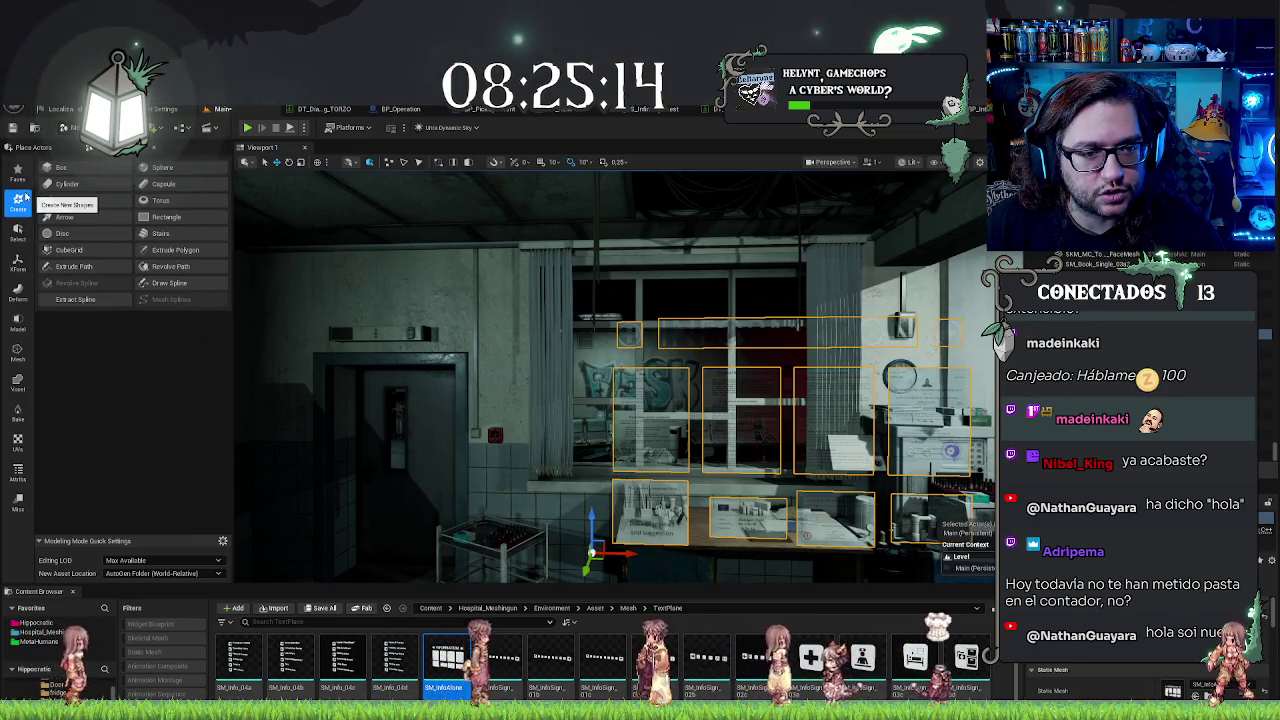
{"action": "left_click", "coordinate": [95, 249]}
{"action": "mouse_move", "coordinate": [662, 408]}
{"action": "left_mouse_down"}
{"action": "mouse_move", "coordinate": [600, 390]}
{"action": "mouse_move", "coordinate": [500, 390]}
{"action": "mouse_move", "coordinate": [490, 345]}
{"action": "mouse_move", "coordinate": [645, 350]}
{"action": "left_mouse_up"}
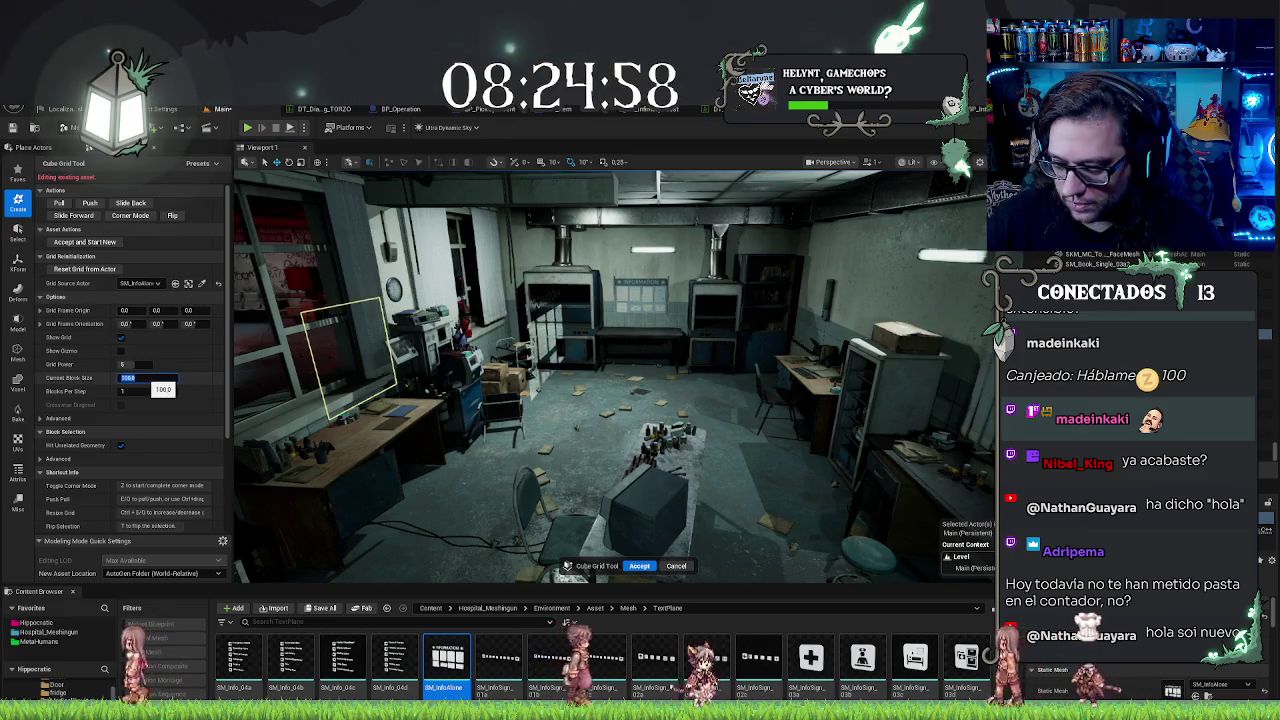
Step: Set the cube grid to block size 10 and origin Y 0, Z about 32.3
{"action": "mouse_move", "coordinate": [600, 380]}
{"action": "left_mouse_down"}
{"action": "mouse_move", "coordinate": [650, 380]}
{"action": "mouse_move", "coordinate": [575, 380]}
{"action": "mouse_move", "coordinate": [765, 445]}
{"action": "left_mouse_up"}
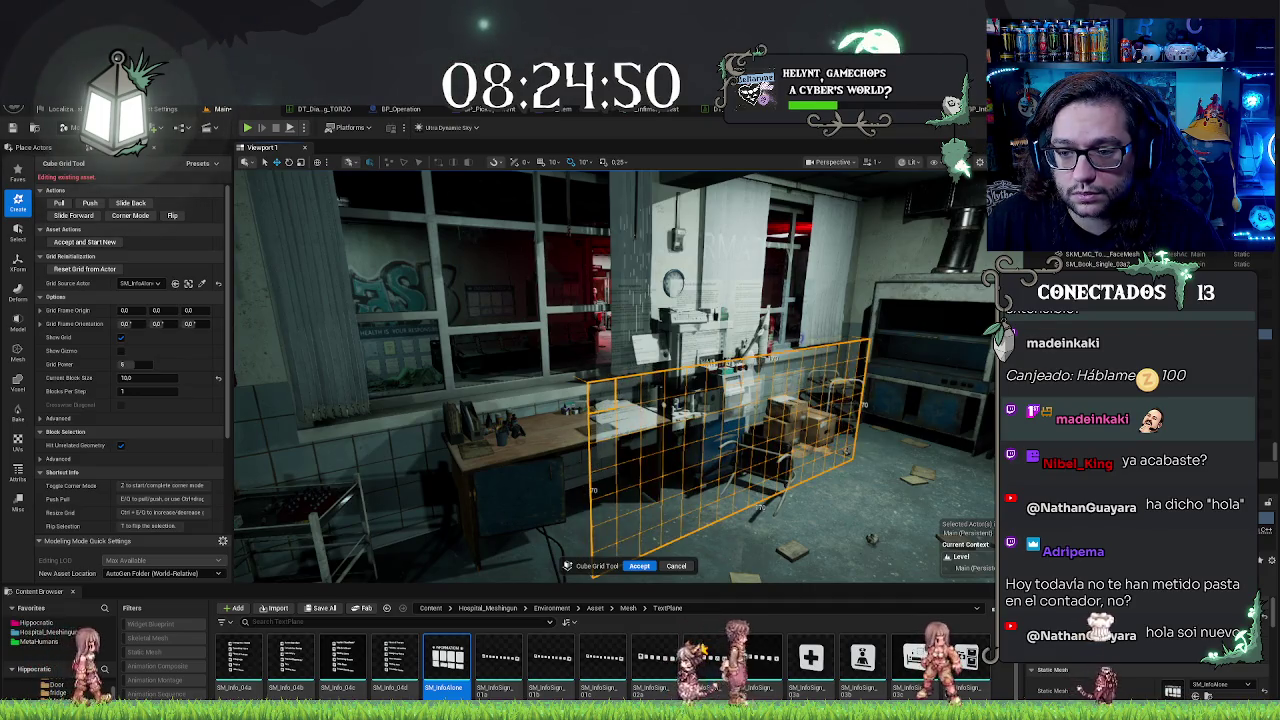
{"action": "mouse_move", "coordinate": [615, 380]}
{"action": "left_mouse_down"}
{"action": "mouse_move", "coordinate": [465, 385]}
{"action": "mouse_move", "coordinate": [525, 385]}
{"action": "left_mouse_up"}
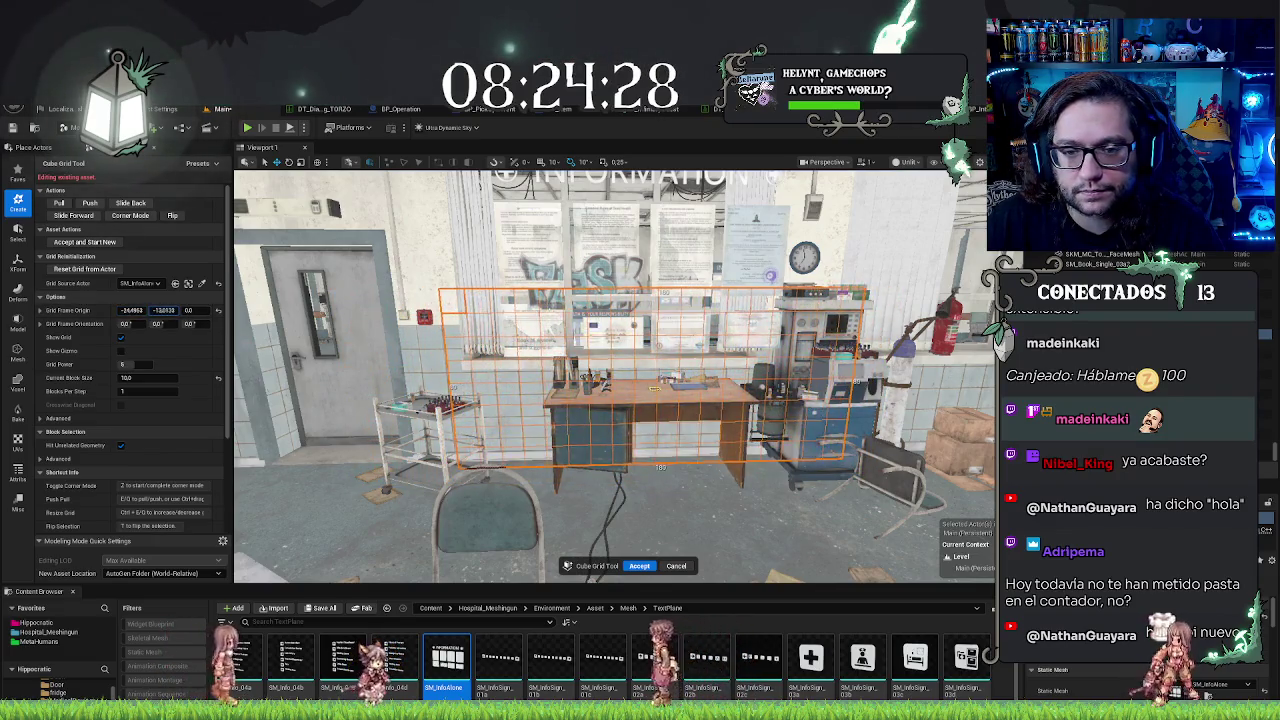
{"action": "type", "text": "0"}
{"action": "key", "text": "Tab"}
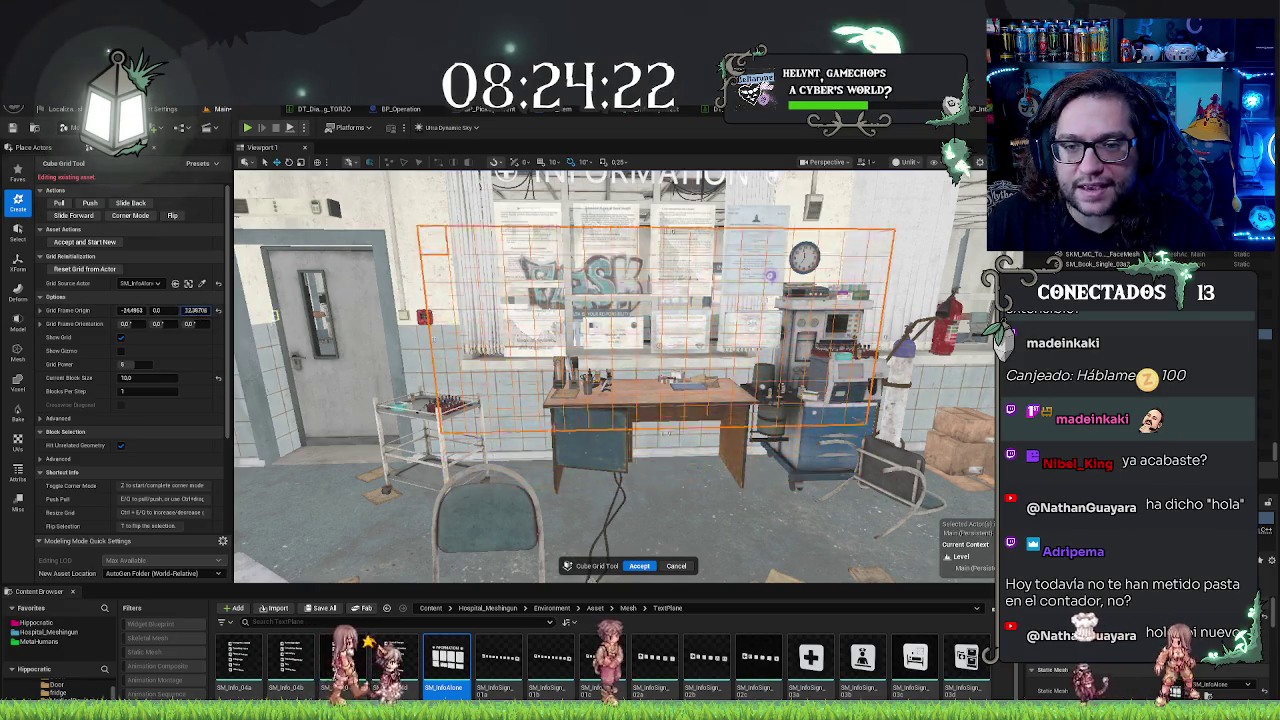
{"action": "left_click_drag", "start_coordinate": [195, 310], "coordinate": [241, 310]}
{"action": "mouse_move", "coordinate": [610, 380]}
{"action": "left_mouse_down"}
{"action": "mouse_move", "coordinate": [440, 380]}
{"action": "mouse_move", "coordinate": [540, 380]}
{"action": "left_mouse_up"}
{"action": "key", "text": "Return"}
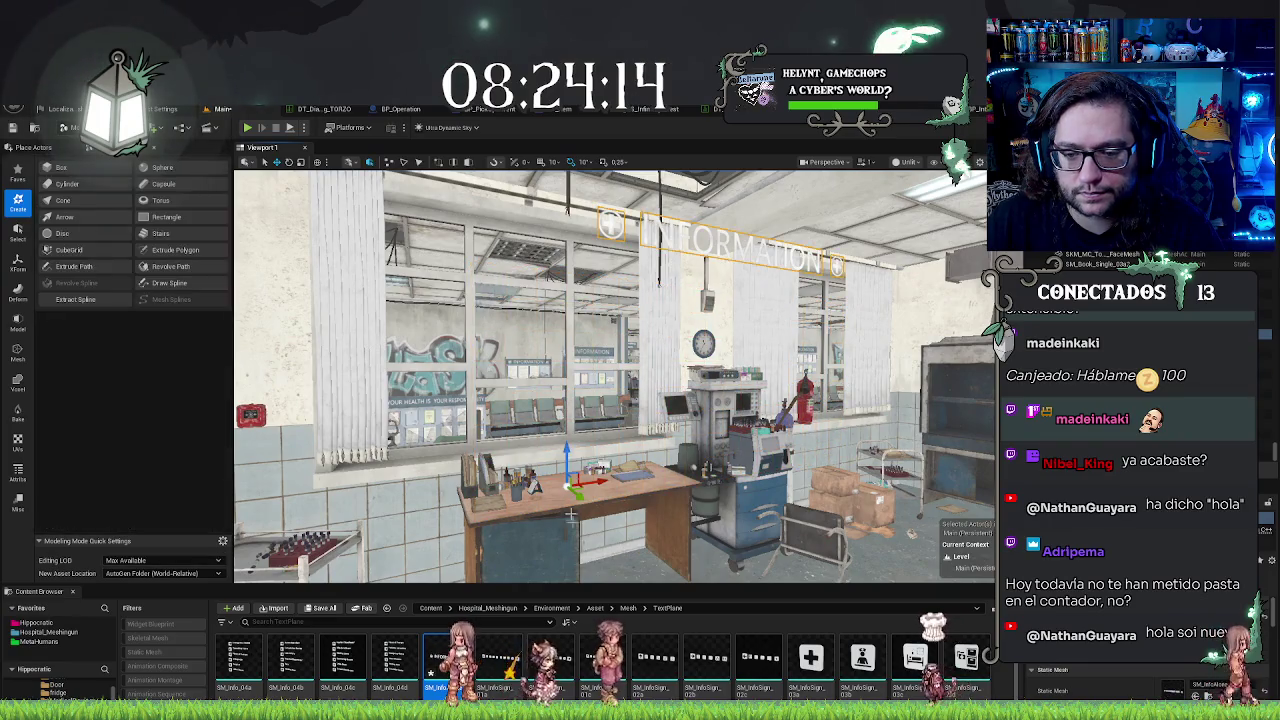
Step: Frame the INFORMATION sign and open its blueprint with Ctrl+E
{"action": "left_click_drag", "start_coordinate": [540, 380], "coordinate": [700, 380]}
{"action": "key", "text": "f"}
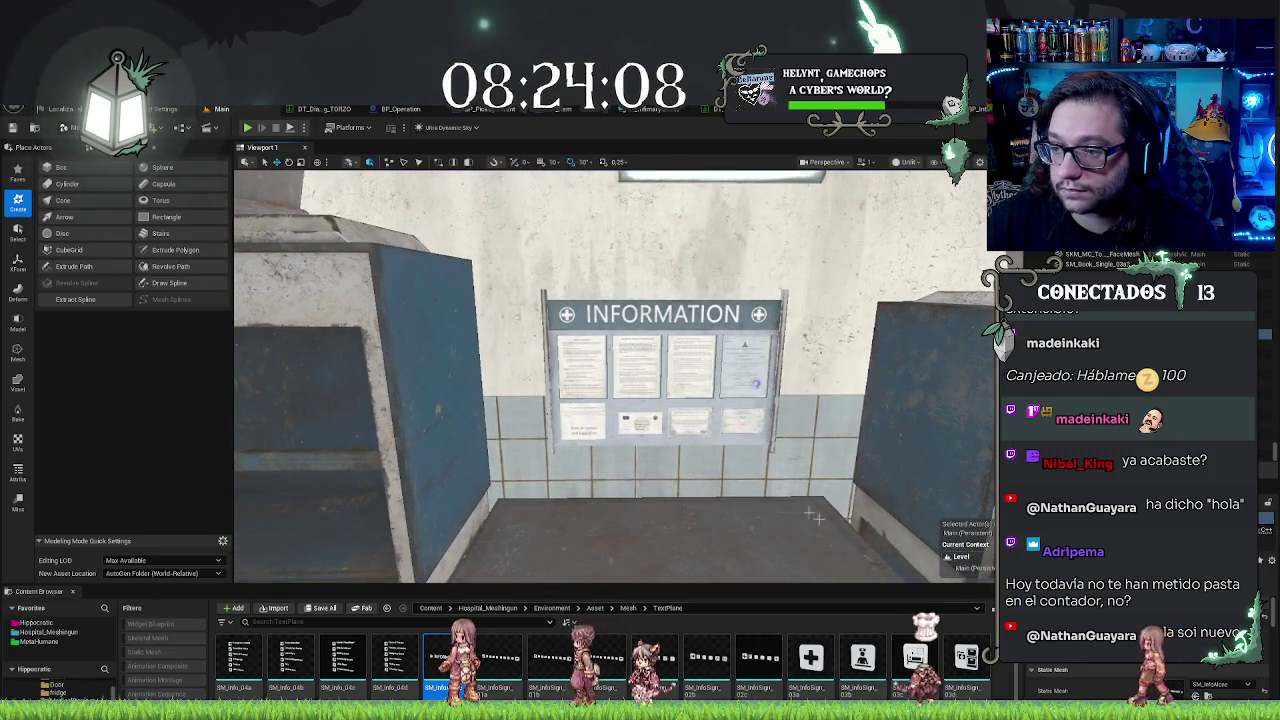
{"action": "key", "text": "ctrl+e"}
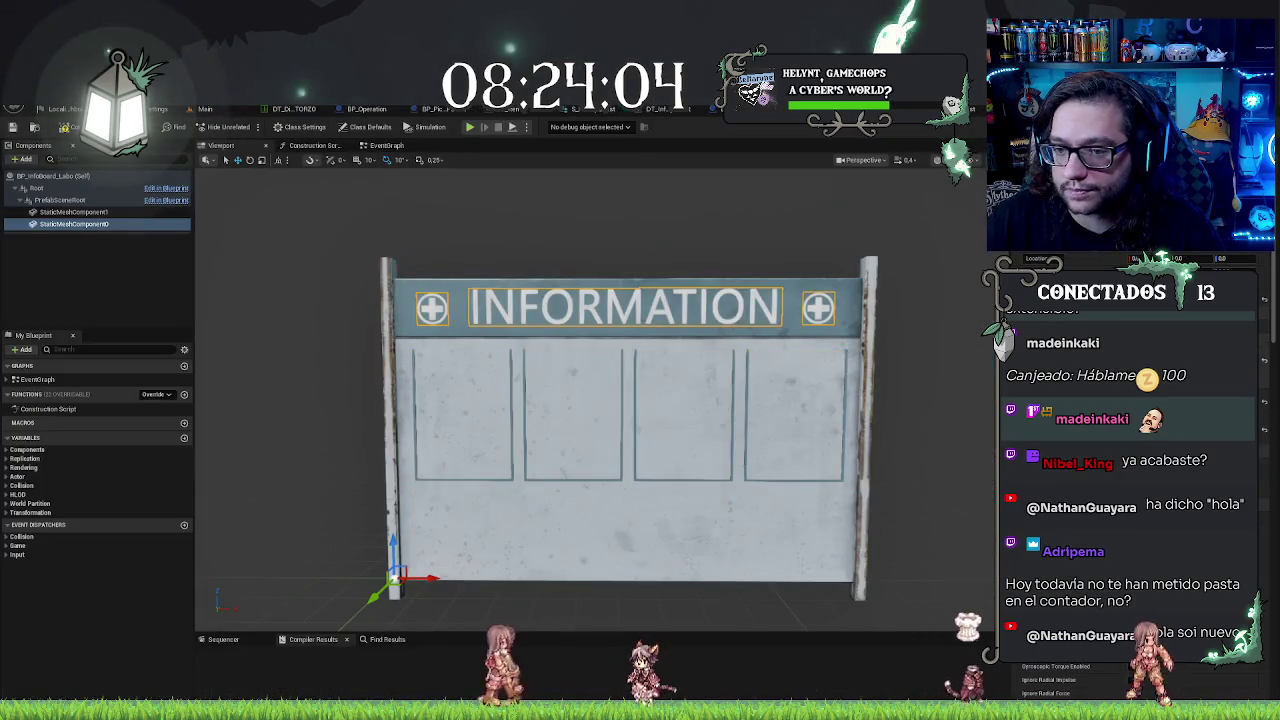
Step: Orbit closer around the Information board to check its four empty framed panels
{"action": "mouse_move", "coordinate": [590, 400]}
{"action": "left_mouse_down"}
{"action": "mouse_move", "coordinate": [610, 400]}
{"action": "mouse_move", "coordinate": [590, 375]}
{"action": "left_mouse_up"}
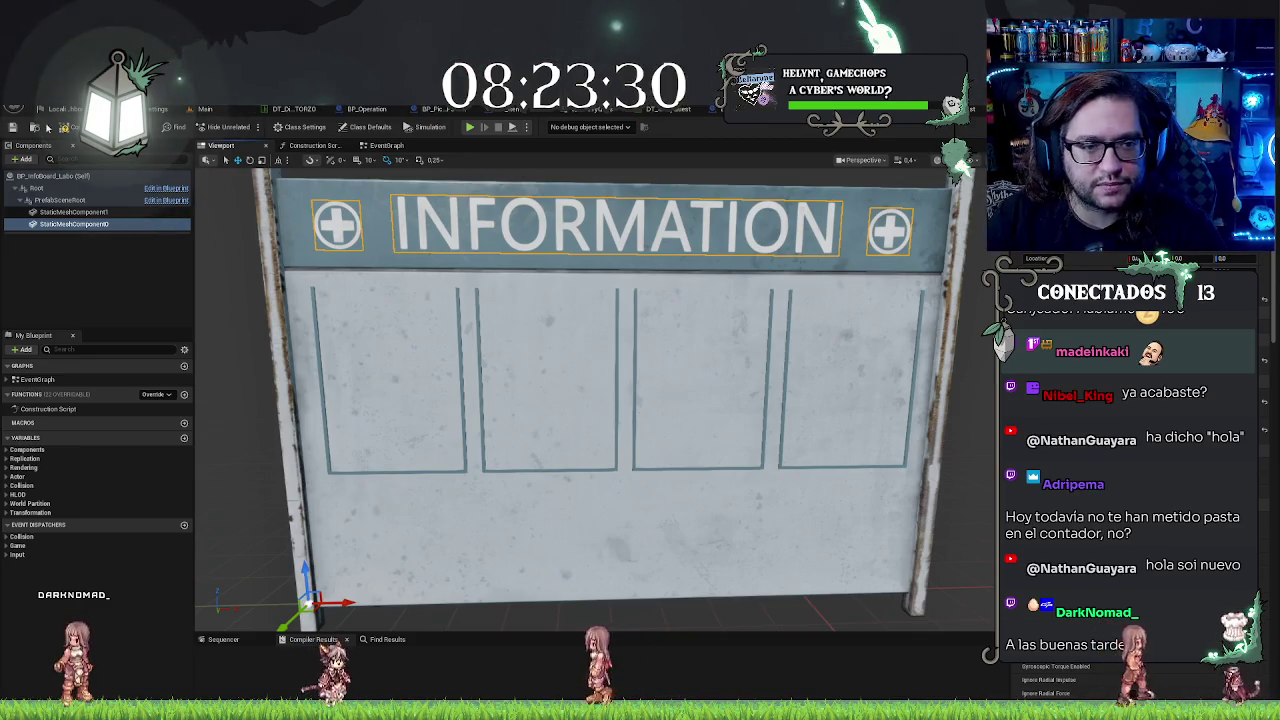
{"action": "left_click", "coordinate": [92, 244]}
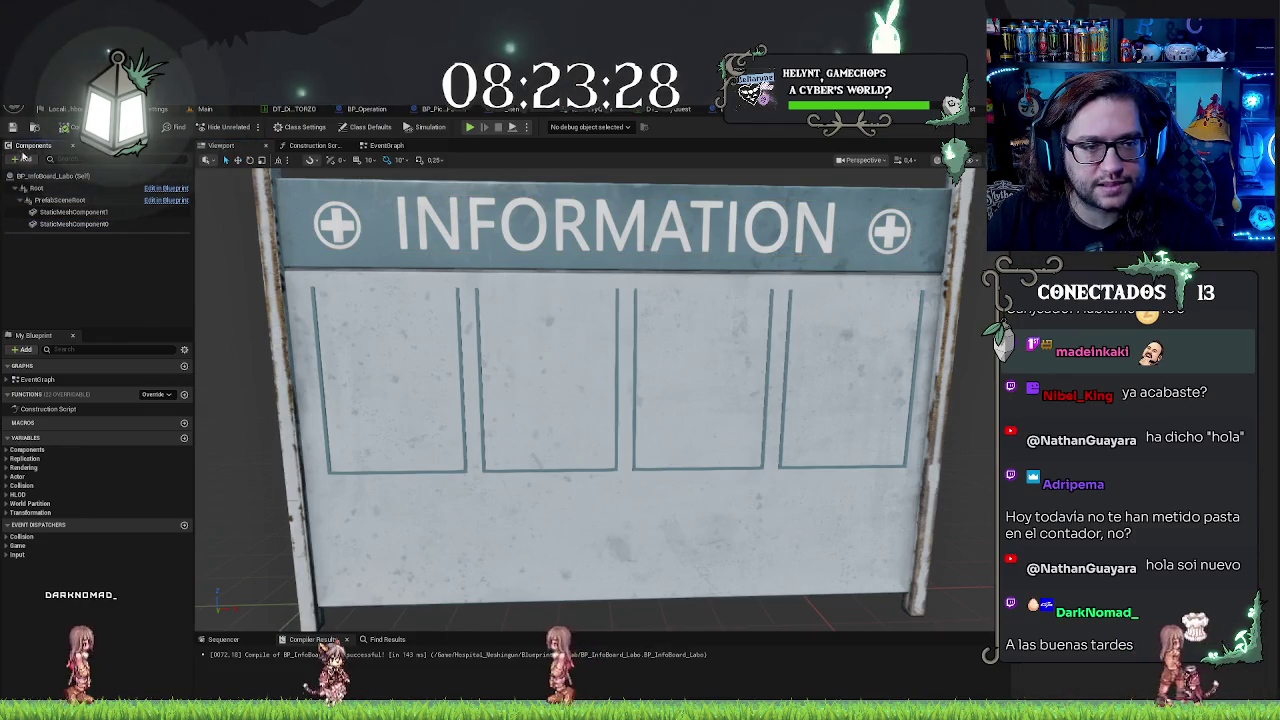
{"action": "scroll", "coordinate": [490, 373], "scroll_direction": "down", "scroll_amount": 5}
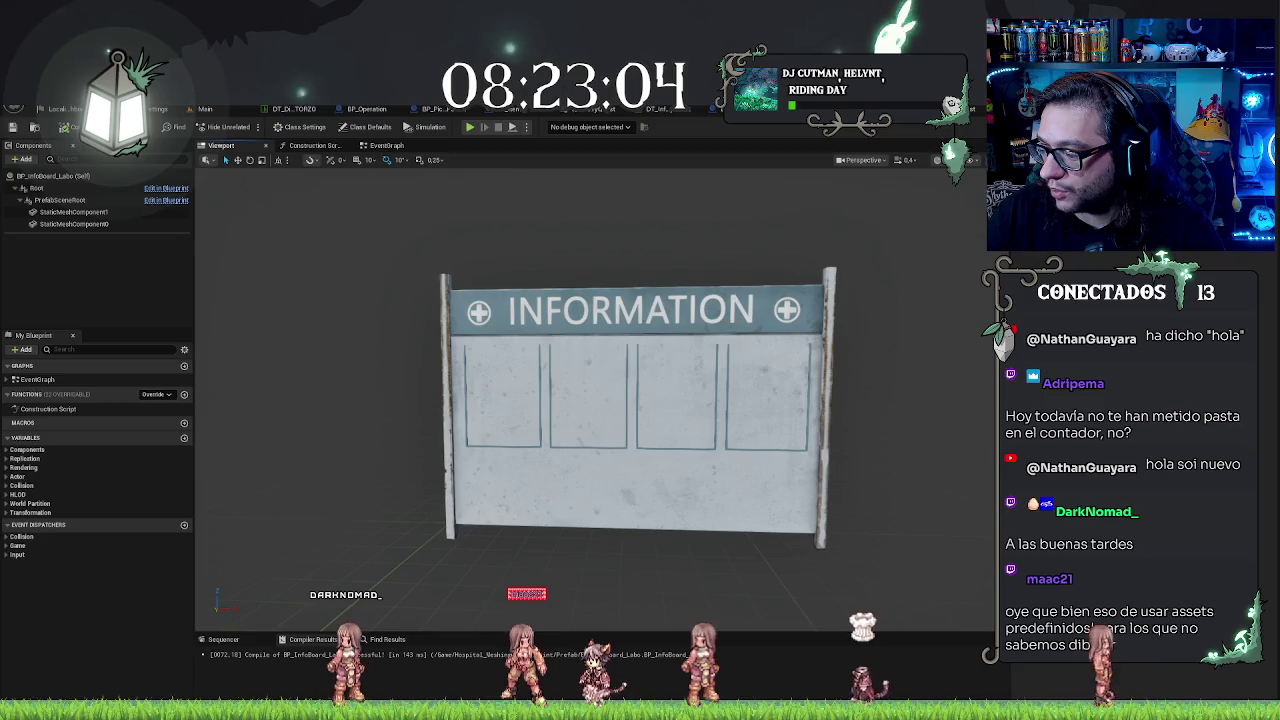
{"action": "left_click_drag", "start_coordinate": [590, 400], "coordinate": [540, 400]}
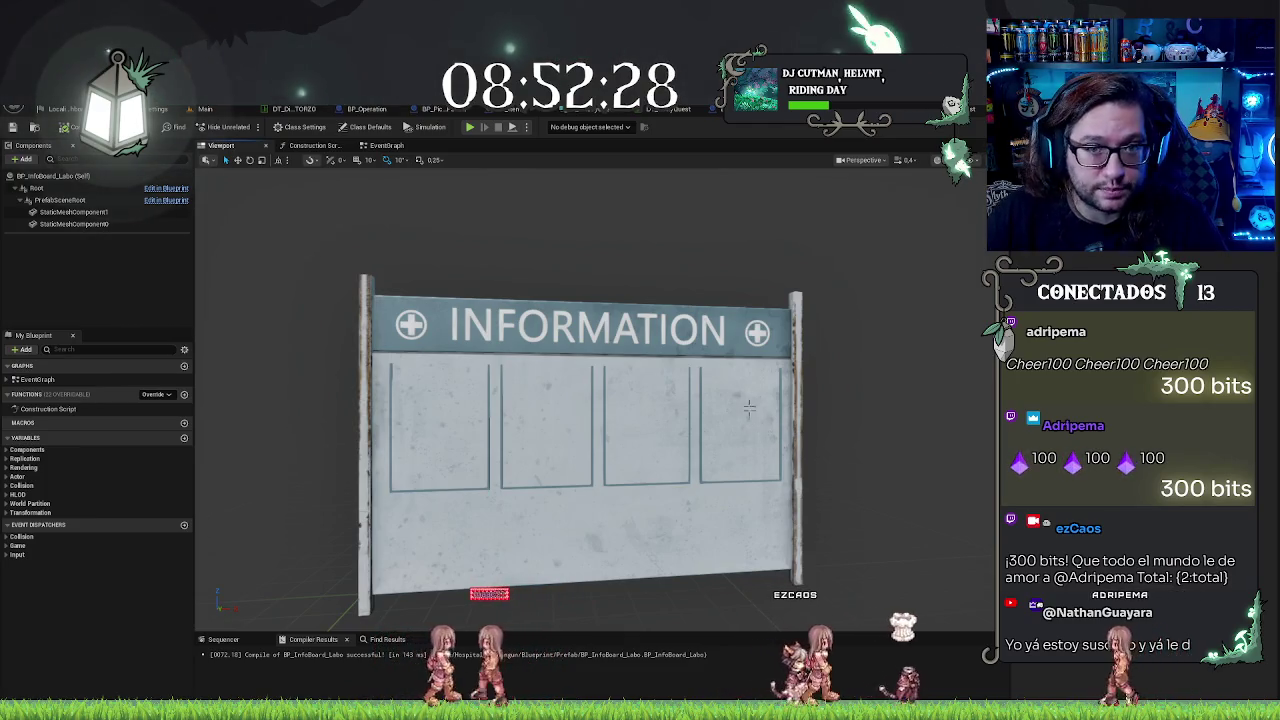
Step: Orbit the Information board preview to an angled view, then switch back to the main hospital level
{"action": "mouse_move", "coordinate": [732, 383]}
{"action": "left_mouse_down"}
{"action": "mouse_move", "coordinate": [695, 390]}
{"action": "mouse_move", "coordinate": [748, 388]}
{"action": "left_mouse_up"}
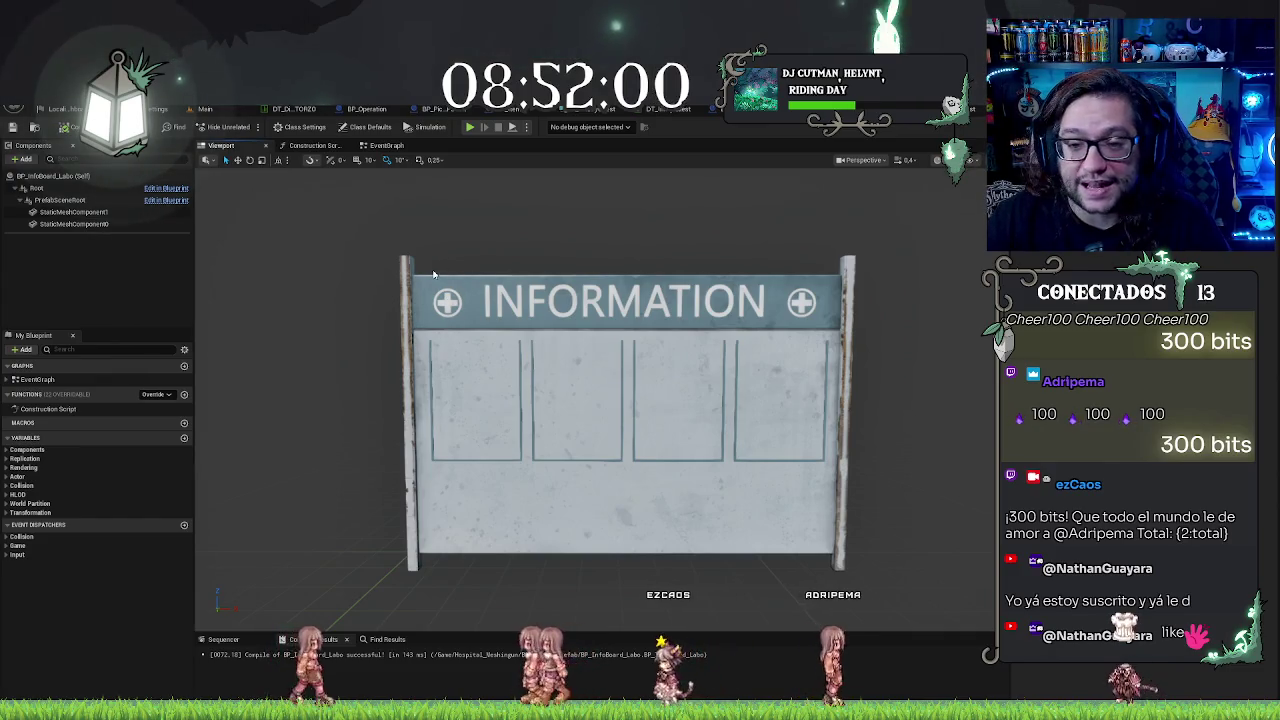
{"action": "left_click_drag", "start_coordinate": [604, 268], "coordinate": [566, 270]}
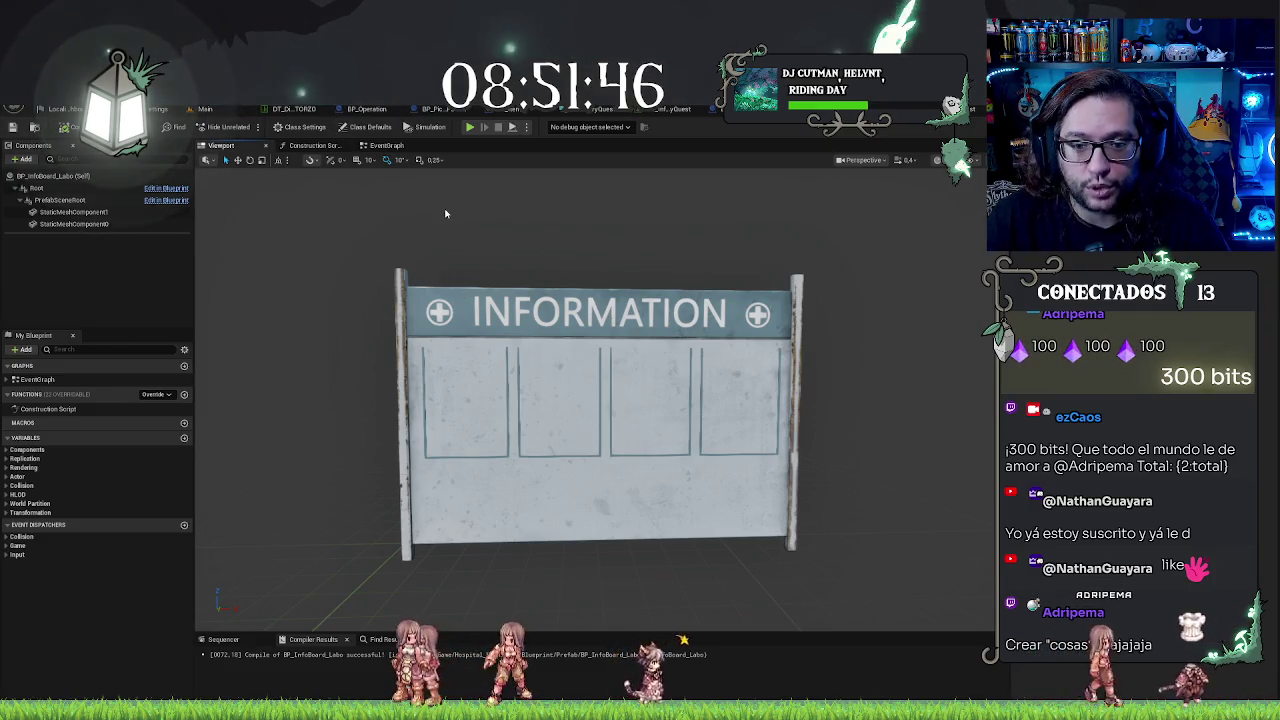
{"action": "left_click", "coordinate": [215, 113]}
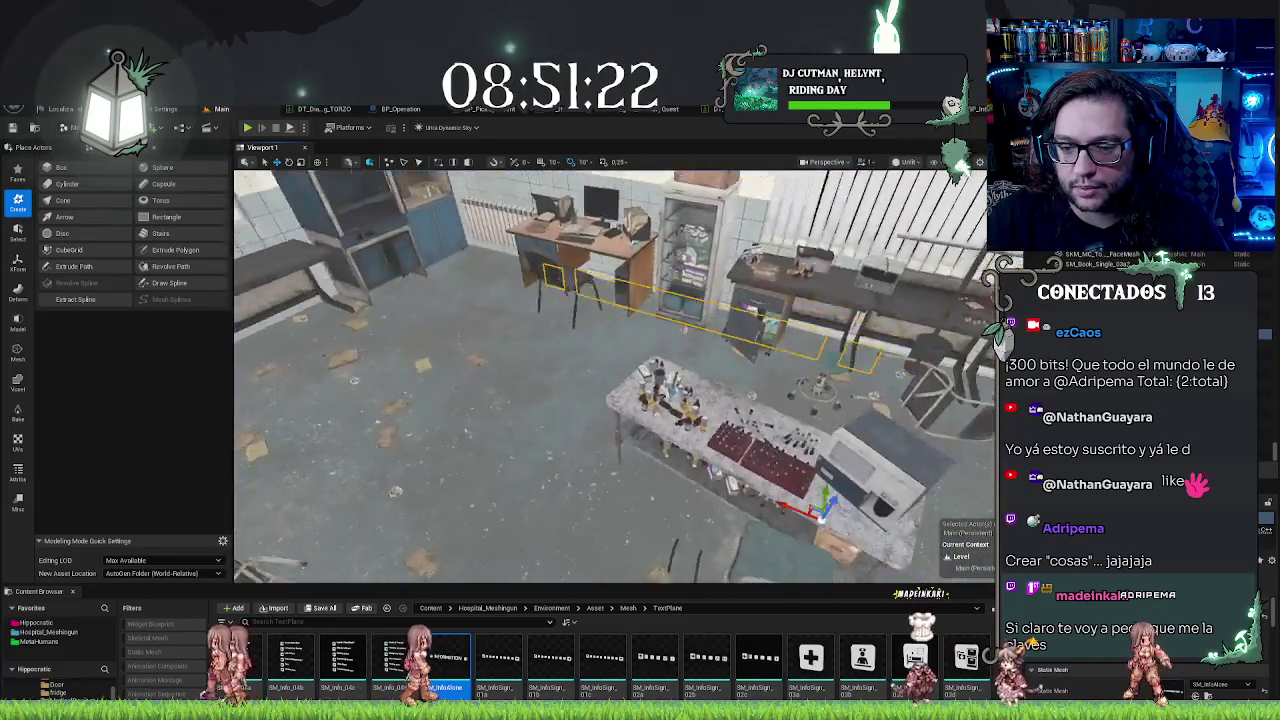
Step: Fly the view to the lab table and select the pill bottles on it
{"action": "key", "text": "w"}
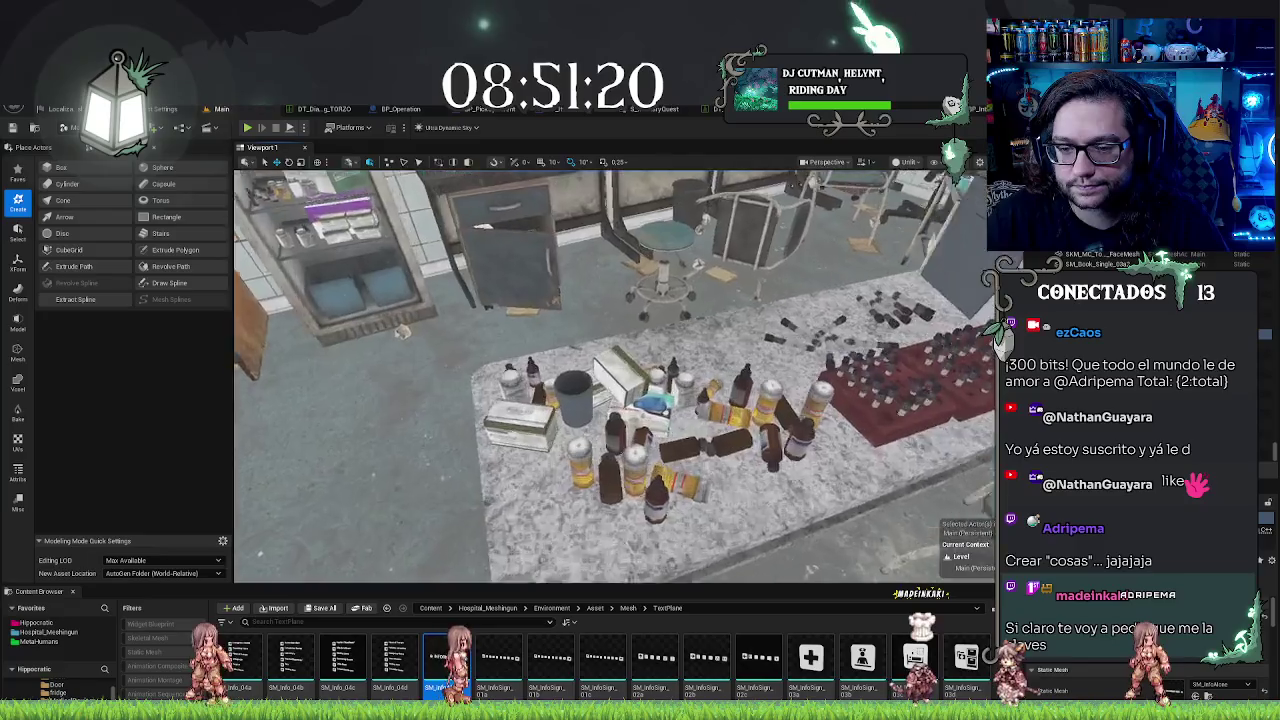
{"action": "key", "text": "s"}
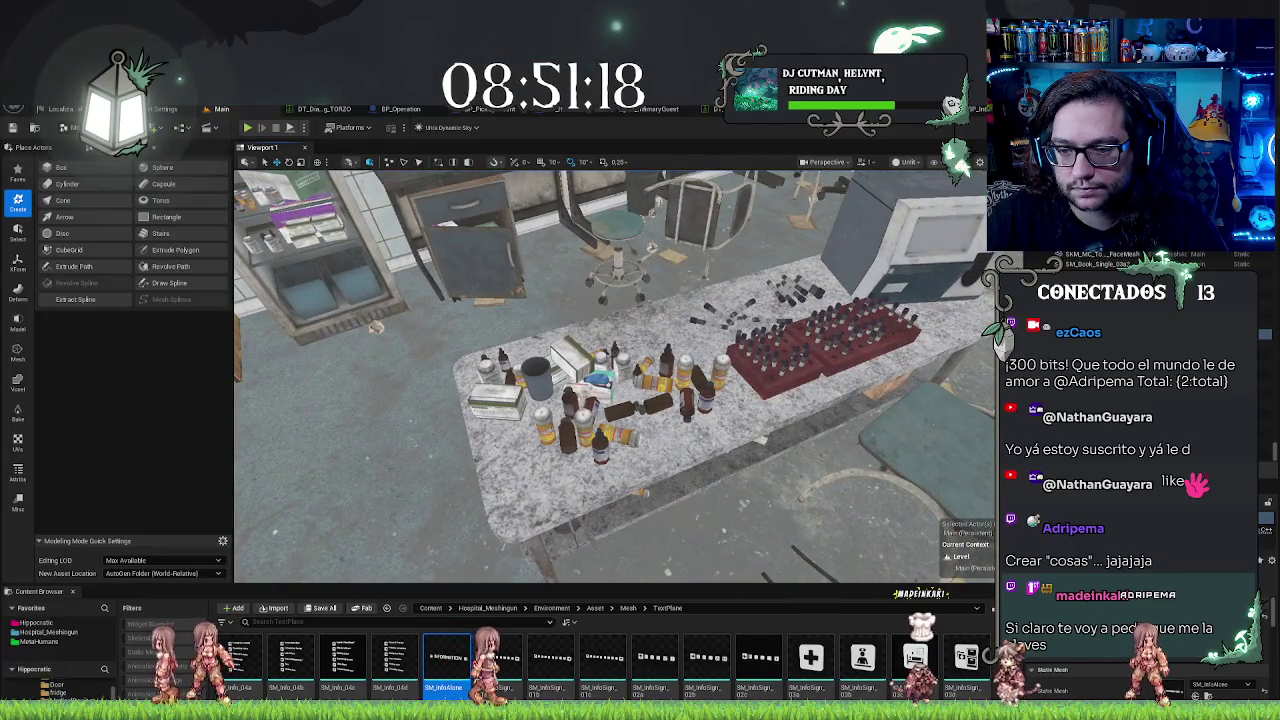
{"action": "key", "text": "s"}
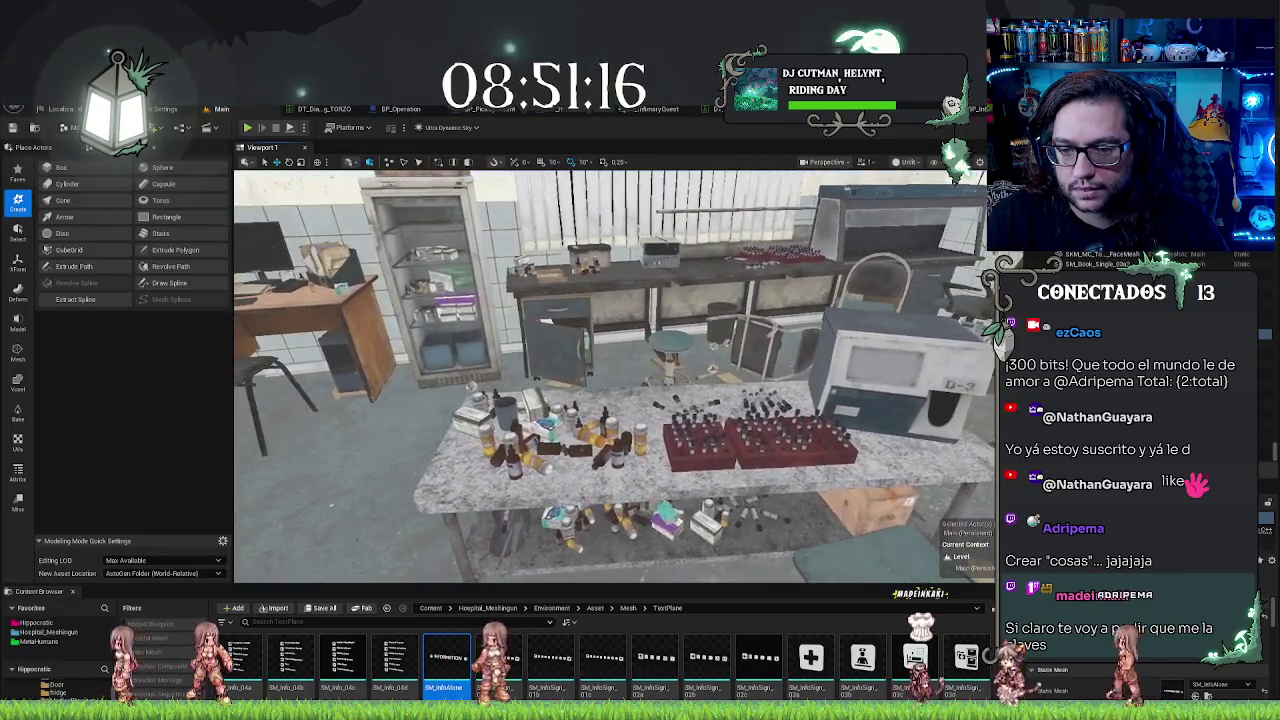
{"action": "key", "text": "a"}
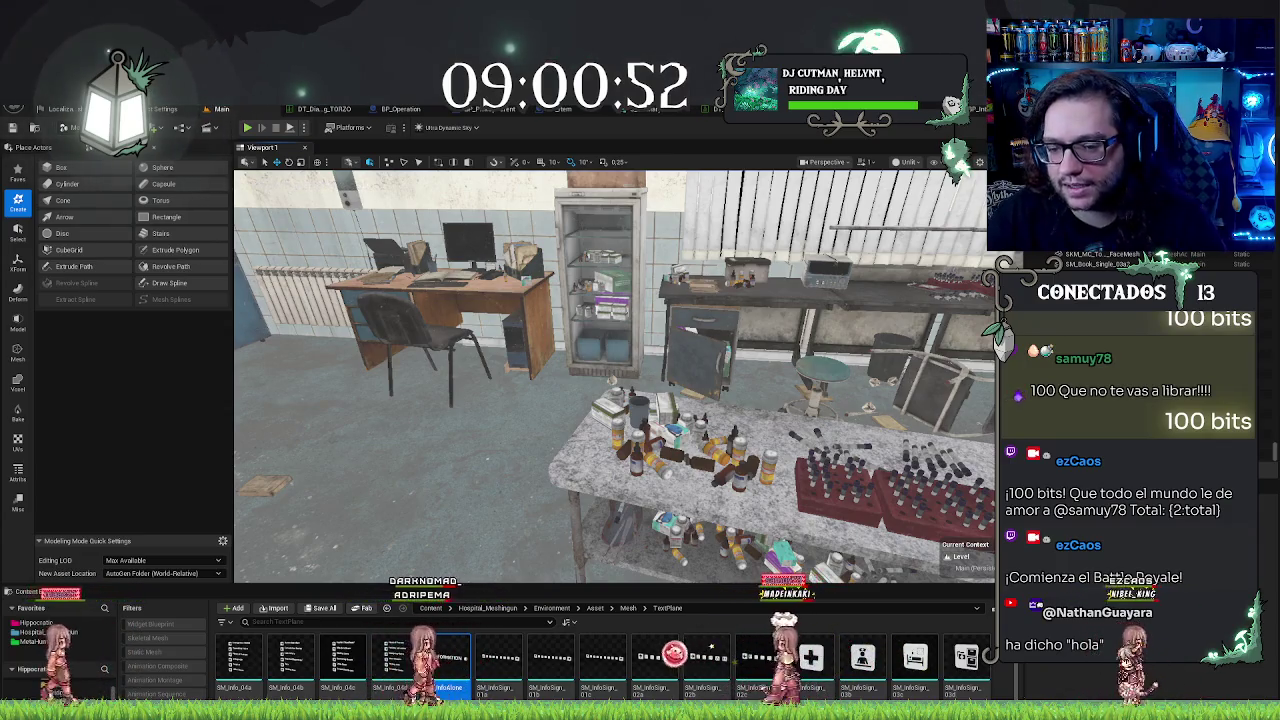
{"action": "left_click", "coordinate": [730, 450]}
{"action": "left_click_drag", "start_coordinate": [730, 450], "coordinate": [752, 514]}
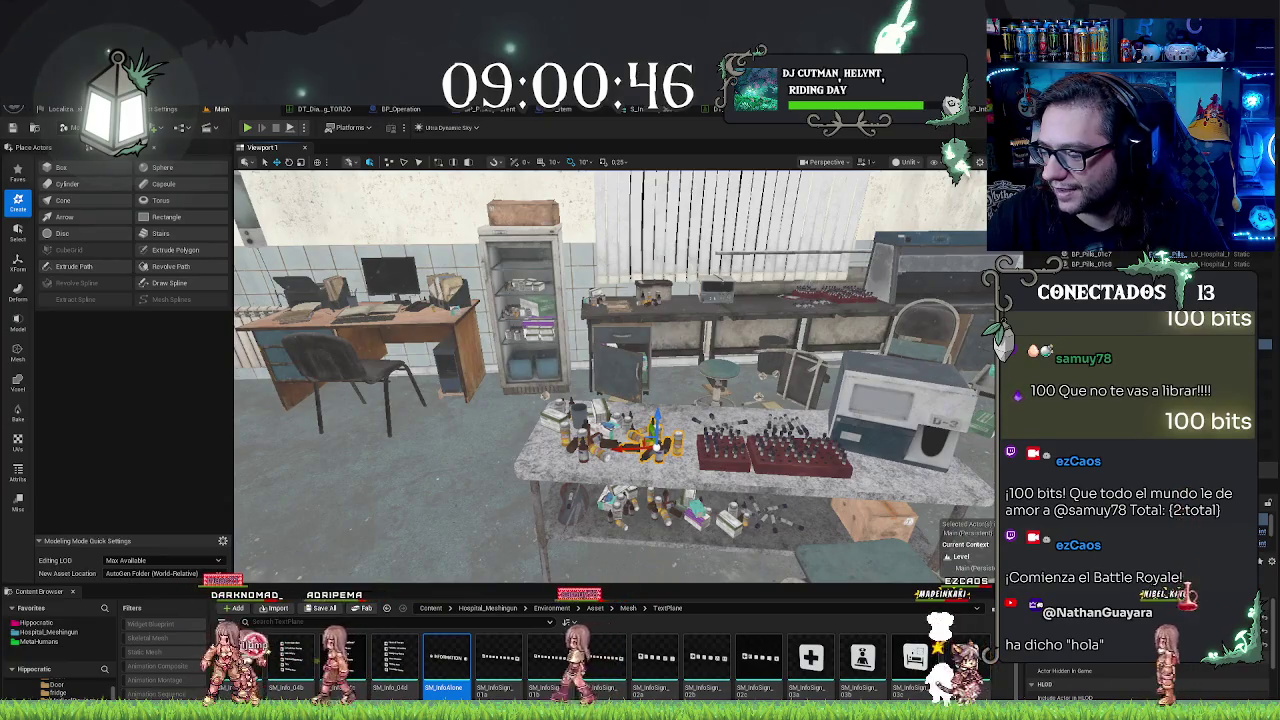
{"action": "mouse_move", "coordinate": [752, 514]}
{"action": "left_mouse_down"}
{"action": "mouse_move", "coordinate": [775, 555]}
{"action": "mouse_move", "coordinate": [768, 540]}
{"action": "left_mouse_up"}
Step: Remove every bottle group and the D-3 machine, leaving only the two red racks
{"action": "key", "text": "ctrl+z"}
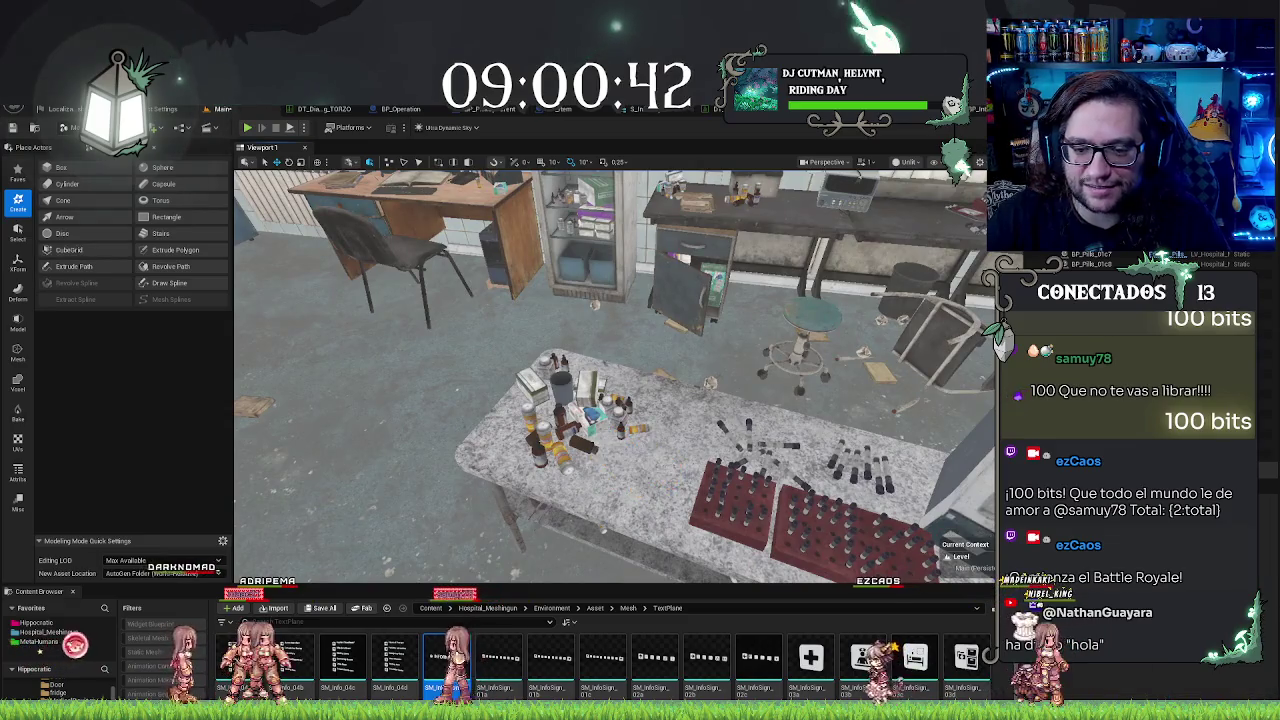
{"action": "key", "text": "ctrl+z"}
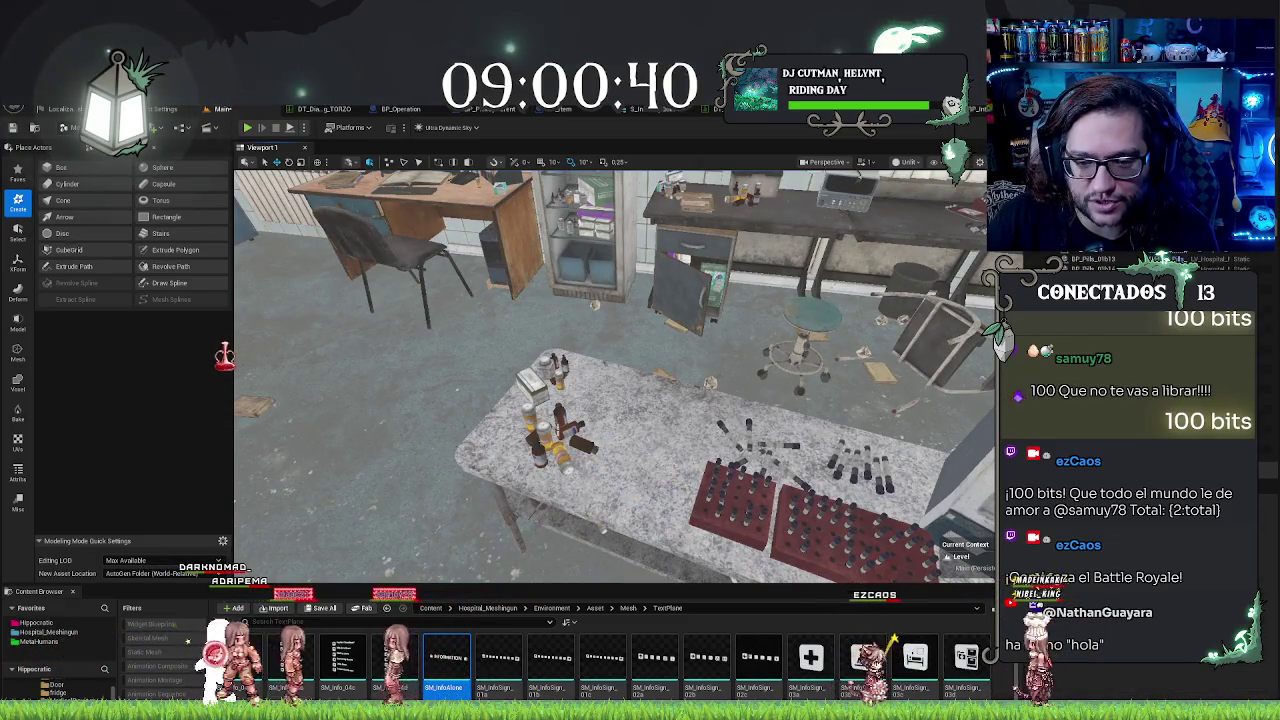
{"action": "key", "text": "ctrl+z"}
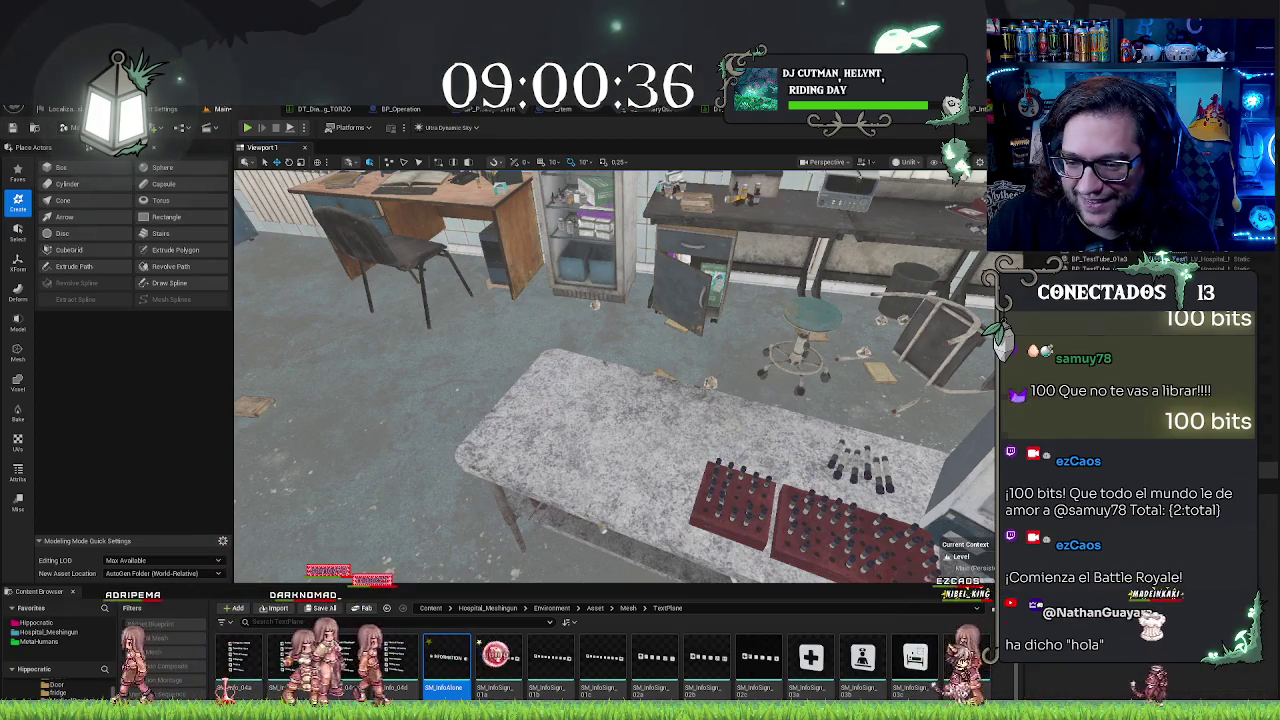
{"action": "key", "text": "ctrl+z"}
{"action": "key", "text": "f"}
{"action": "key", "text": "ctrl+z"}
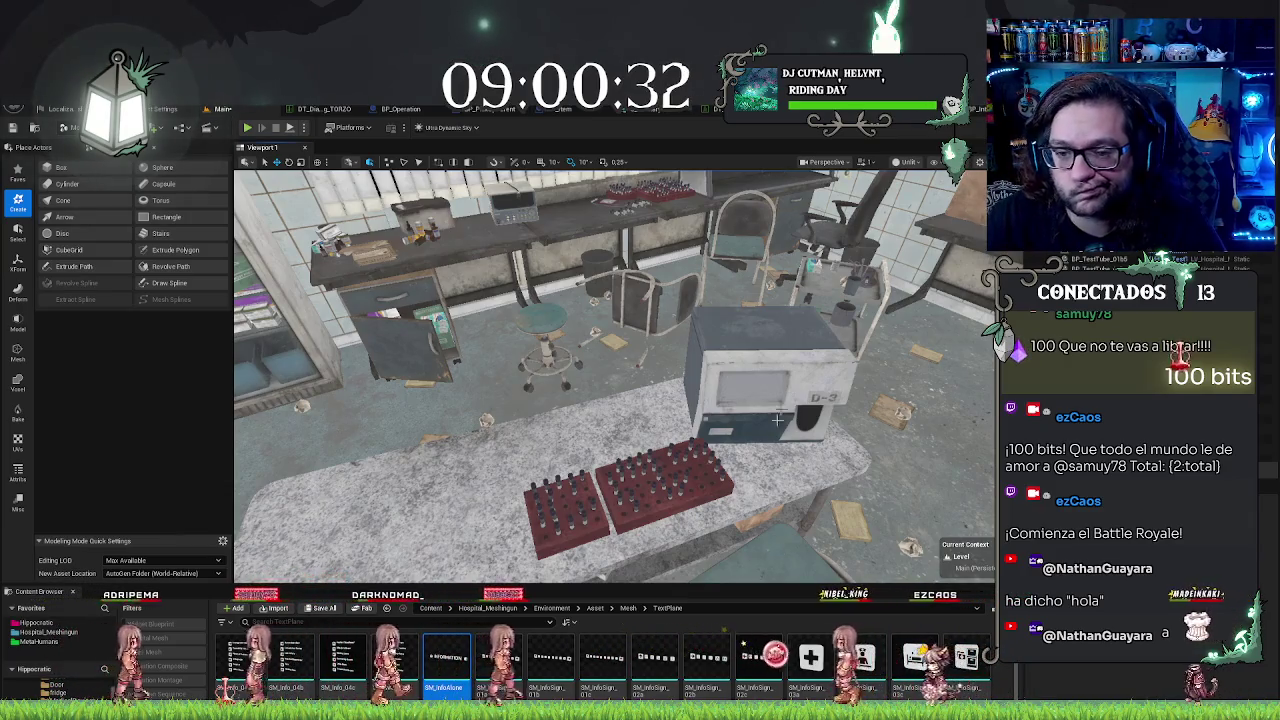
{"action": "key", "text": "ctrl+z"}
{"action": "key", "text": "ctrl+z"}
{"action": "key", "text": "ctrl+z"}
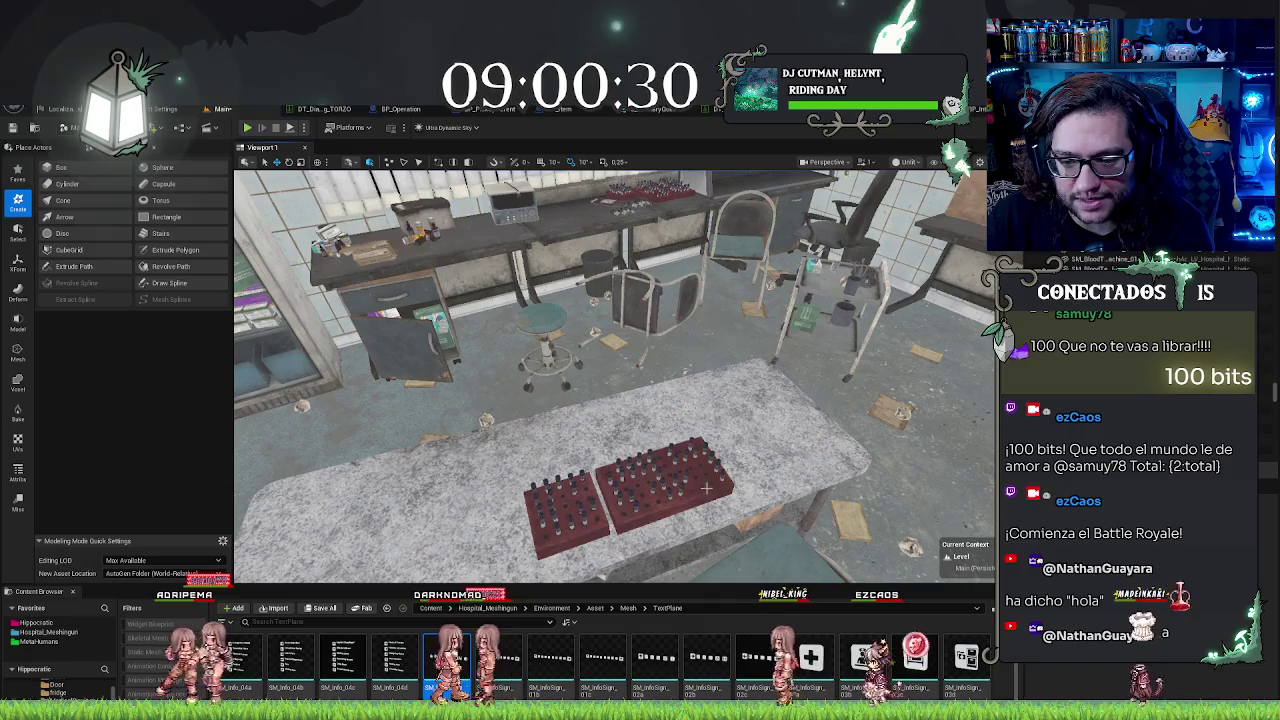
{"action": "mouse_move", "coordinate": [610, 375]}
{"action": "left_mouse_down"}
{"action": "mouse_move", "coordinate": [610, 465]}
{"action": "mouse_move", "coordinate": [570, 470]}
{"action": "mouse_move", "coordinate": [570, 520]}
{"action": "mouse_move", "coordinate": [590, 505]}
{"action": "mouse_move", "coordinate": [588, 470]}
{"action": "mouse_move", "coordinate": [585, 480]}
{"action": "mouse_move", "coordinate": [612, 475]}
{"action": "left_mouse_up"}
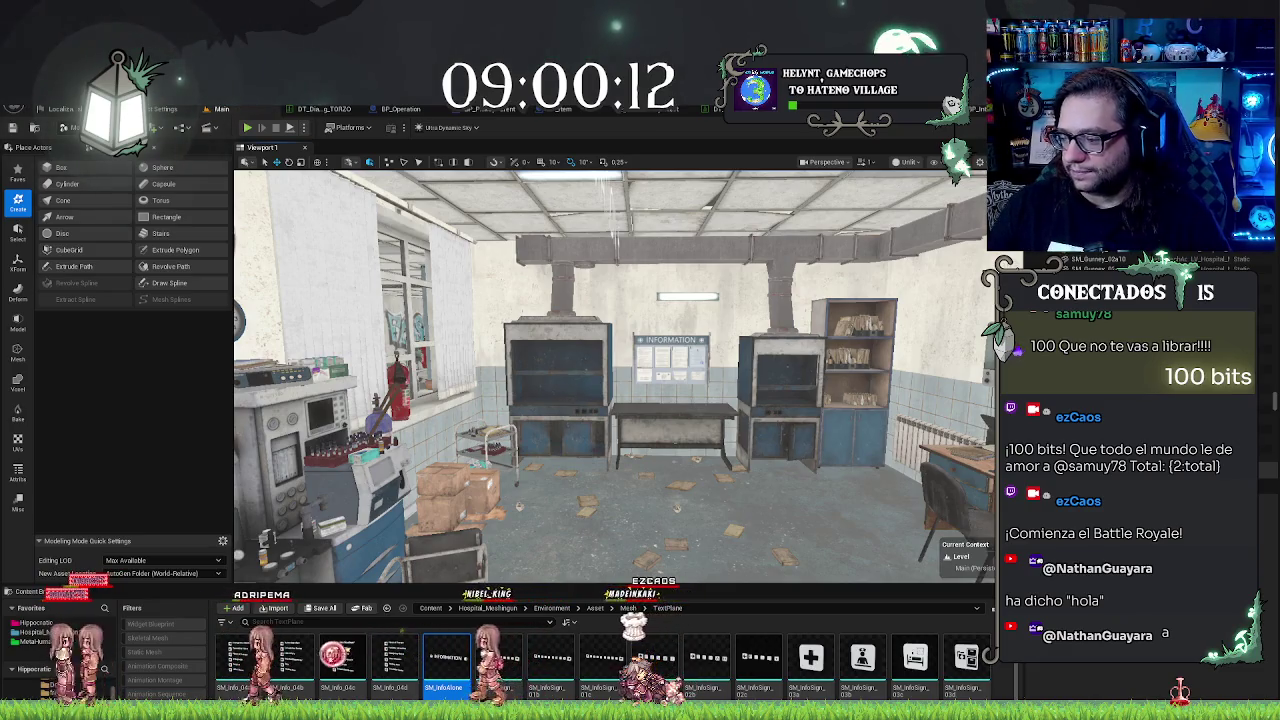
{"action": "mouse_move", "coordinate": [612, 475]}
{"action": "left_mouse_down"}
{"action": "mouse_move", "coordinate": [560, 472]}
{"action": "mouse_move", "coordinate": [585, 465]}
{"action": "mouse_move", "coordinate": [570, 435]}
{"action": "mouse_move", "coordinate": [648, 450]}
{"action": "mouse_move", "coordinate": [637, 441]}
{"action": "left_mouse_up"}
{"action": "left_click", "coordinate": [654, 452]}
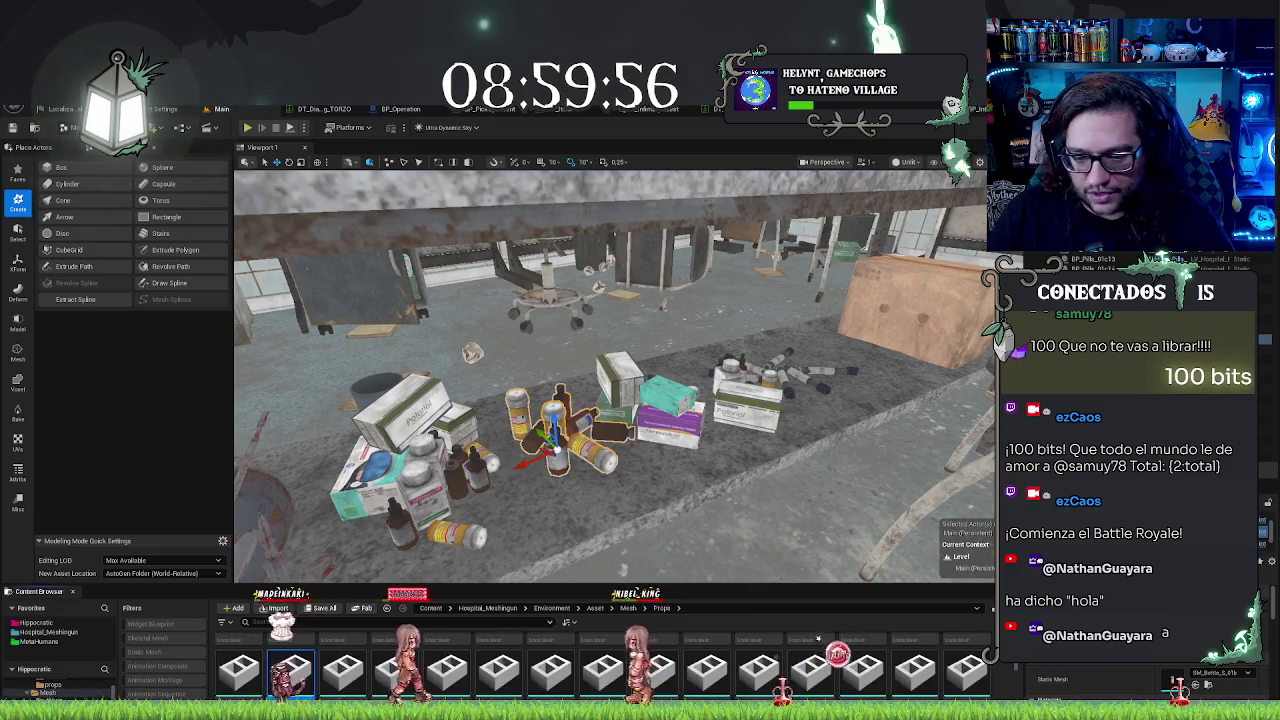
Step: Browse the Props folder meshes and drag the blood bag prop onto the examination table
{"action": "left_click", "coordinate": [47, 685]}
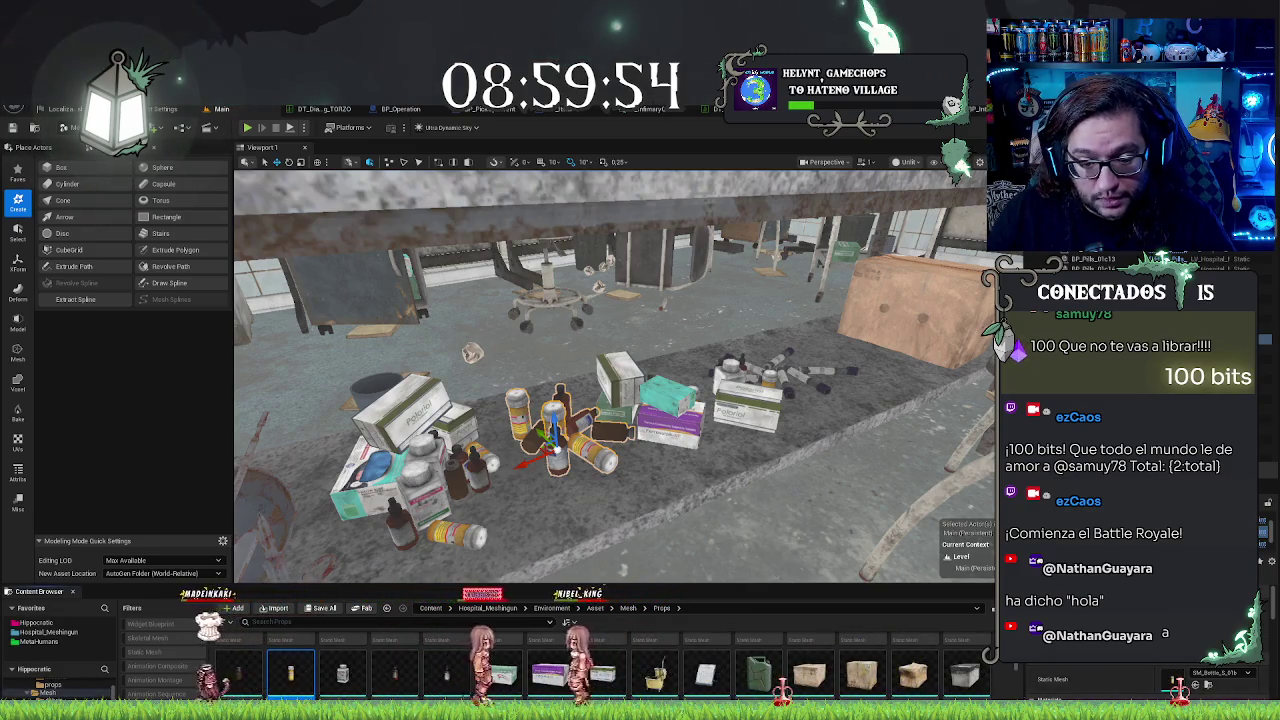
{"action": "scroll", "coordinate": [610, 375], "scroll_direction": "down", "scroll_amount": 5}
{"action": "scroll", "coordinate": [610, 375], "scroll_direction": "up", "scroll_amount": 4}
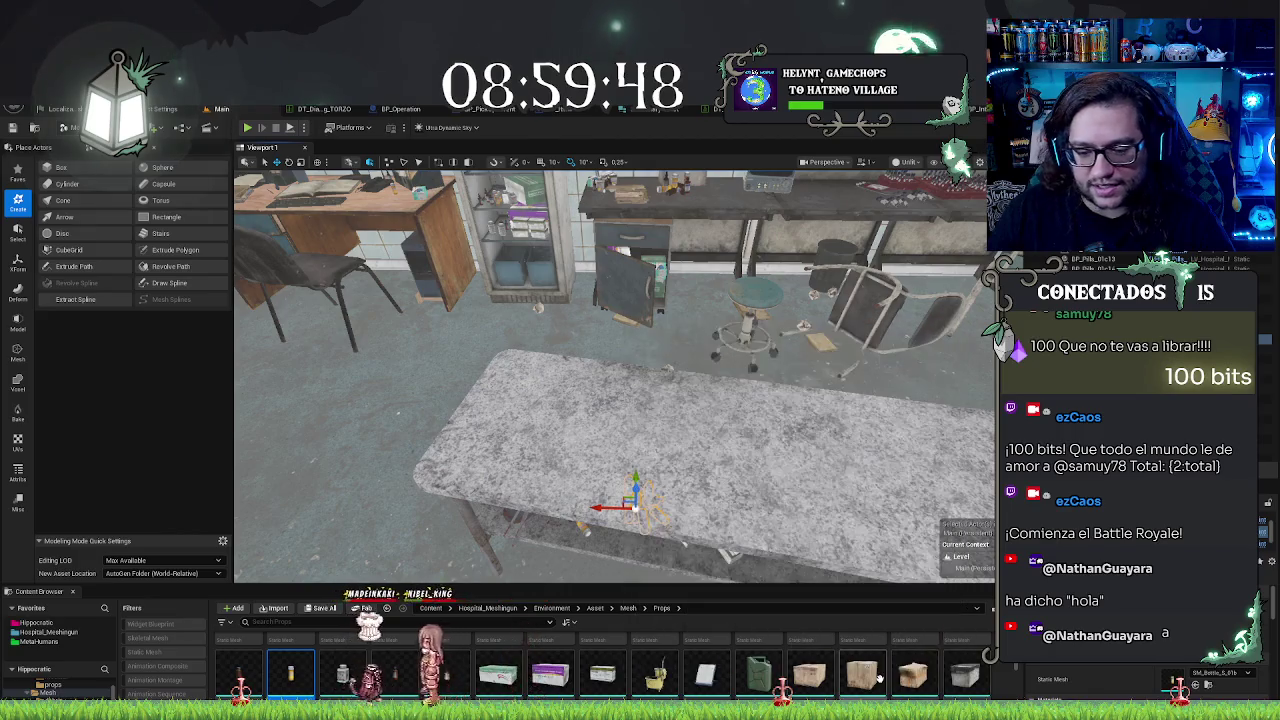
{"action": "scroll", "coordinate": [966, 670], "scroll_direction": "down", "scroll_amount": 2}
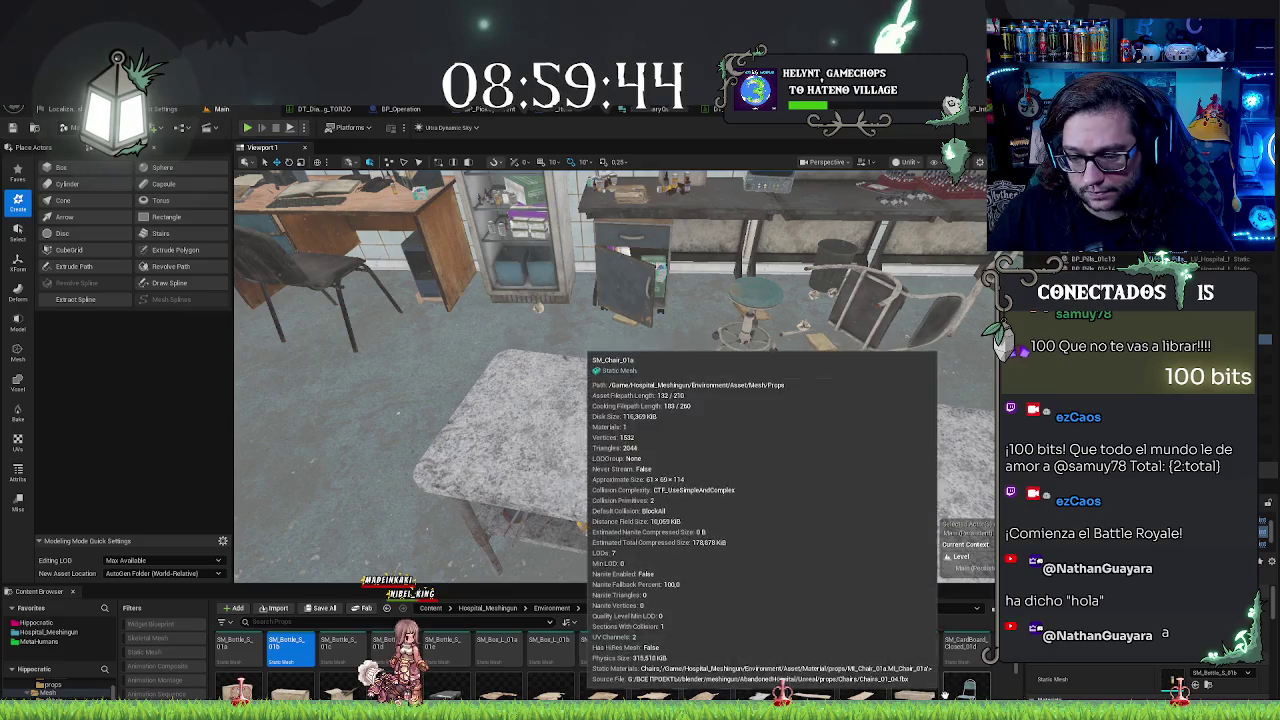
{"action": "scroll", "coordinate": [970, 680], "scroll_direction": "down", "scroll_amount": 3}
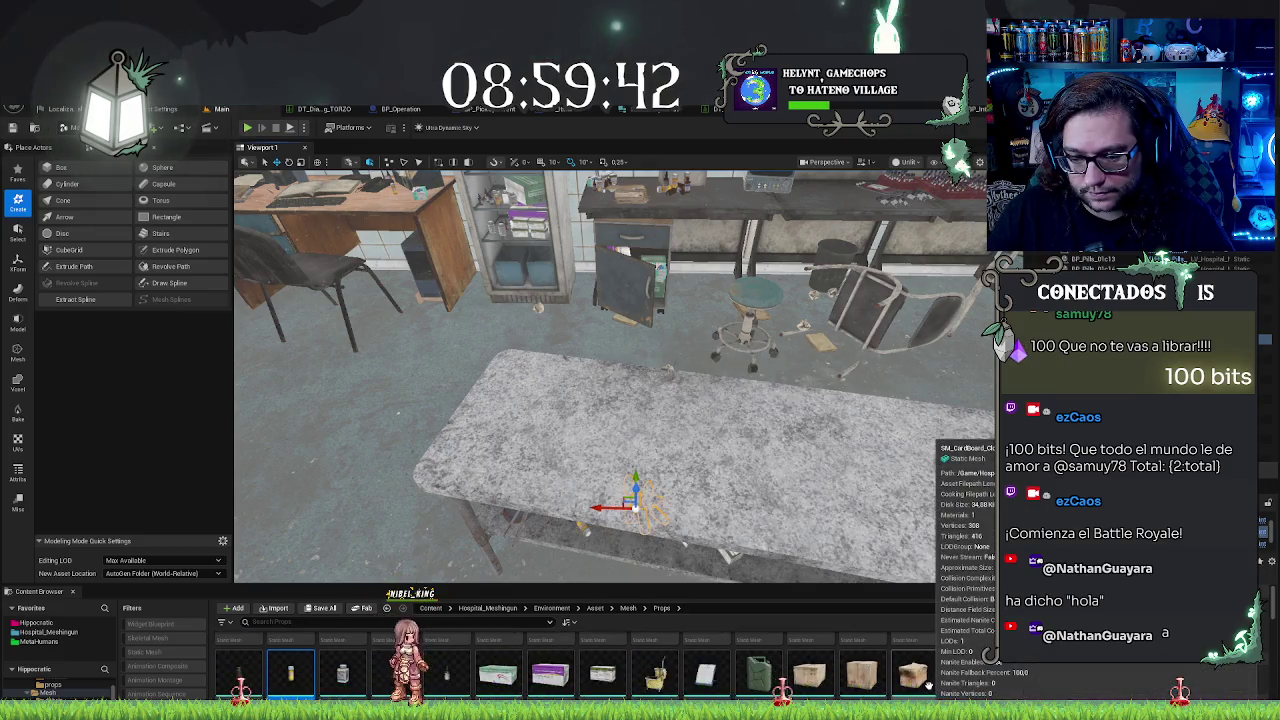
{"action": "scroll", "coordinate": [460, 660], "scroll_direction": "down", "scroll_amount": 2}
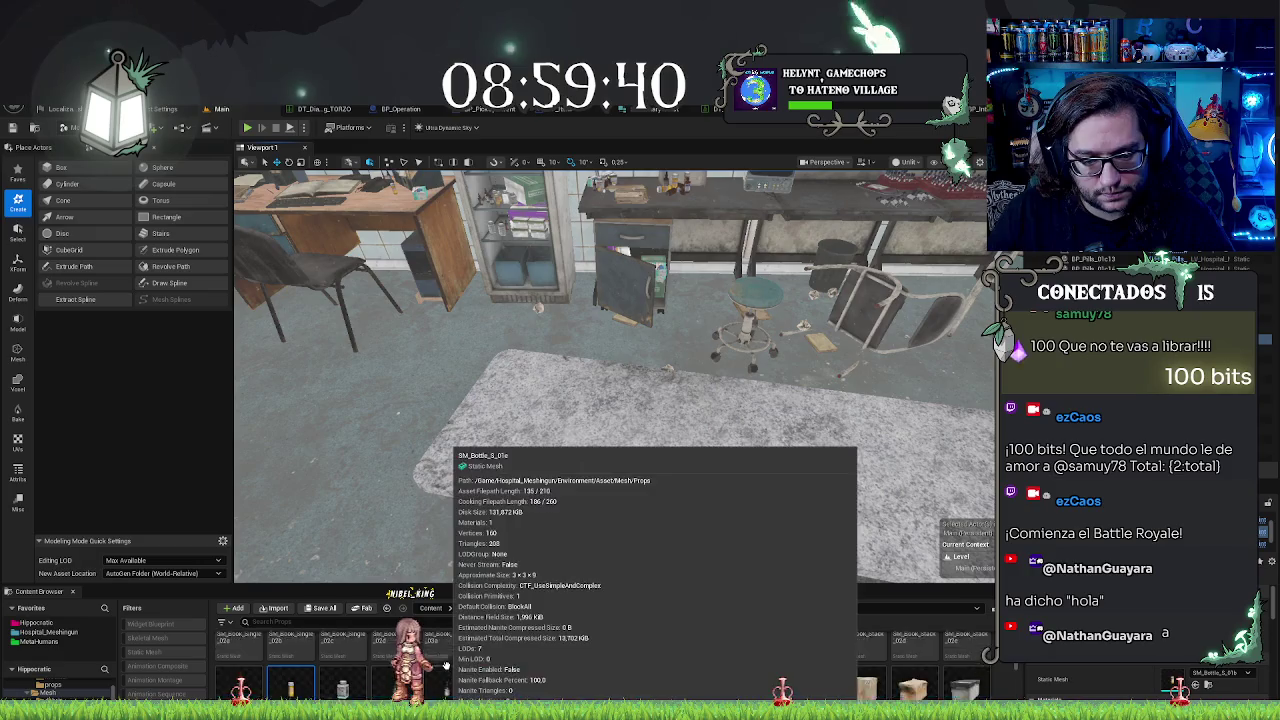
{"action": "scroll", "coordinate": [786, 683], "scroll_direction": "down", "scroll_amount": 2}
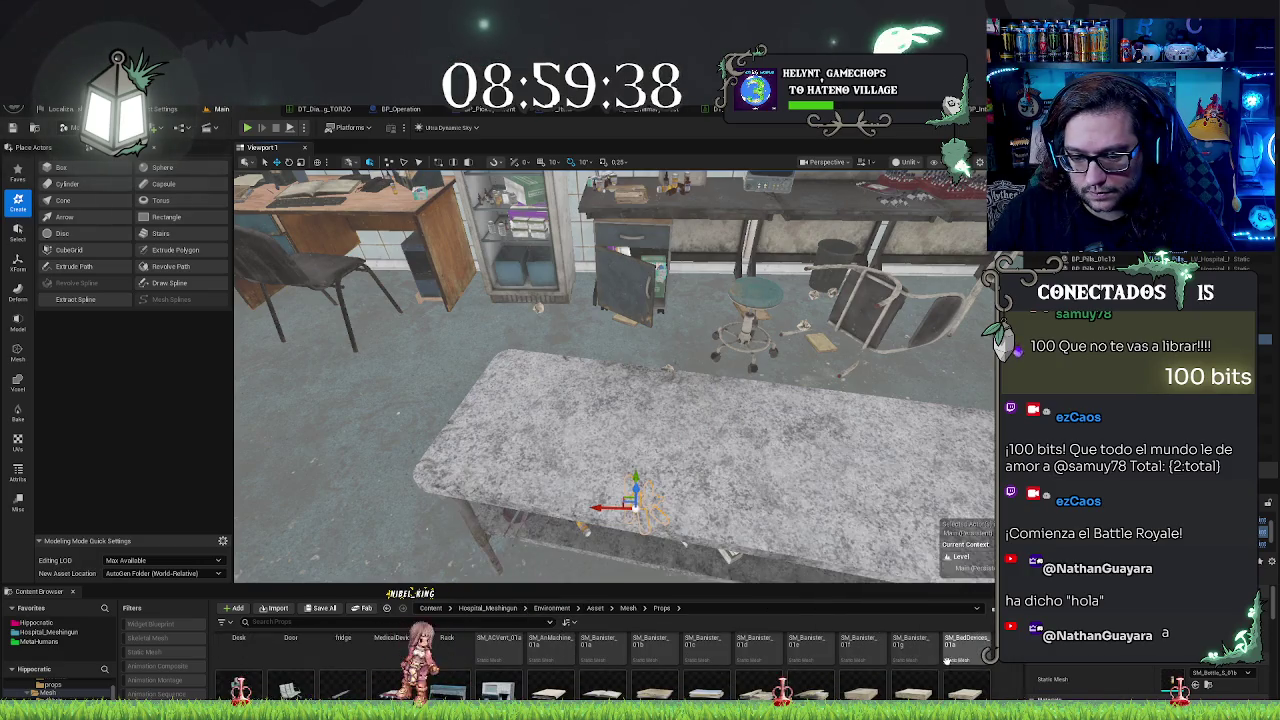
{"action": "scroll", "coordinate": [933, 678], "scroll_direction": "up", "scroll_amount": 1}
{"action": "scroll", "coordinate": [438, 689], "scroll_direction": "down", "scroll_amount": 1}
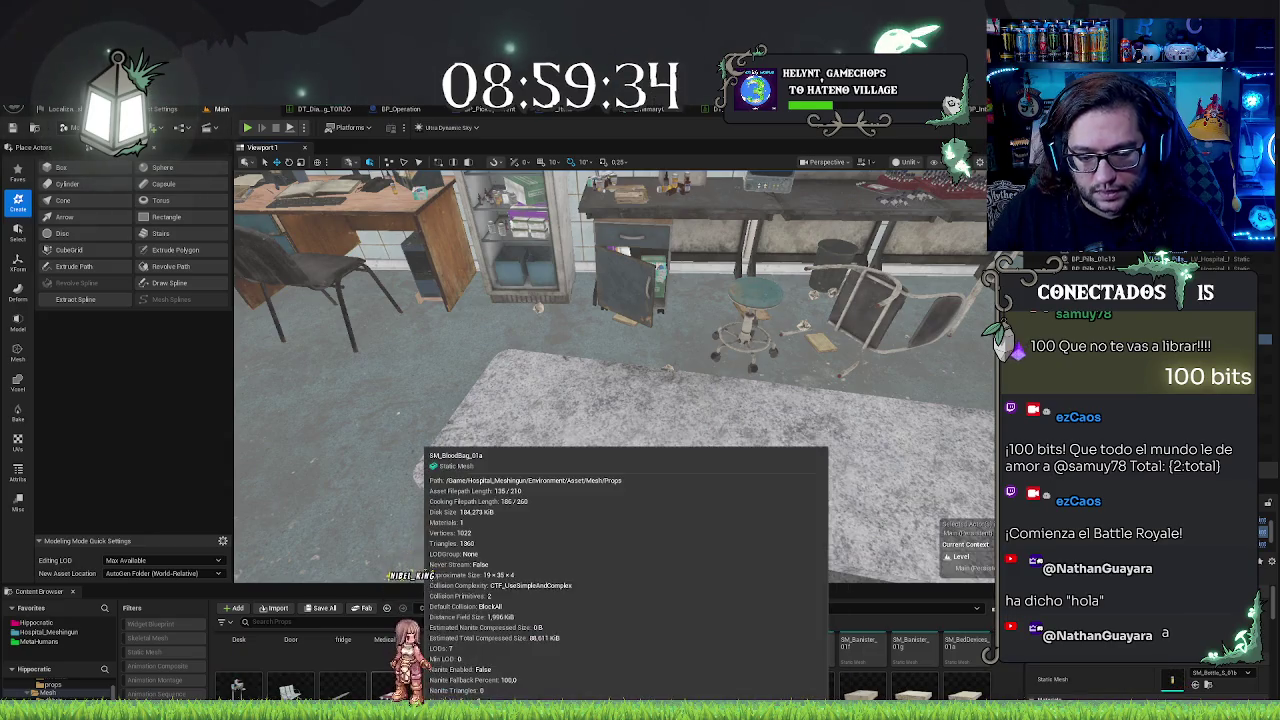
{"action": "mouse_move", "coordinate": [438, 689]}
{"action": "left_mouse_down"}
{"action": "mouse_move", "coordinate": [600, 512]}
{"action": "mouse_move", "coordinate": [603, 432]}
{"action": "mouse_move", "coordinate": [500, 426]}
{"action": "left_mouse_up"}
{"action": "key", "text": "f"}
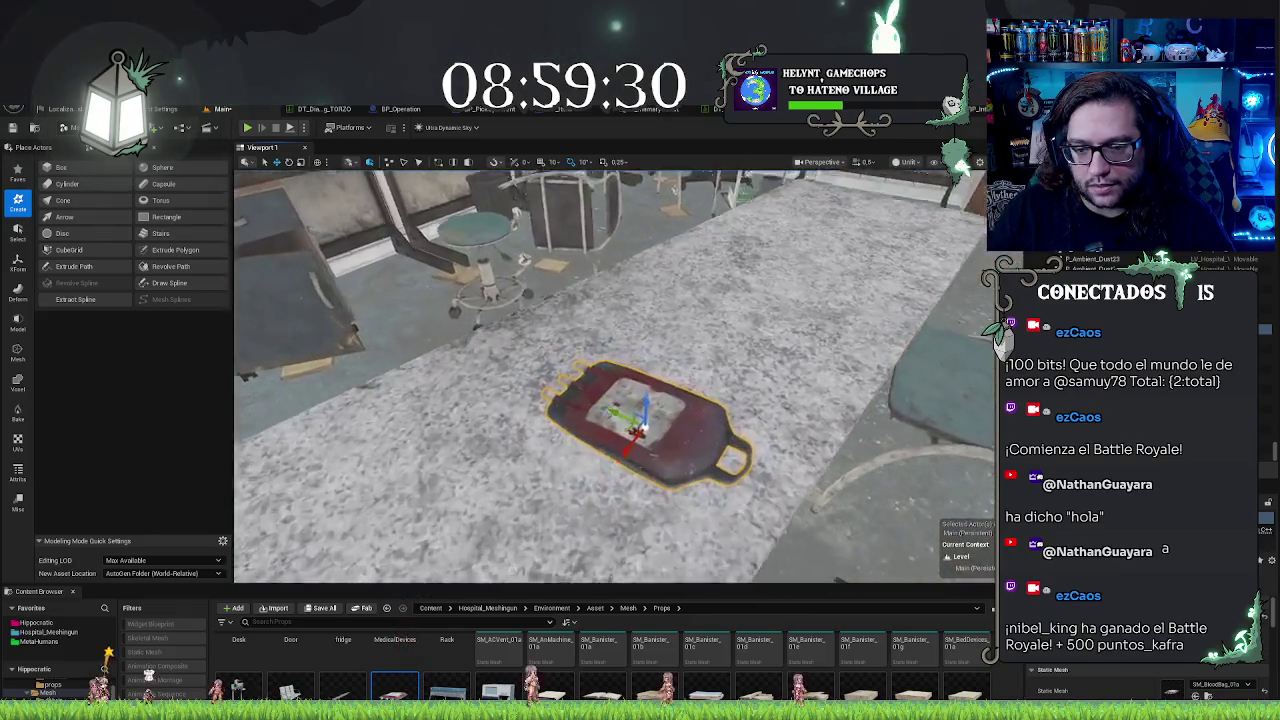
{"action": "mouse_move", "coordinate": [640, 400]}
{"action": "left_mouse_down"}
{"action": "mouse_move", "coordinate": [520, 400]}
{"action": "mouse_move", "coordinate": [590, 390]}
{"action": "mouse_move", "coordinate": [560, 383]}
{"action": "mouse_move", "coordinate": [660, 390]}
{"action": "left_mouse_up"}
{"action": "left_click_drag", "start_coordinate": [540, 420], "coordinate": [521, 500]}
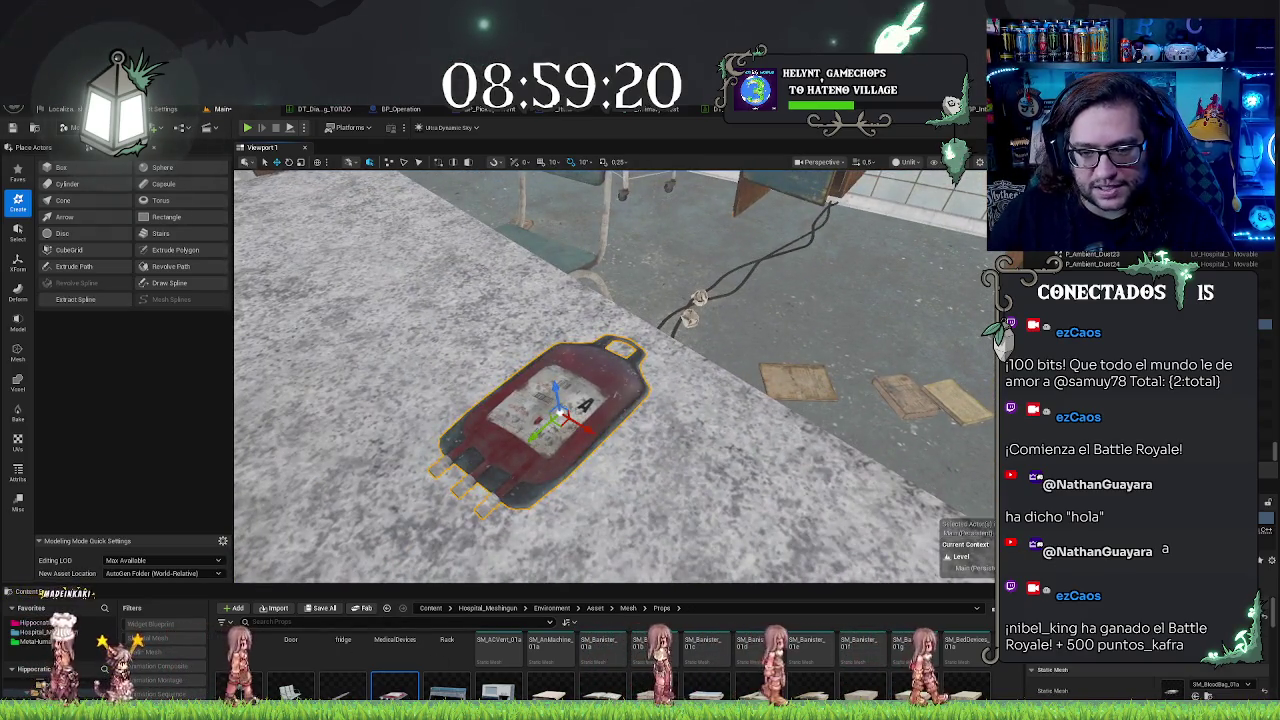
{"action": "key", "text": "Delete"}
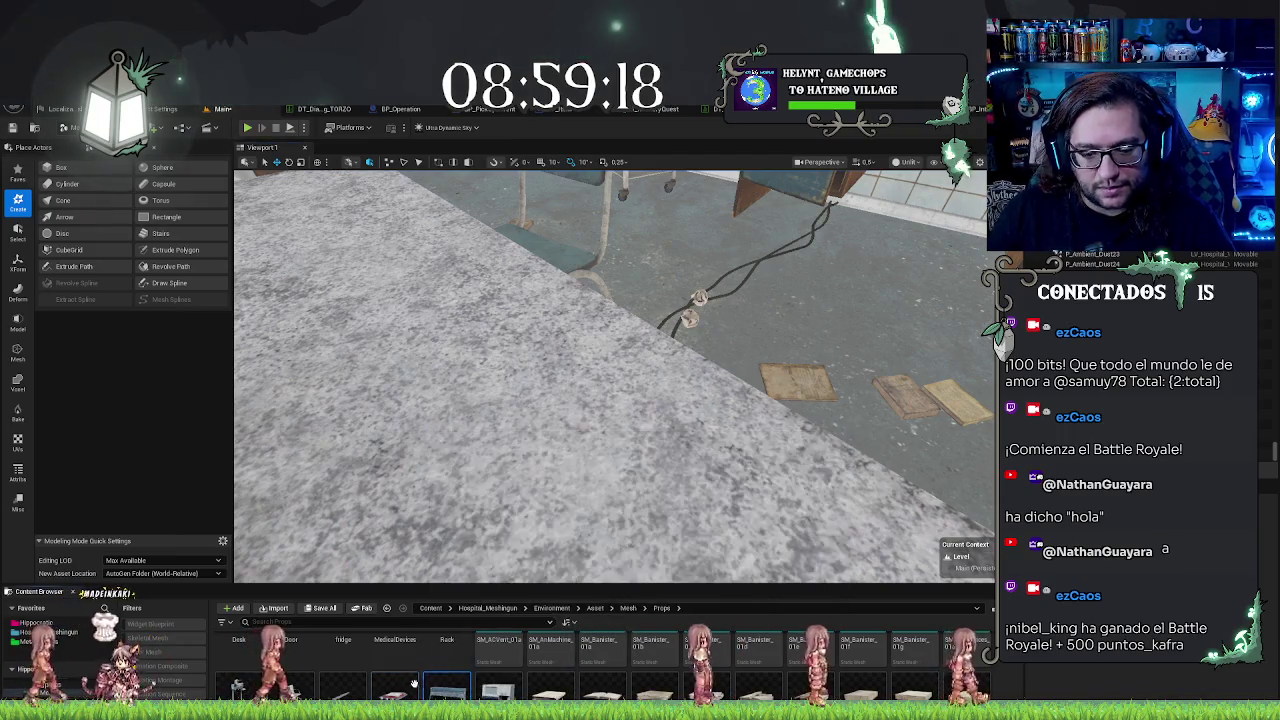
{"action": "scroll", "coordinate": [446, 689], "scroll_direction": "down", "scroll_amount": 1}
{"action": "left_click", "coordinate": [446, 655]}
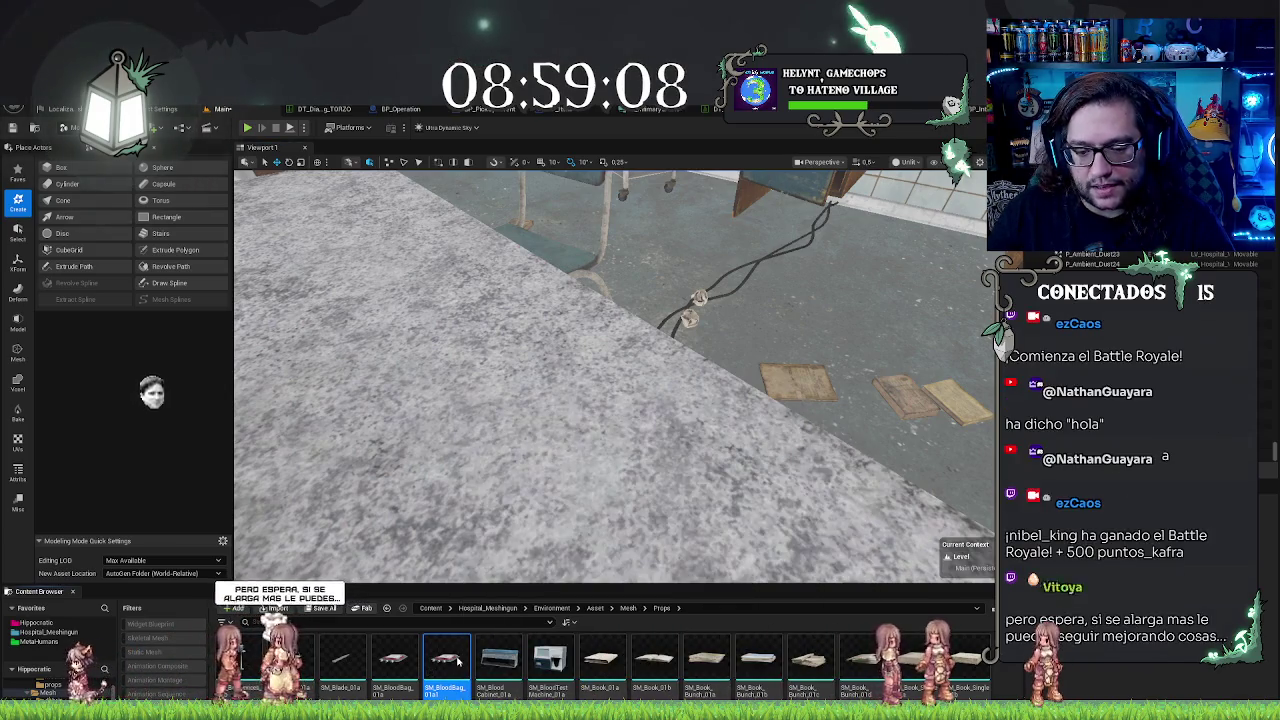
Step: Preview SM_BloodBag_01a in the Static Mesh Editor, then return to the level and browse the props materials
{"action": "double_click", "coordinate": [455, 655]}
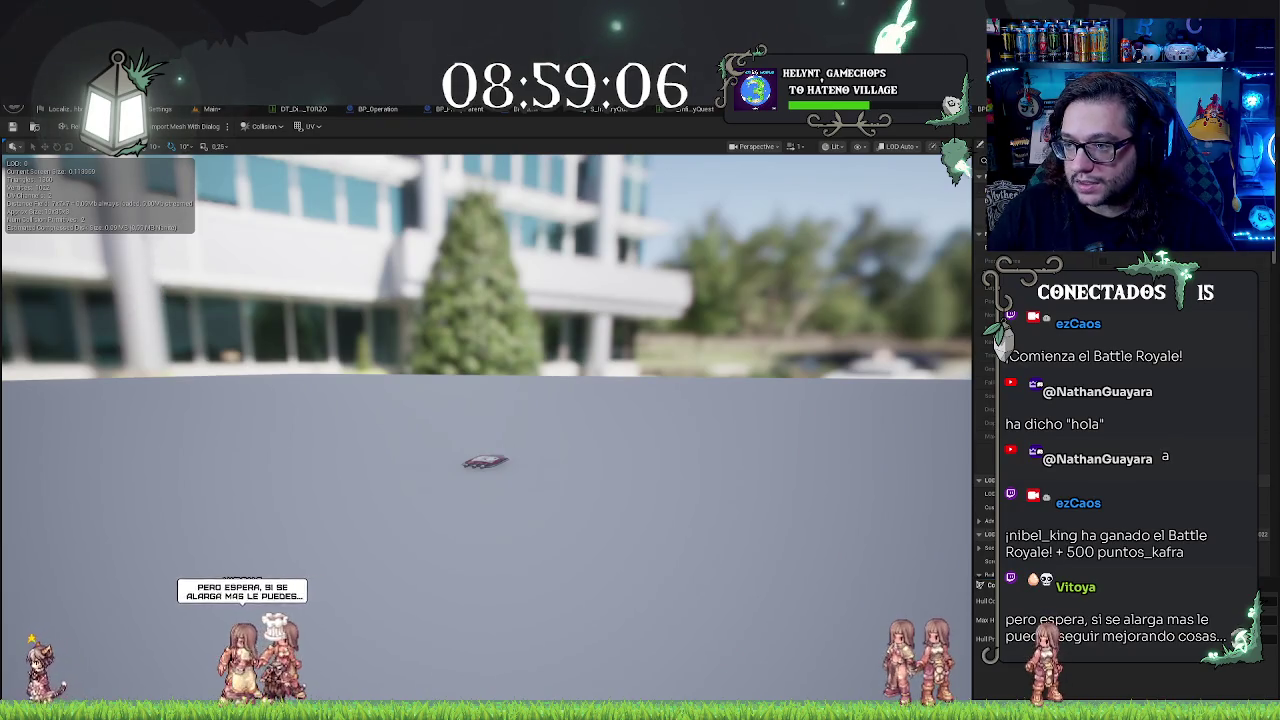
{"action": "key", "text": "ctrl+tab"}
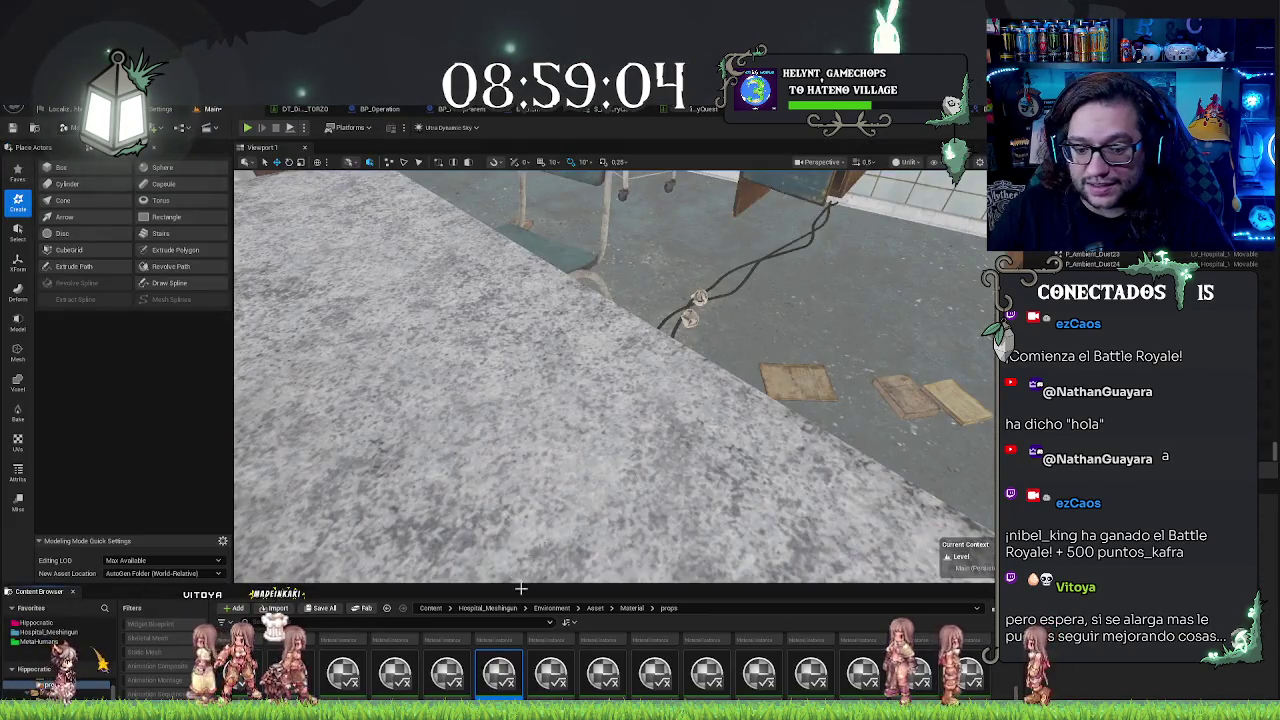
{"action": "left_click_drag", "start_coordinate": [521, 480], "coordinate": [548, 428]}
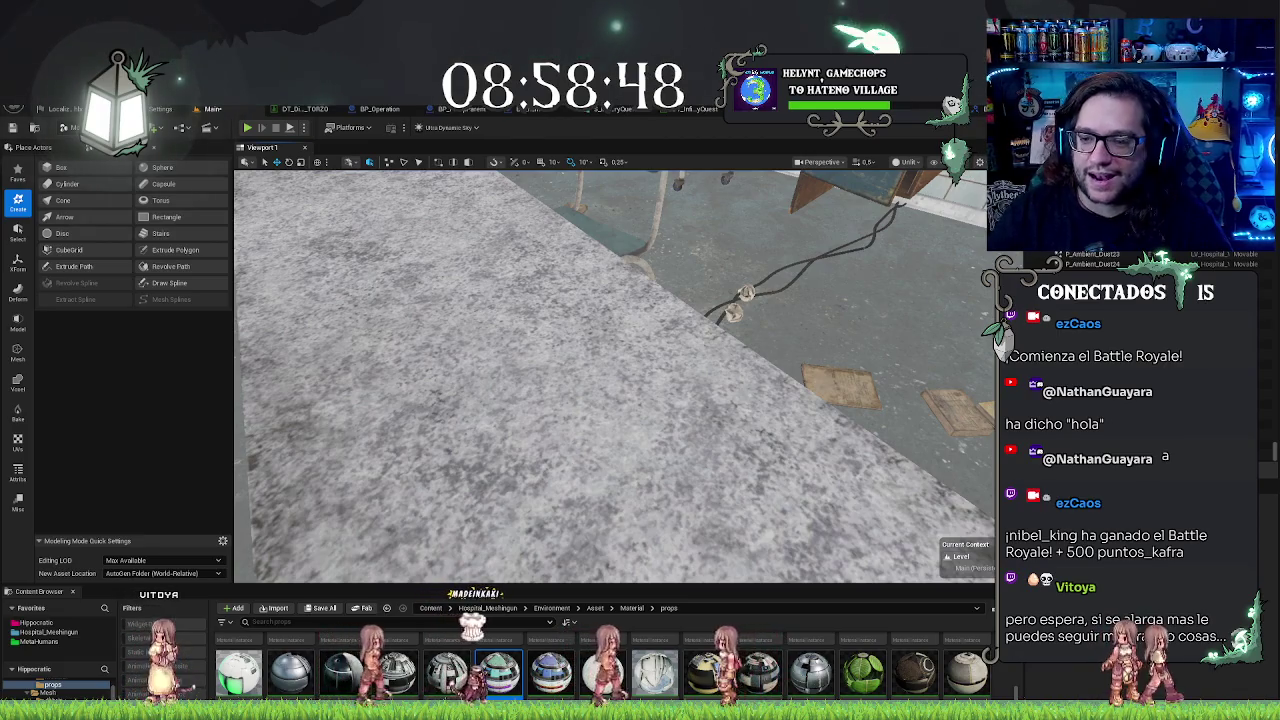
{"action": "scroll", "coordinate": [615, 376], "scroll_direction": "down", "scroll_amount": 5}
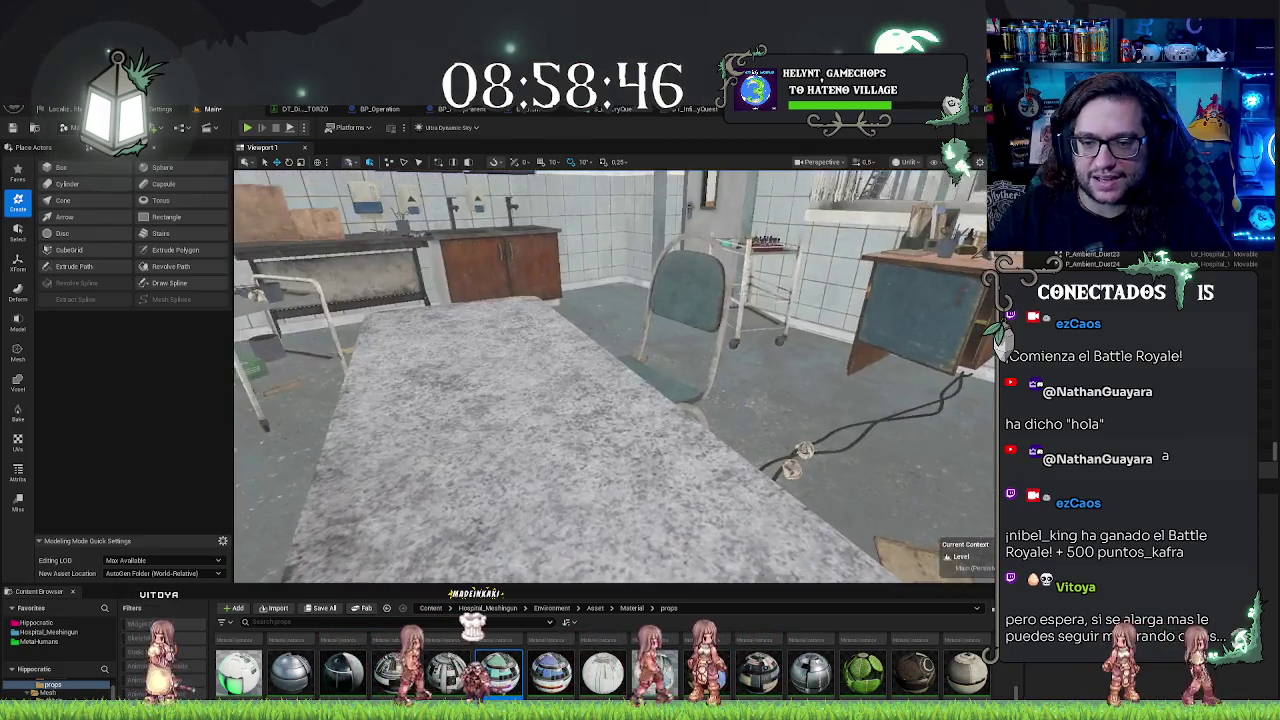
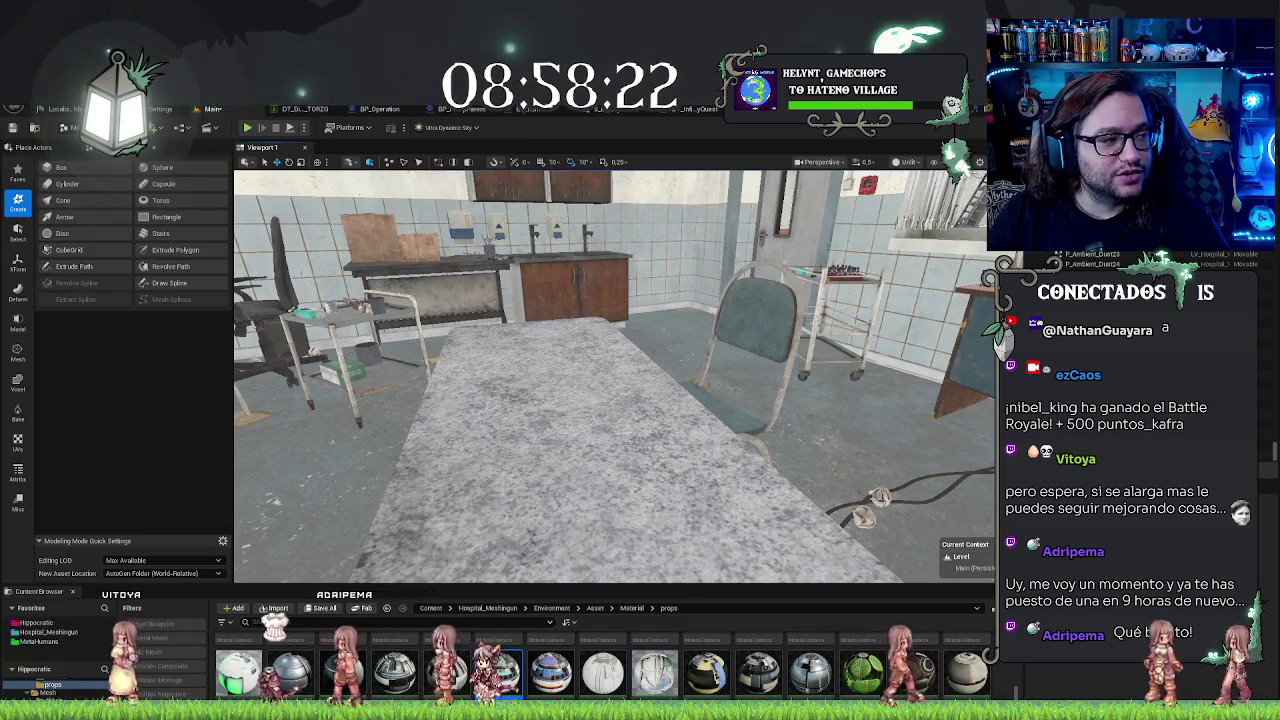
Step: Duplicate the selected props material with Ctrl+D and open the new MI_MedicalProps_01a instance
{"action": "key", "text": "s"}
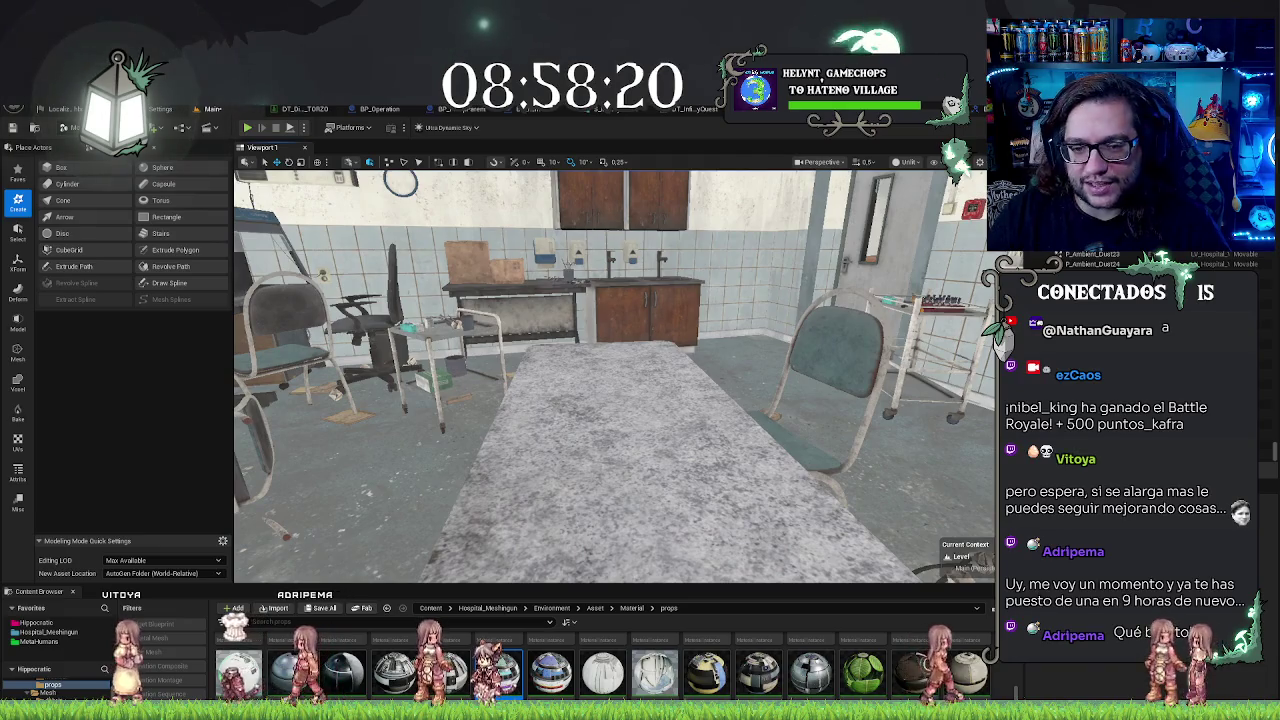
{"action": "key", "text": "s"}
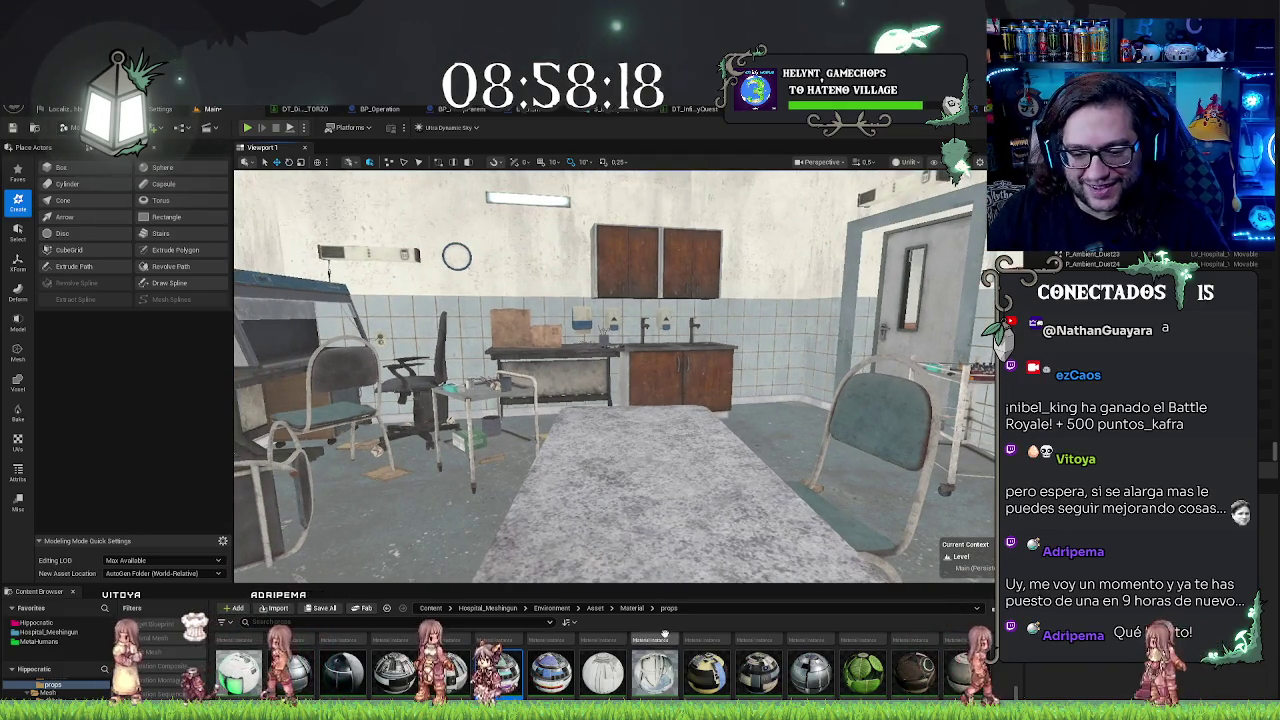
{"action": "left_click_drag", "start_coordinate": [610, 380], "coordinate": [740, 370]}
{"action": "mouse_move", "coordinate": [601, 528]}
{"action": "left_mouse_down"}
{"action": "mouse_move", "coordinate": [585, 530]}
{"action": "mouse_move", "coordinate": [601, 528]}
{"action": "left_mouse_up"}
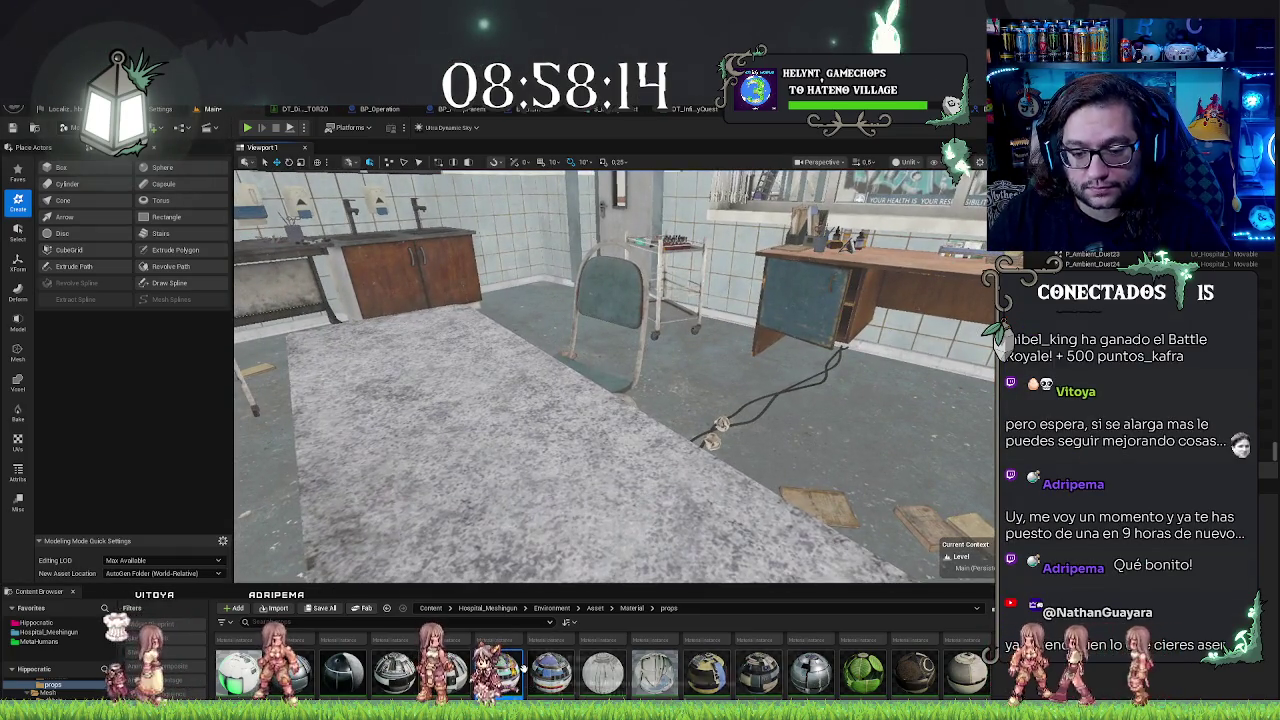
{"action": "key", "text": "ctrl+d"}
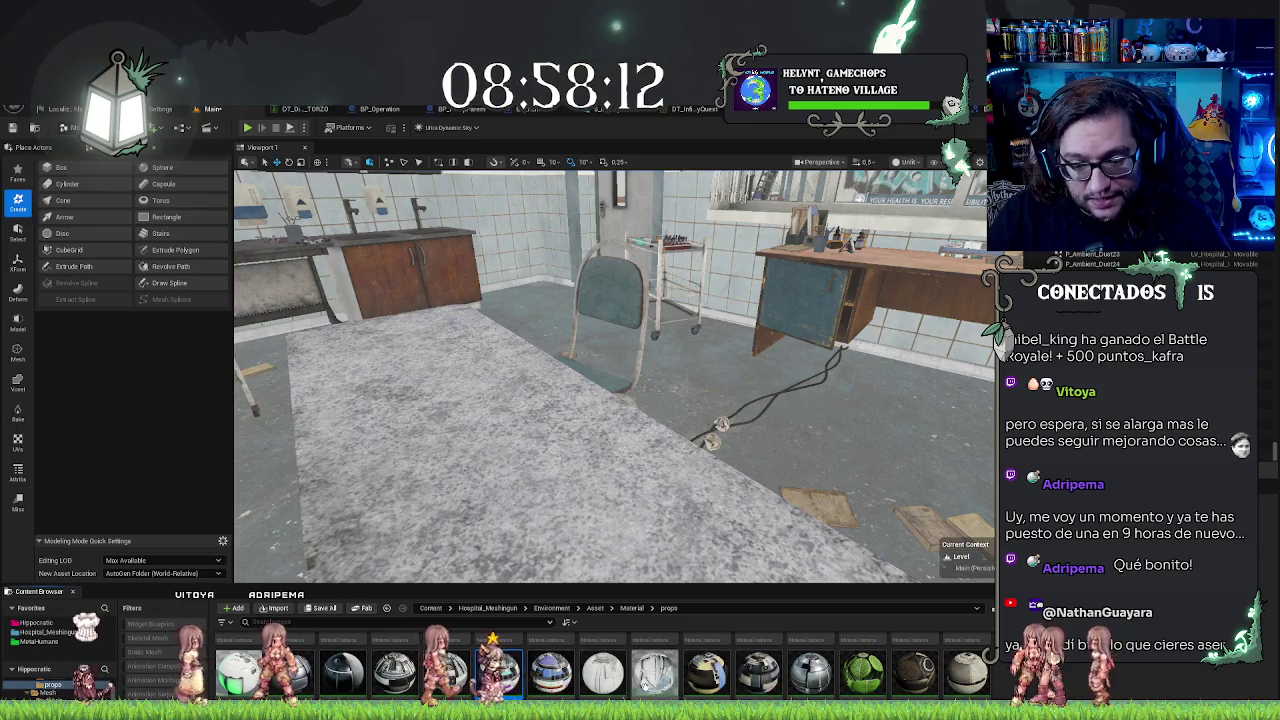
{"action": "double_click", "coordinate": [550, 672]}
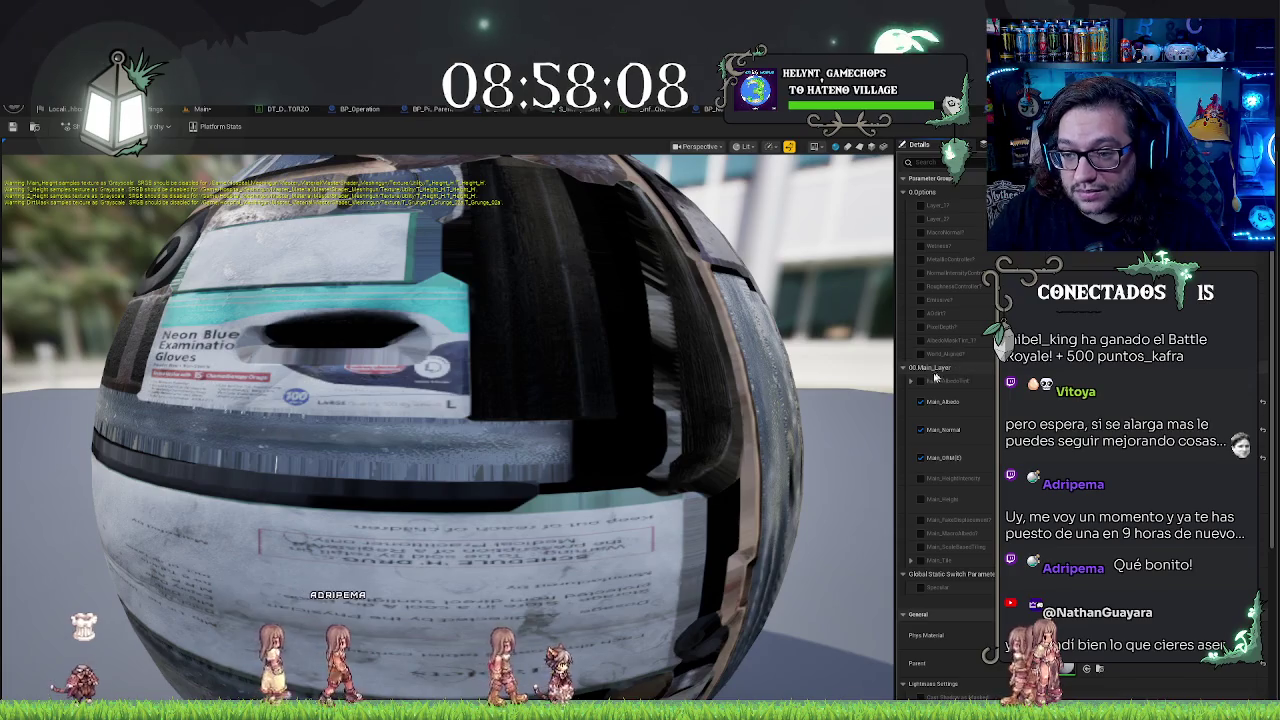
Step: Set the Main_AlbedoTint colour to a dark blue in the colour picker
{"action": "left_click", "coordinate": [922, 383]}
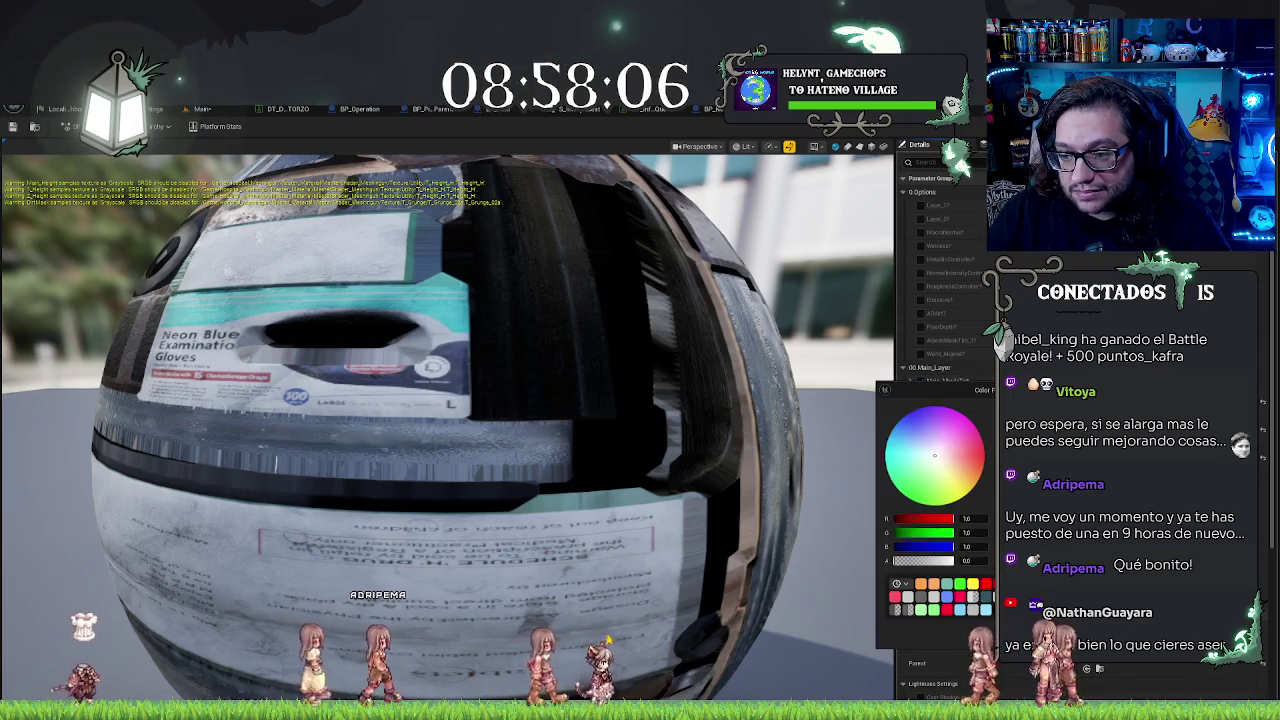
{"action": "mouse_move", "coordinate": [1000, 430]}
{"action": "left_mouse_down"}
{"action": "mouse_move", "coordinate": [1000, 500]}
{"action": "mouse_move", "coordinate": [1000, 480]}
{"action": "left_mouse_up"}
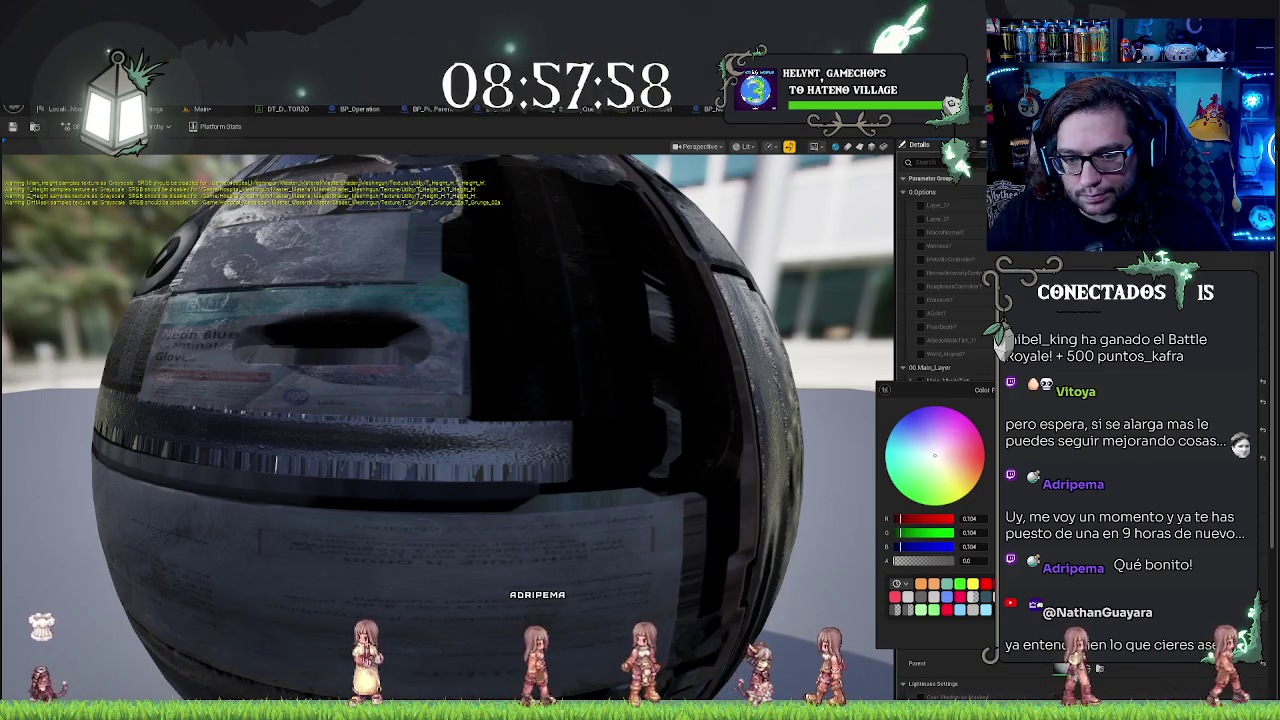
{"action": "left_click", "coordinate": [984, 455]}
{"action": "left_click", "coordinate": [931, 453]}
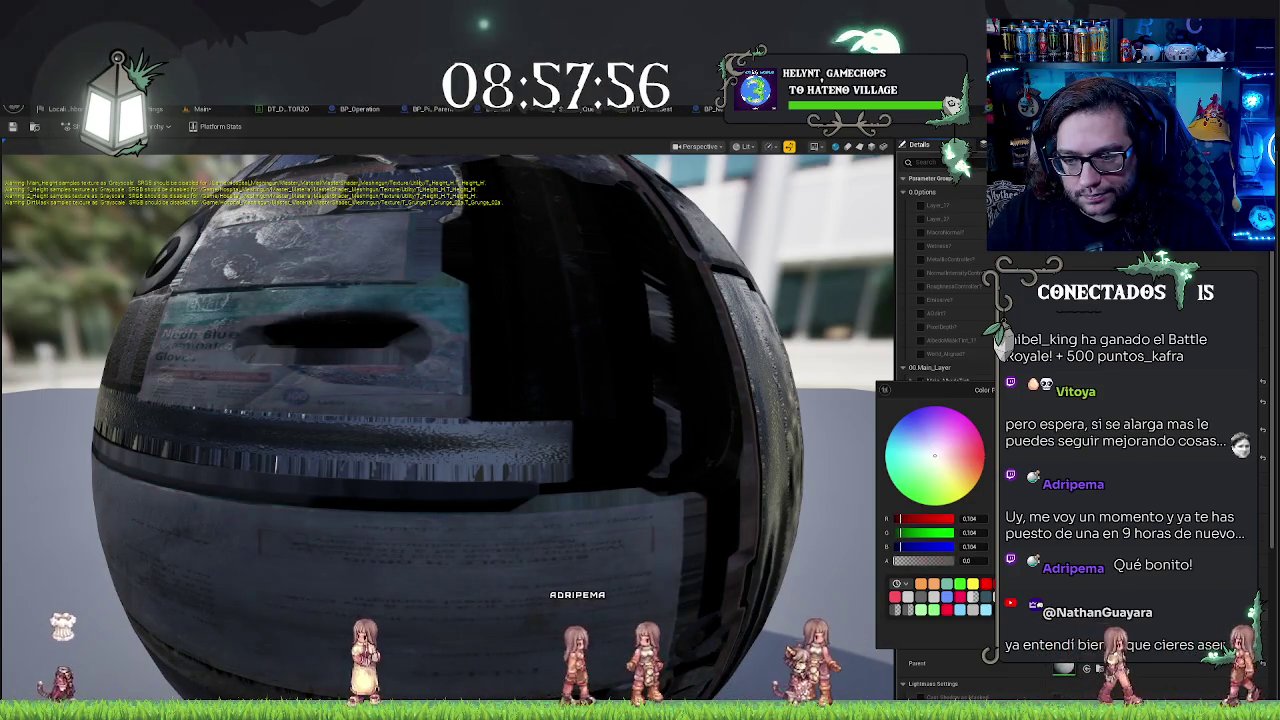
{"action": "left_click", "coordinate": [917, 437]}
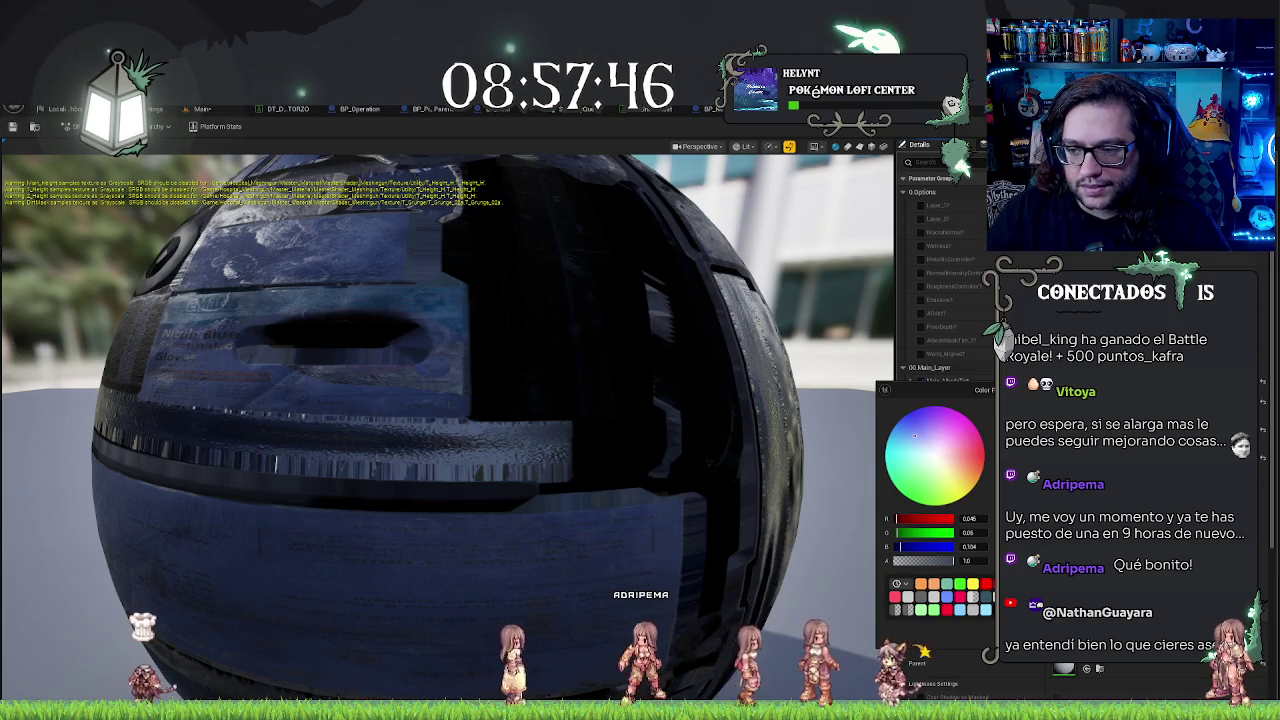
{"action": "left_click", "coordinate": [953, 486]}
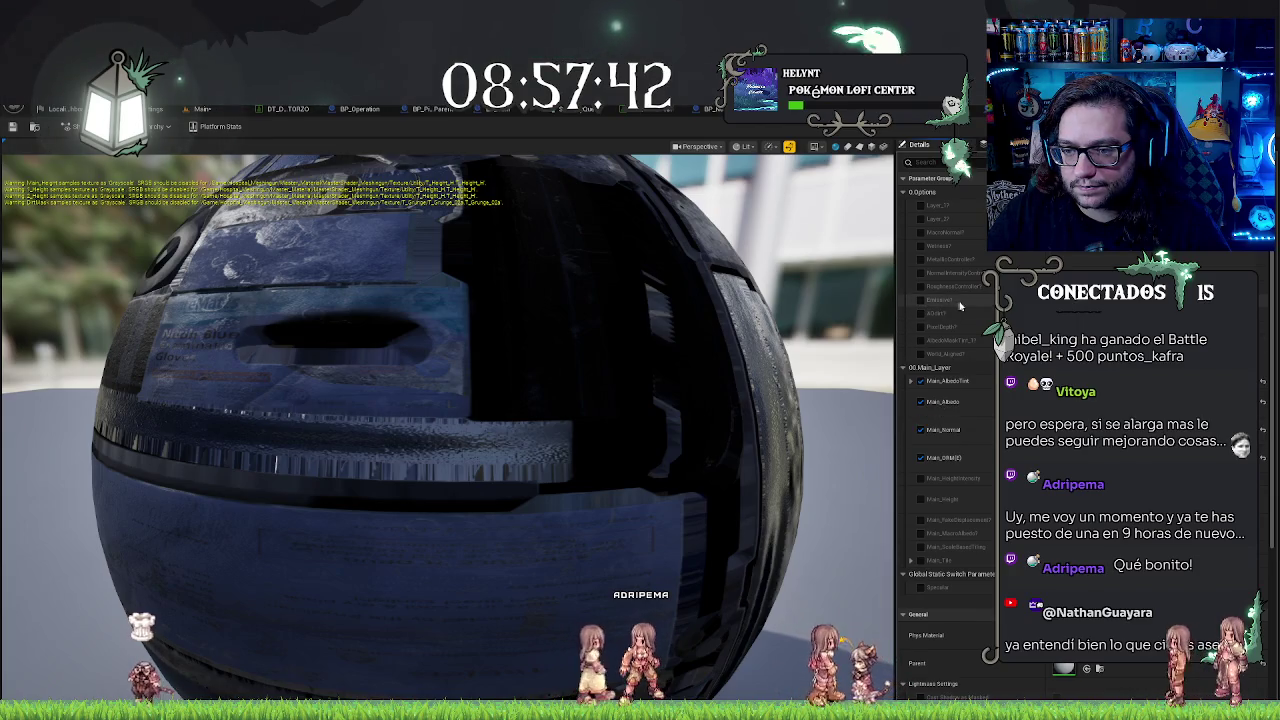
Step: Toggle AlbedoMaskTint_1 on and back off, then save with Ctrl+S
{"action": "left_click", "coordinate": [921, 341]}
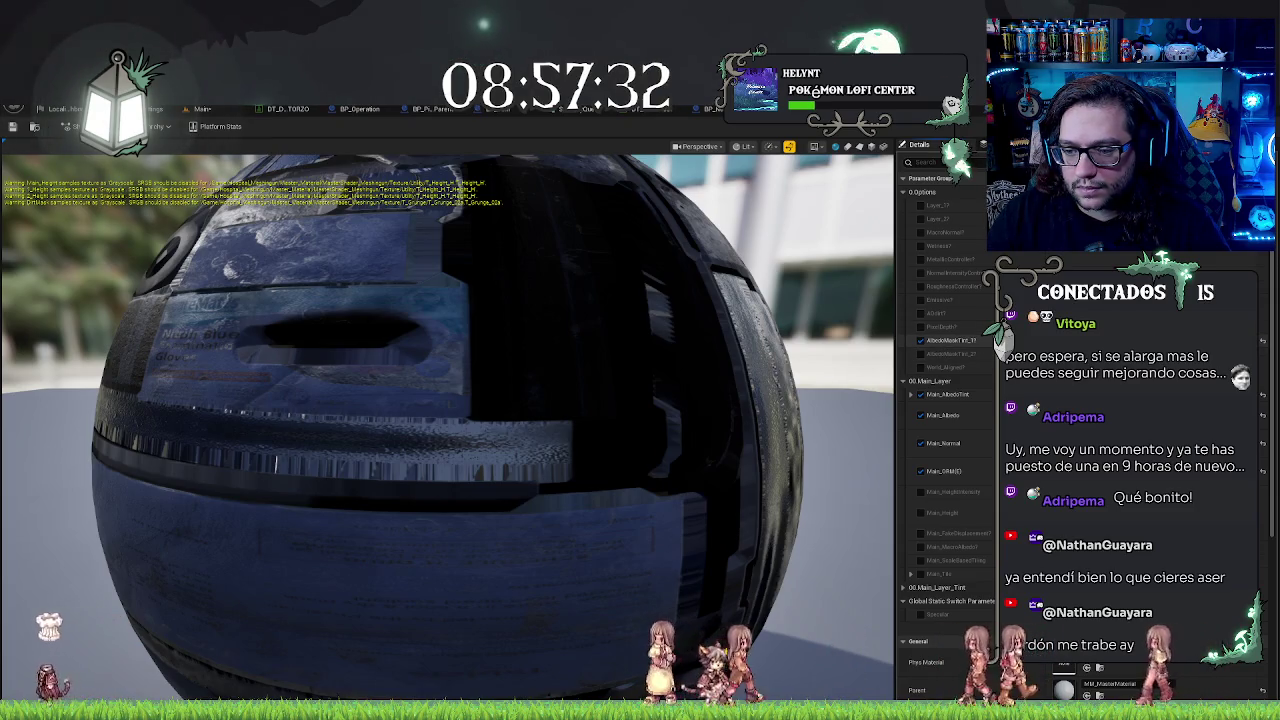
{"action": "left_click", "coordinate": [921, 340]}
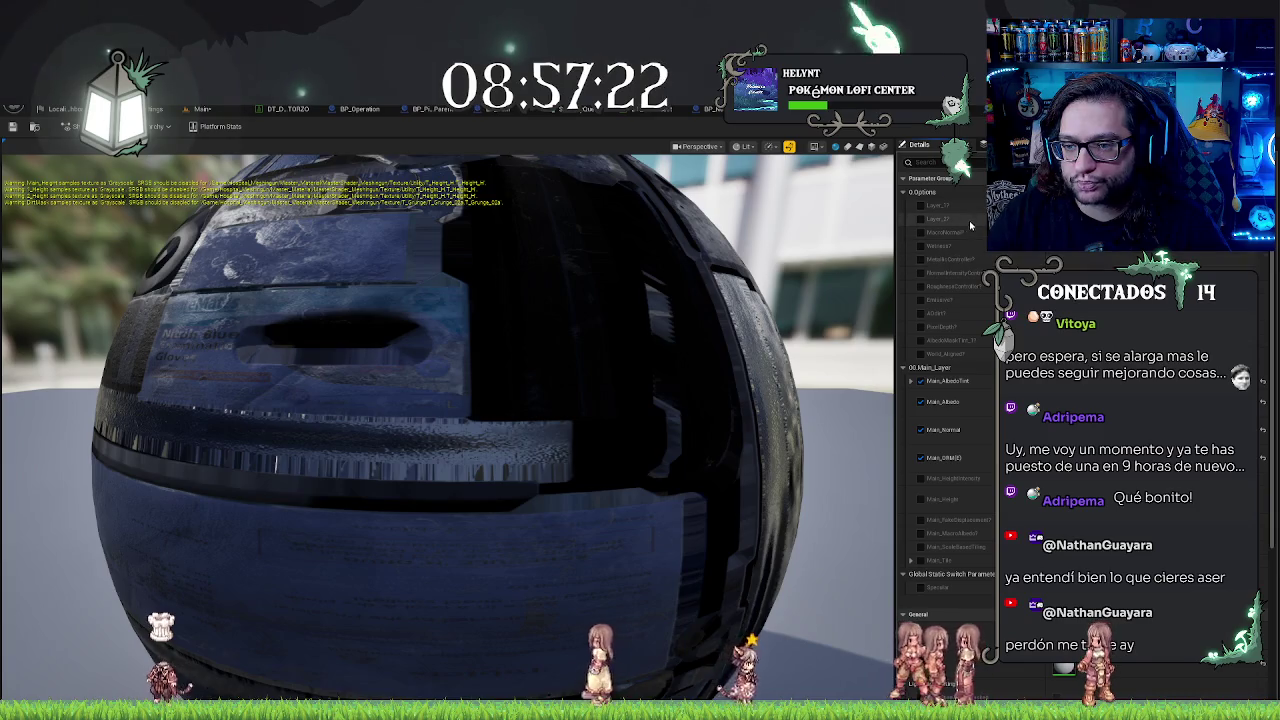
{"action": "scroll", "coordinate": [978, 470], "scroll_direction": "down", "scroll_amount": 1}
{"action": "scroll", "coordinate": [978, 476], "scroll_direction": "down", "scroll_amount": 1}
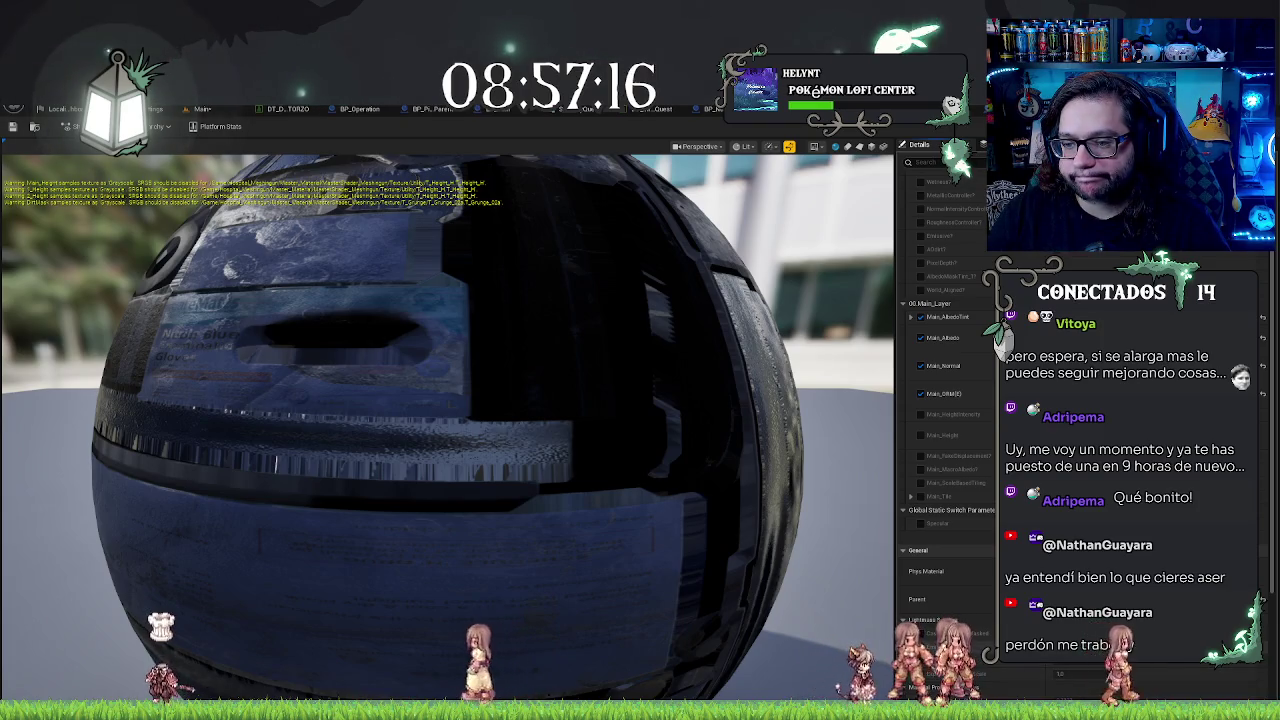
{"action": "scroll", "coordinate": [978, 476], "scroll_direction": "down", "scroll_amount": 4}
{"action": "key", "text": "ctrl+s"}
Step: Orbit the dark blood bag mesh preview to view its front and sides, then return to Main
{"action": "key", "text": "ctrl+Tab"}
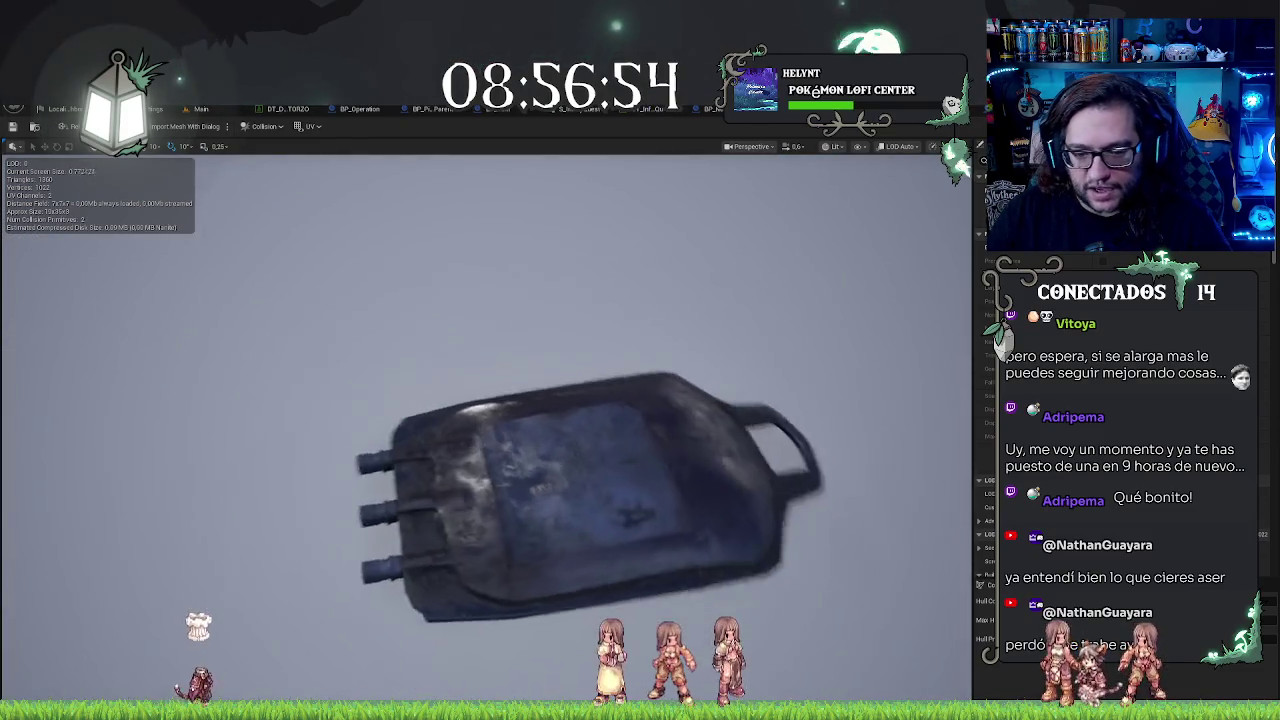
{"action": "left_click_drag", "start_coordinate": [591, 291], "coordinate": [591, 291]}
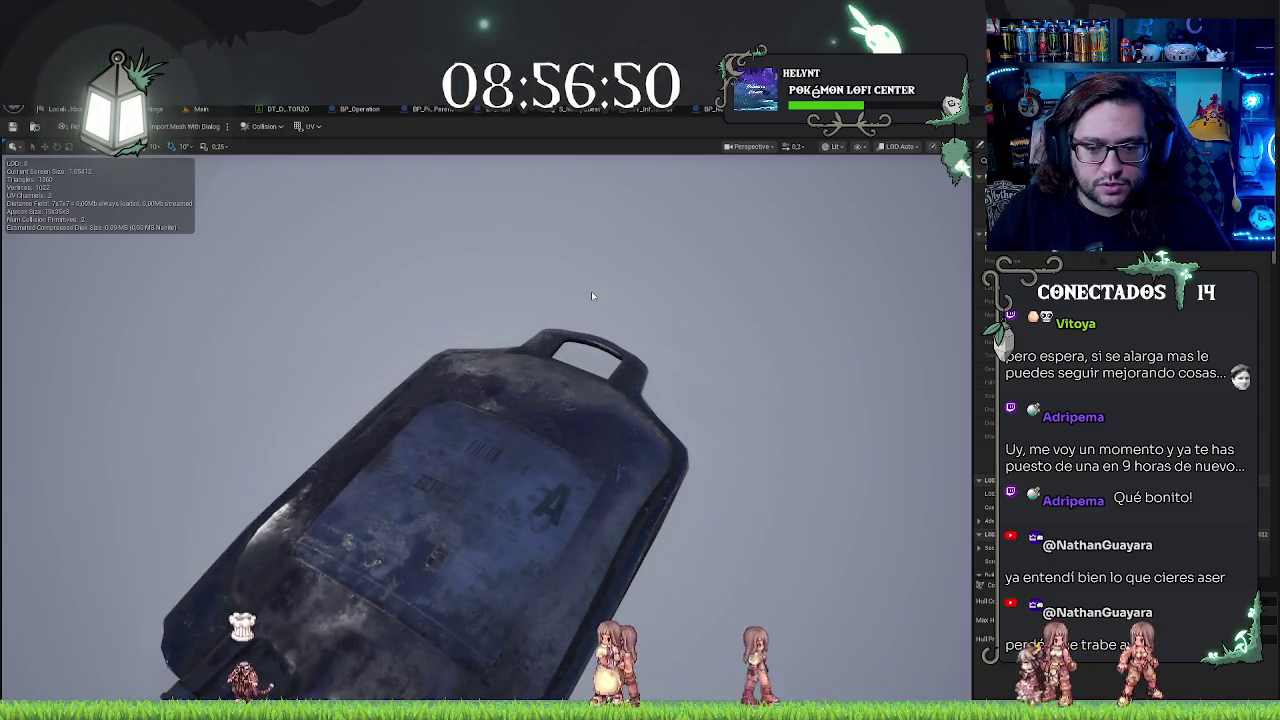
{"action": "left_click_drag", "start_coordinate": [592, 295], "coordinate": [592, 295]}
{"action": "left_click_drag", "start_coordinate": [549, 411], "coordinate": [592, 389]}
{"action": "mouse_move", "coordinate": [480, 430]}
{"action": "left_mouse_down"}
{"action": "mouse_move", "coordinate": [620, 430]}
{"action": "mouse_move", "coordinate": [725, 361]}
{"action": "left_mouse_up"}
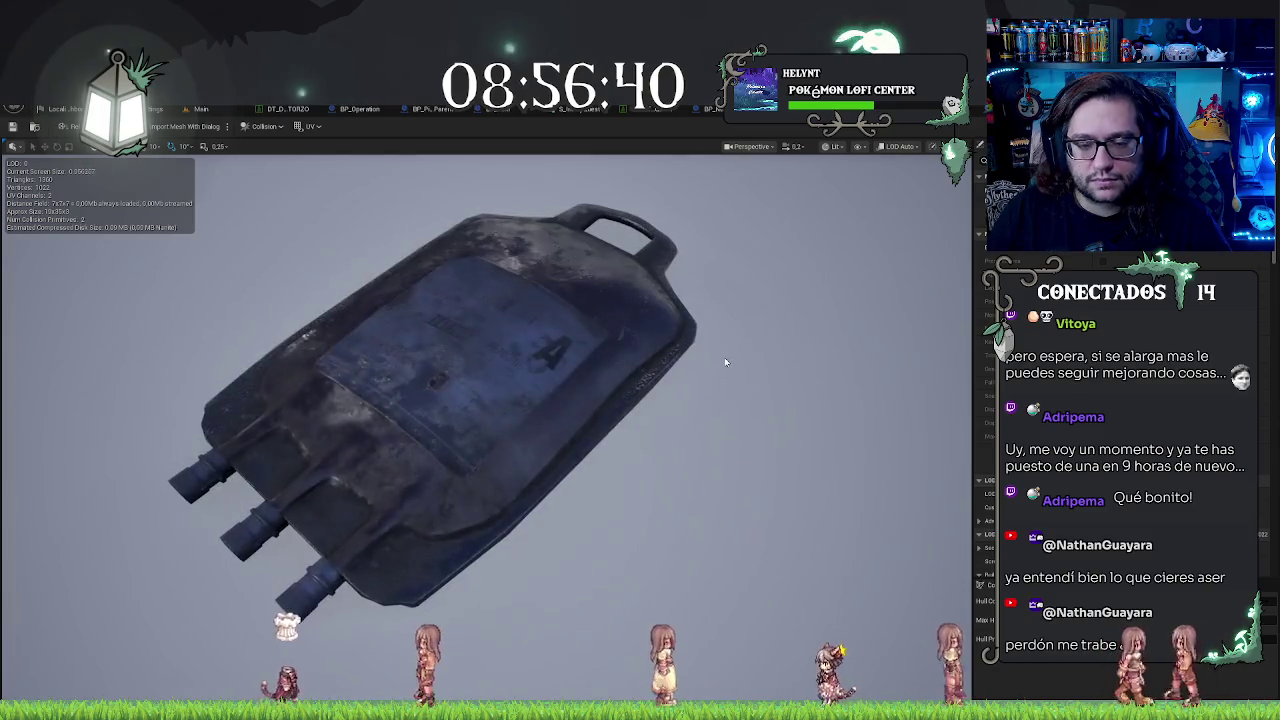
{"action": "left_click", "coordinate": [204, 110]}
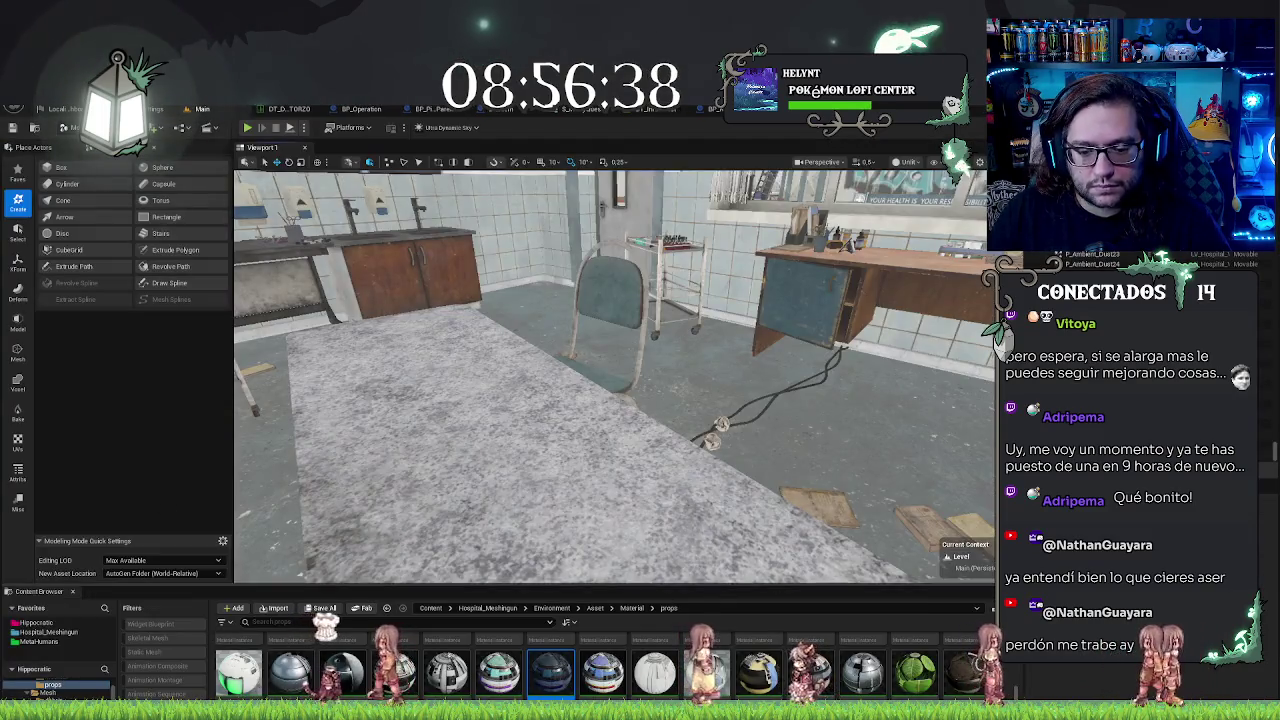
Step: Select the stacked cardboard boxes and jump to their Mesh/Props folder with Ctrl+B
{"action": "left_click_drag", "start_coordinate": [610, 375], "coordinate": [660, 375]}
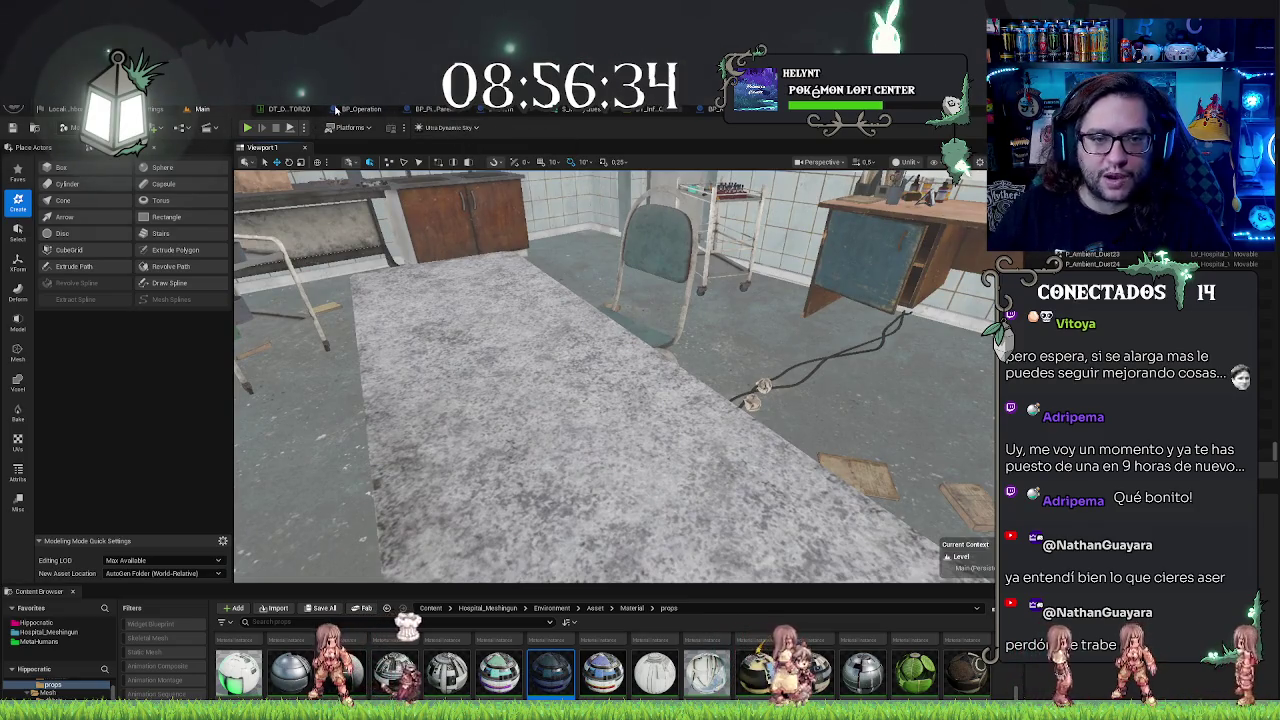
{"action": "scroll", "coordinate": [640, 665], "scroll_direction": "down", "scroll_amount": 2}
{"action": "mouse_move", "coordinate": [600, 400]}
{"action": "left_mouse_down"}
{"action": "mouse_move", "coordinate": [770, 400]}
{"action": "mouse_move", "coordinate": [790, 390]}
{"action": "mouse_move", "coordinate": [790, 345]}
{"action": "left_mouse_up"}
{"action": "left_click", "coordinate": [556, 505]}
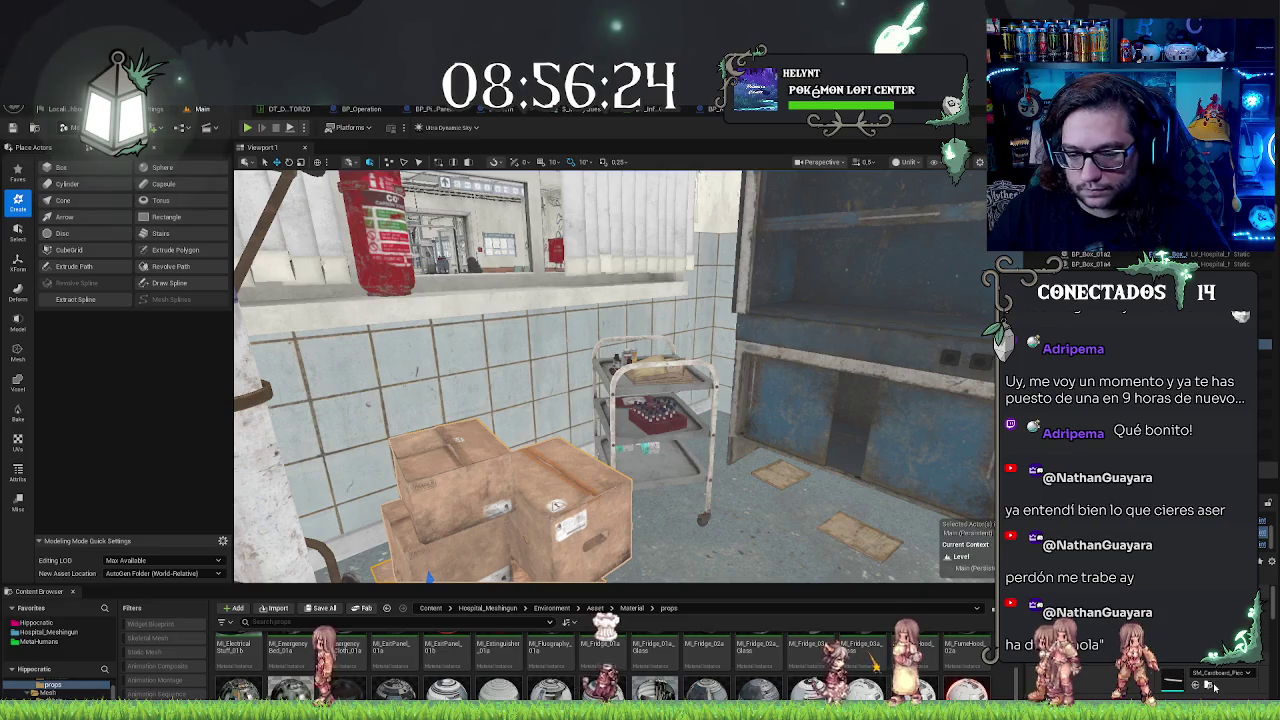
{"action": "key", "text": "ctrl+b"}
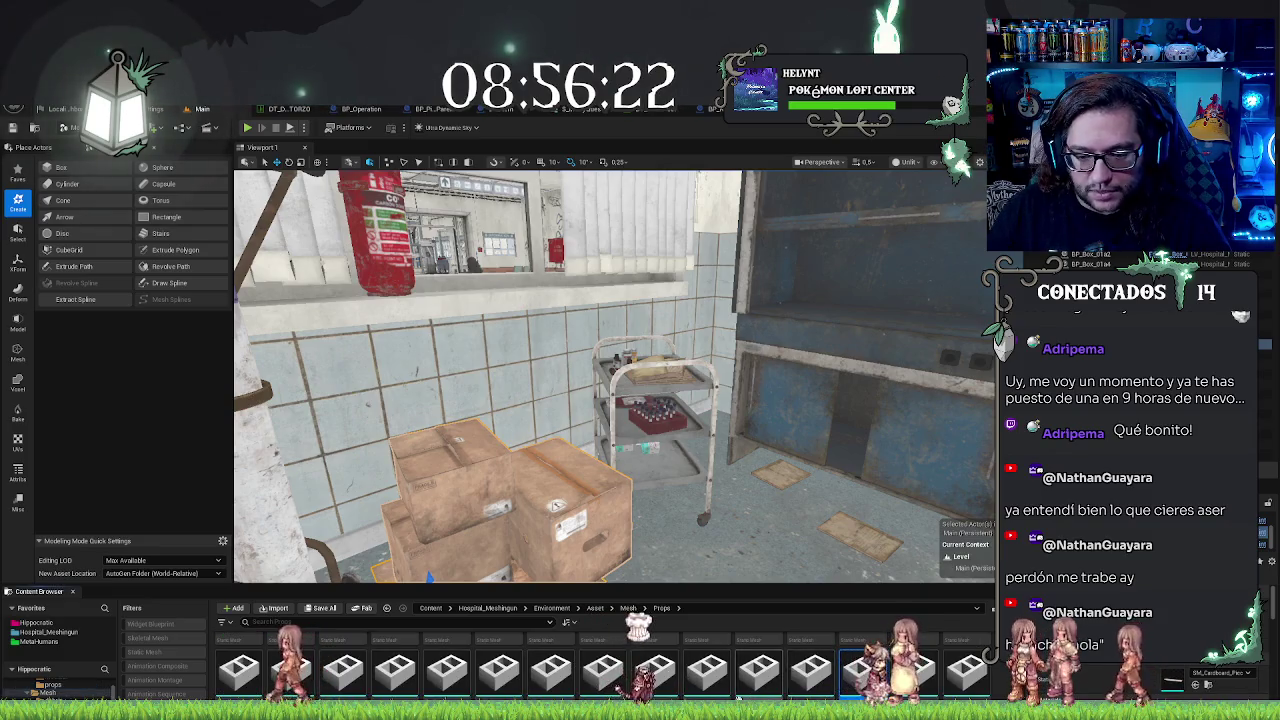
{"action": "scroll", "coordinate": [686, 645], "scroll_direction": "up", "scroll_amount": 3}
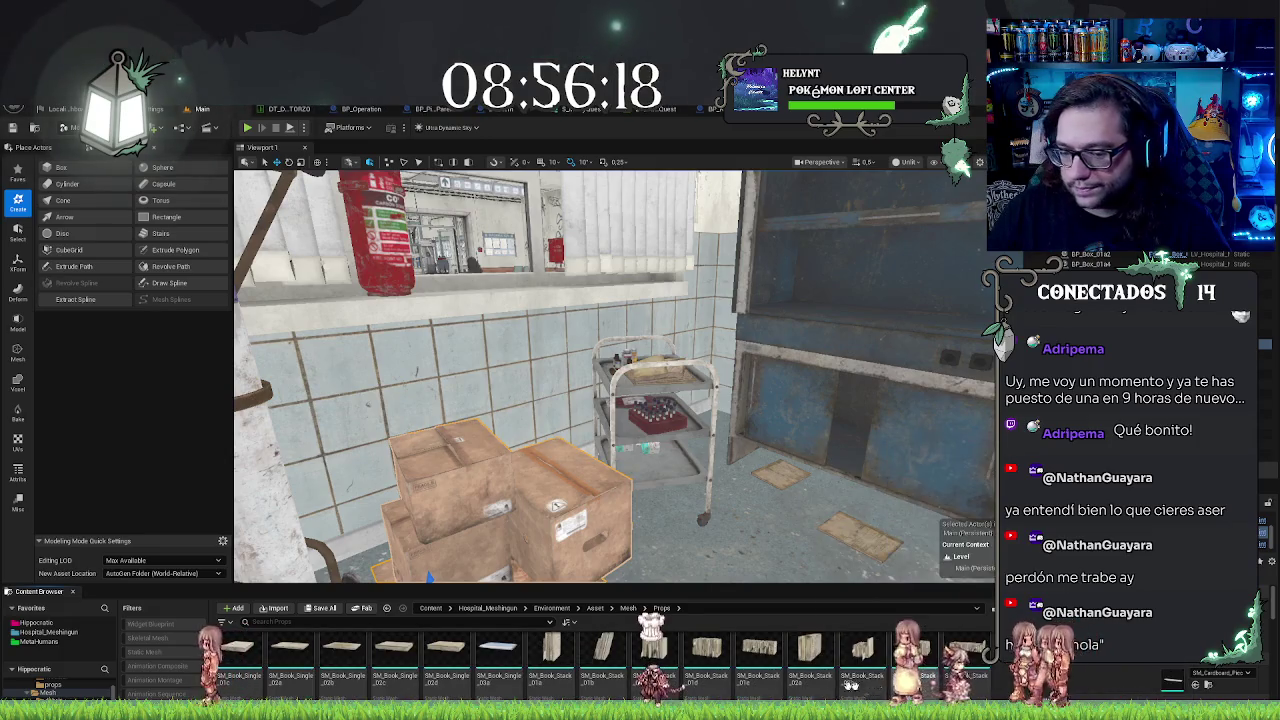
{"action": "scroll", "coordinate": [742, 679], "scroll_direction": "down", "scroll_amount": 3}
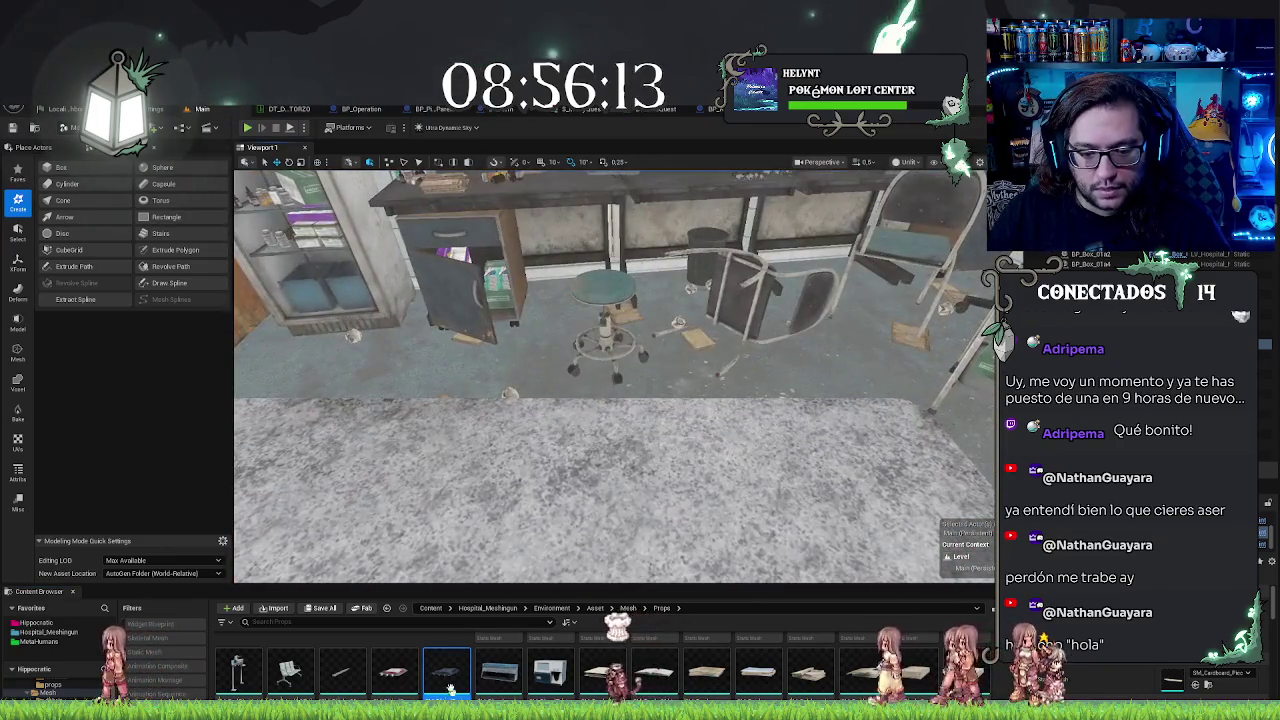
Step: Place the red blood bag mesh on the table, replacing a mistakenly placed black bag
{"action": "mouse_move", "coordinate": [446, 668]}
{"action": "left_mouse_down"}
{"action": "mouse_move", "coordinate": [605, 526]}
{"action": "mouse_move", "coordinate": [503, 480]}
{"action": "mouse_move", "coordinate": [500, 495]}
{"action": "left_mouse_up"}
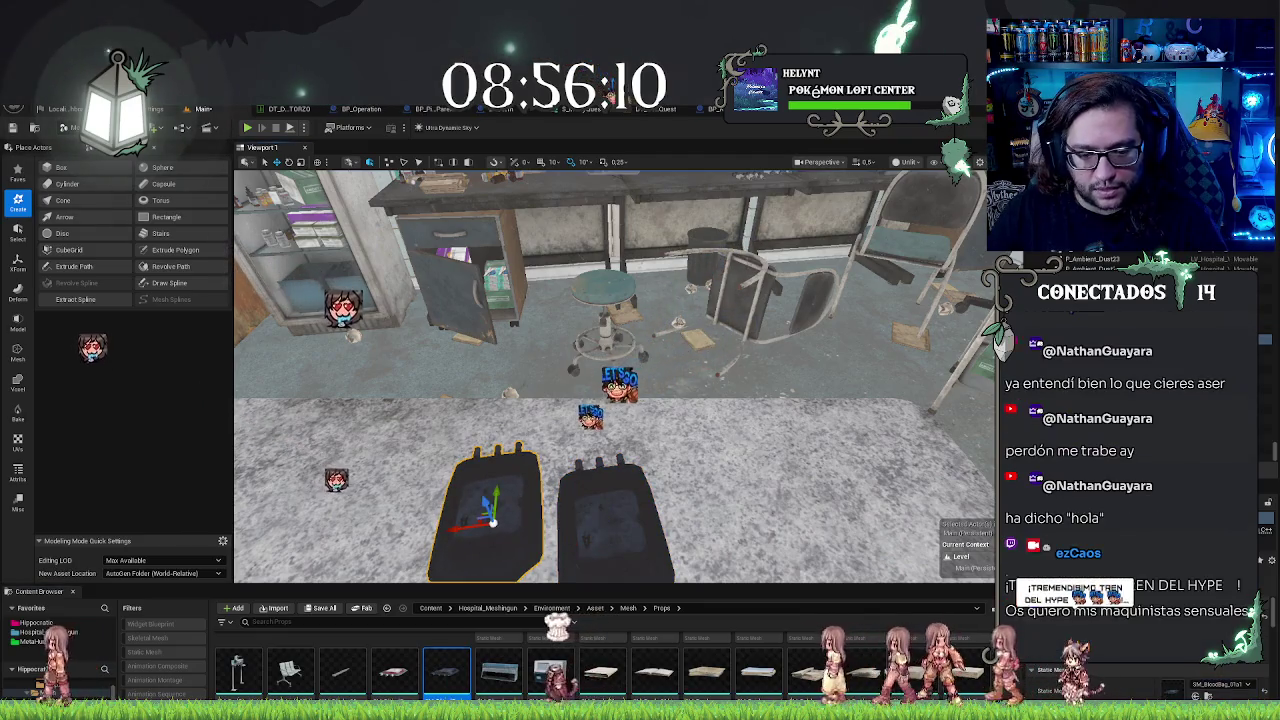
{"action": "key", "text": "Delete"}
{"action": "left_click_drag", "start_coordinate": [395, 668], "coordinate": [453, 508]}
Step: Zoom, pan and orbit to look down on the dark blood bag up close
{"action": "scroll", "coordinate": [441, 518], "scroll_direction": "up", "scroll_amount": 2}
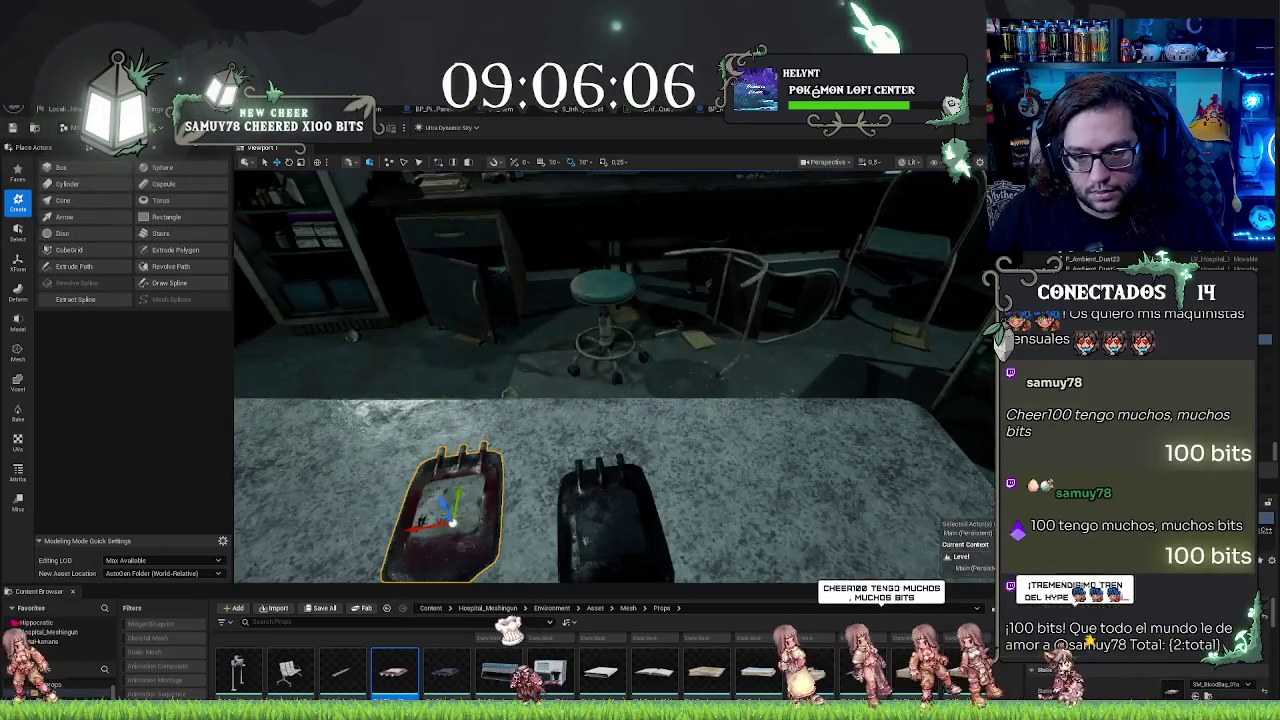
{"action": "scroll", "coordinate": [615, 375], "scroll_direction": "up", "scroll_amount": 5}
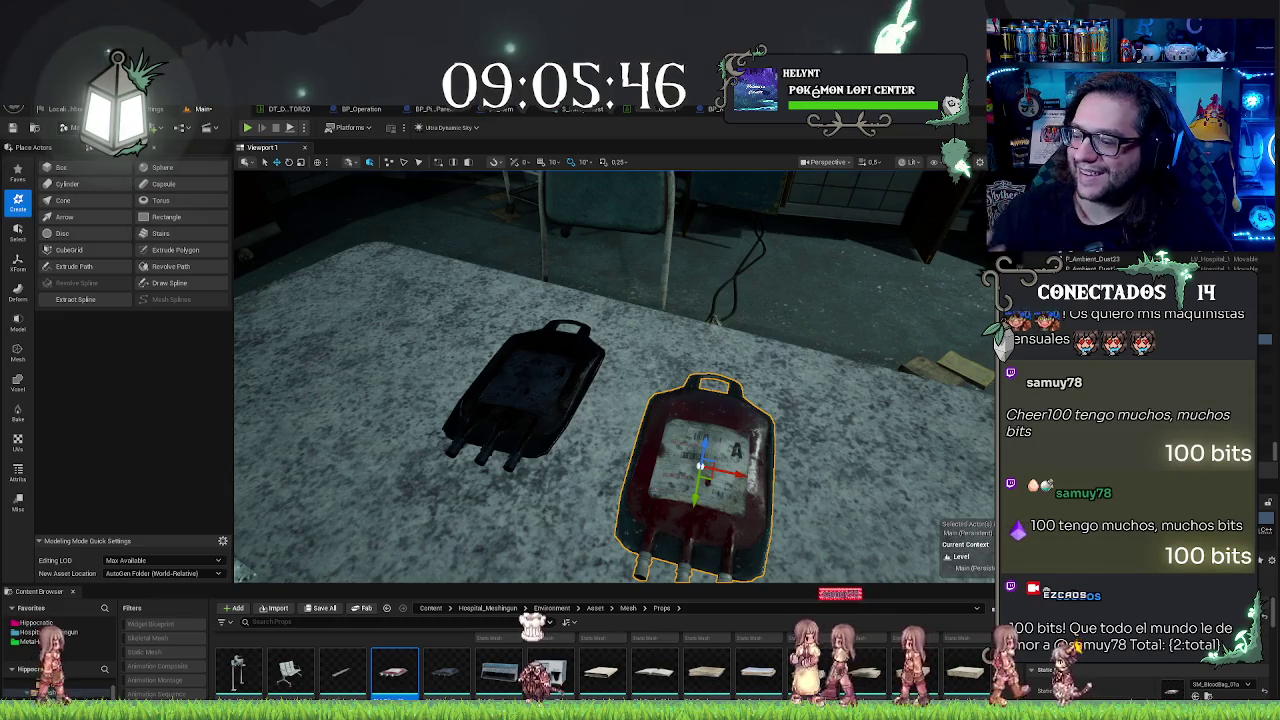
{"action": "scroll", "coordinate": [615, 375], "scroll_direction": "down", "scroll_amount": 5}
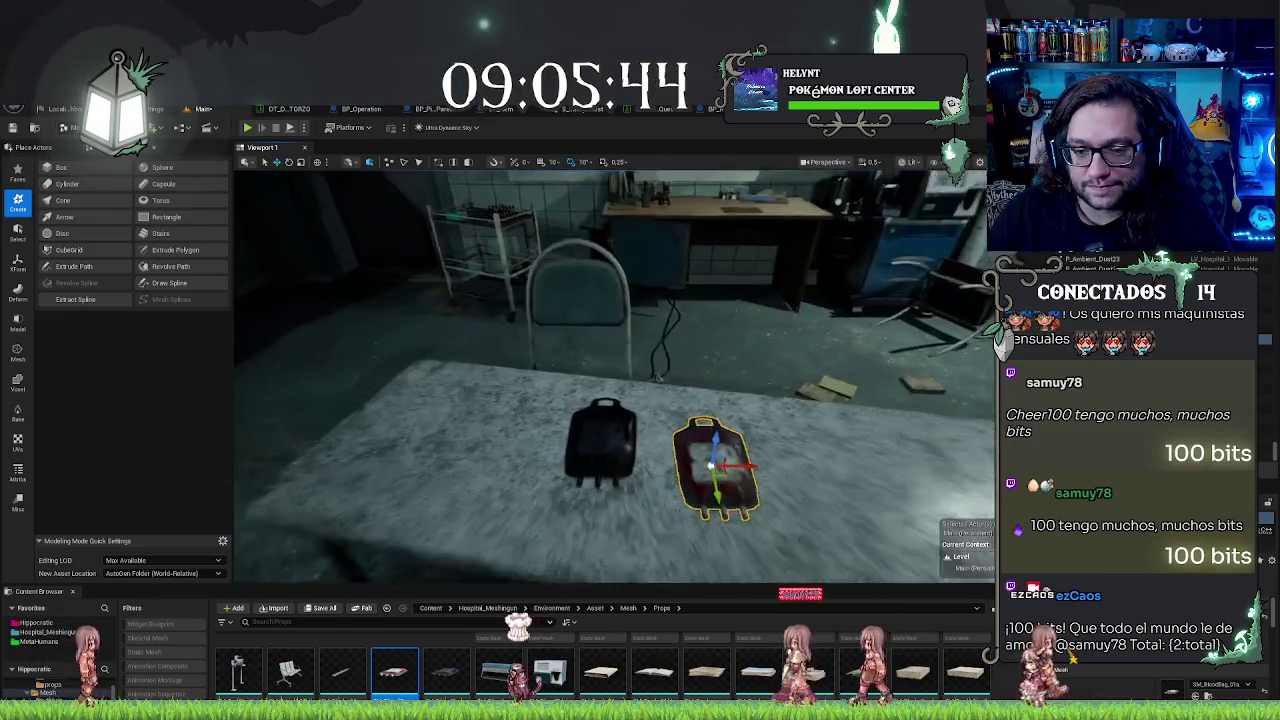
{"action": "scroll", "coordinate": [615, 375], "scroll_direction": "up", "scroll_amount": 6}
{"action": "scroll", "coordinate": [615, 375], "scroll_direction": "up", "scroll_amount": 5}
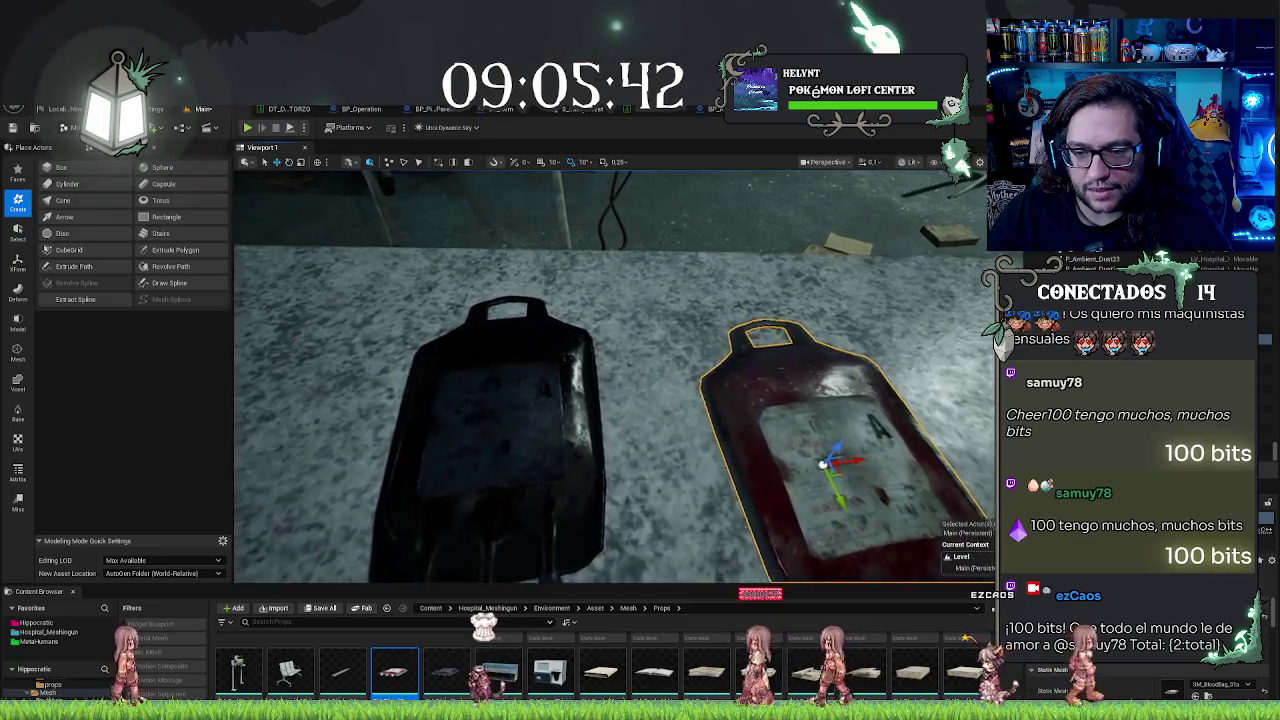
{"action": "key", "text": "a"}
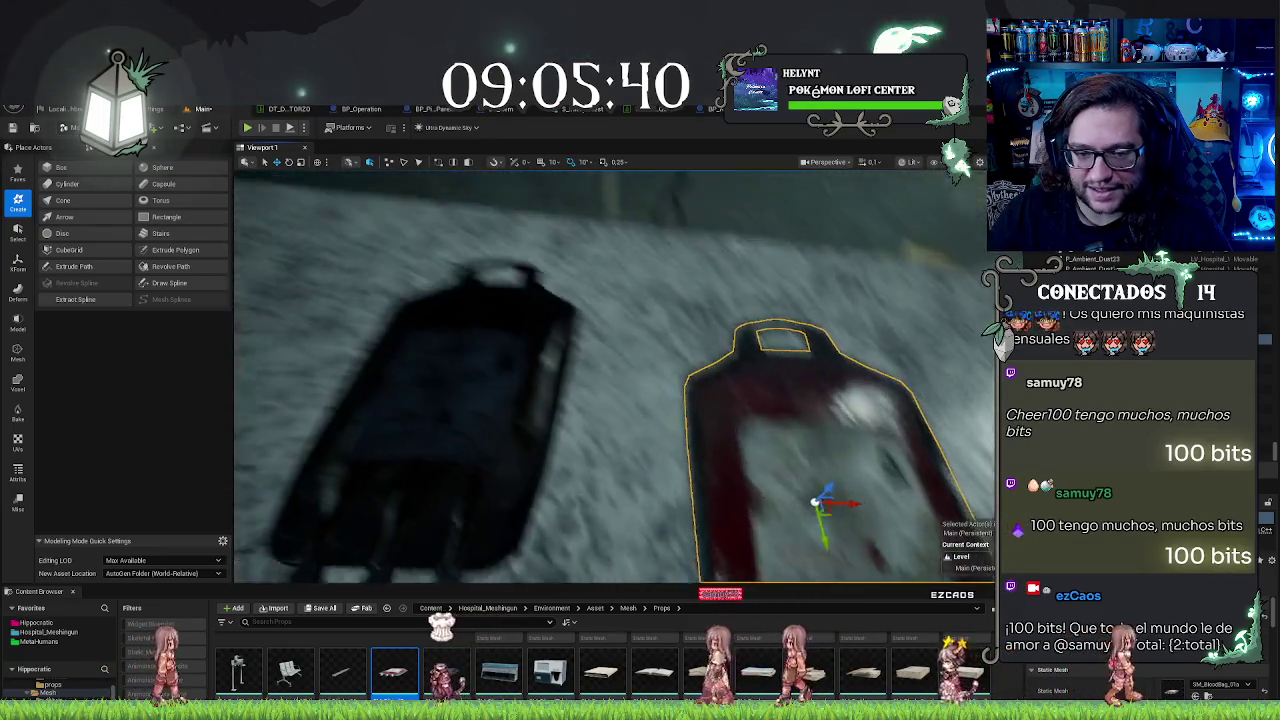
{"action": "scroll", "coordinate": [615, 375], "scroll_direction": "up", "scroll_amount": 3}
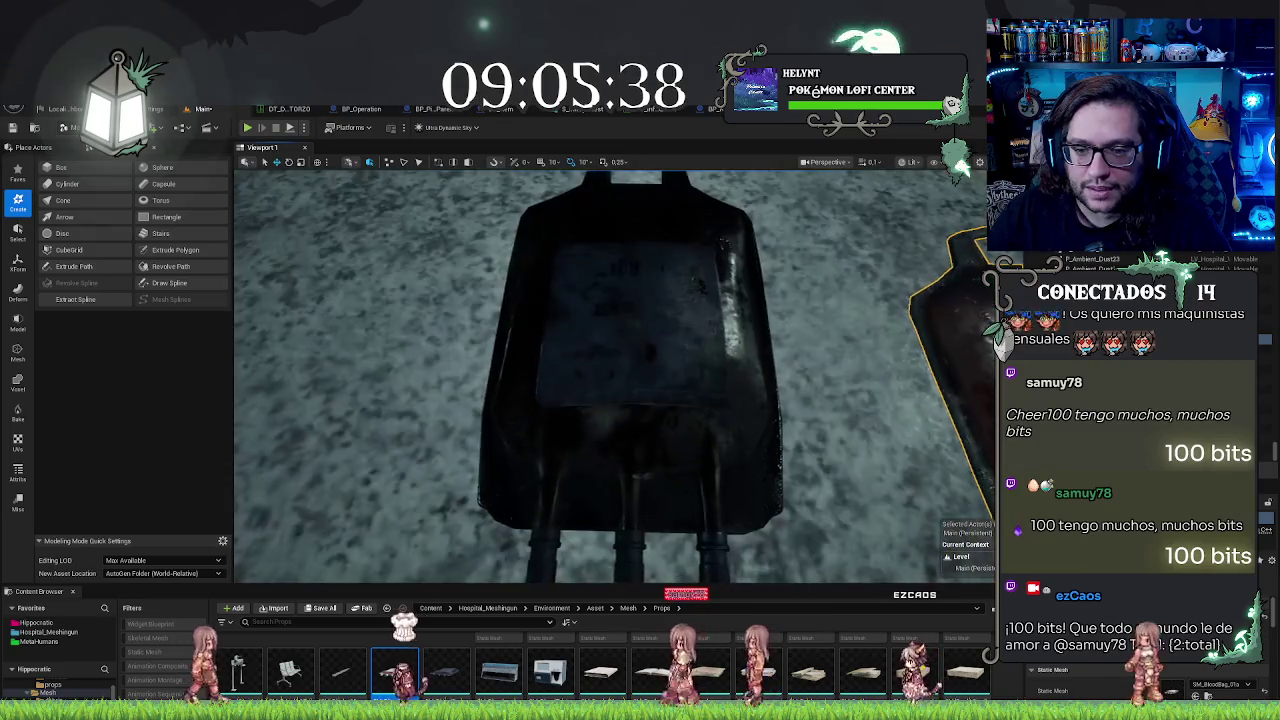
{"action": "left_click_drag", "start_coordinate": [520, 245], "coordinate": [520, 245]}
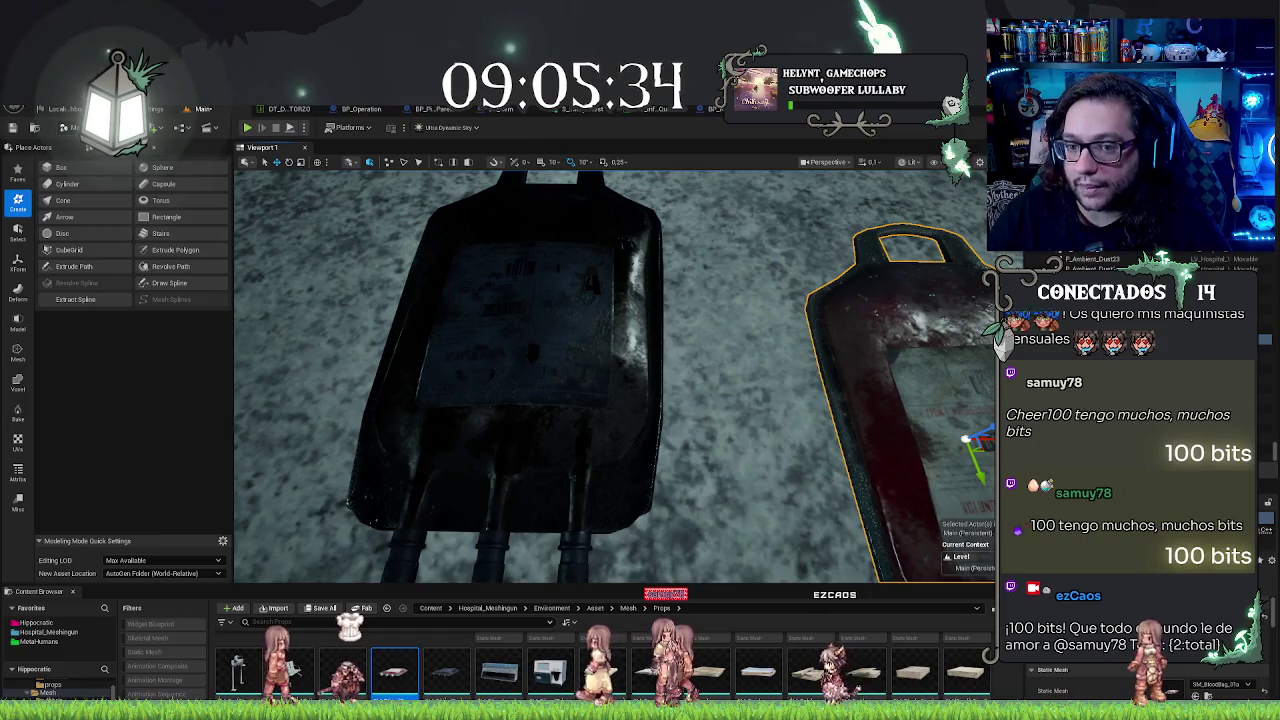
{"action": "key", "text": "alt+Tab"}
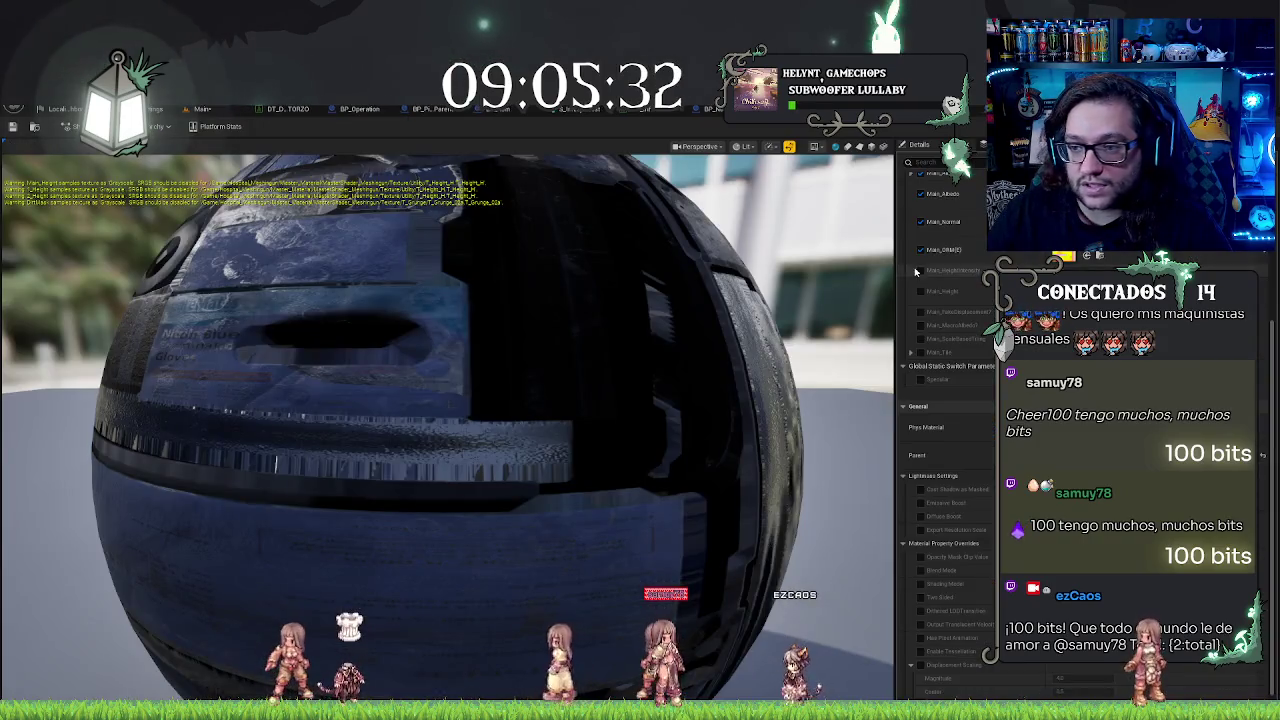
Step: Lower the Main_AlbedoTint saturation to lighten the bag's tint
{"action": "scroll", "coordinate": [945, 420], "scroll_direction": "up", "scroll_amount": 5}
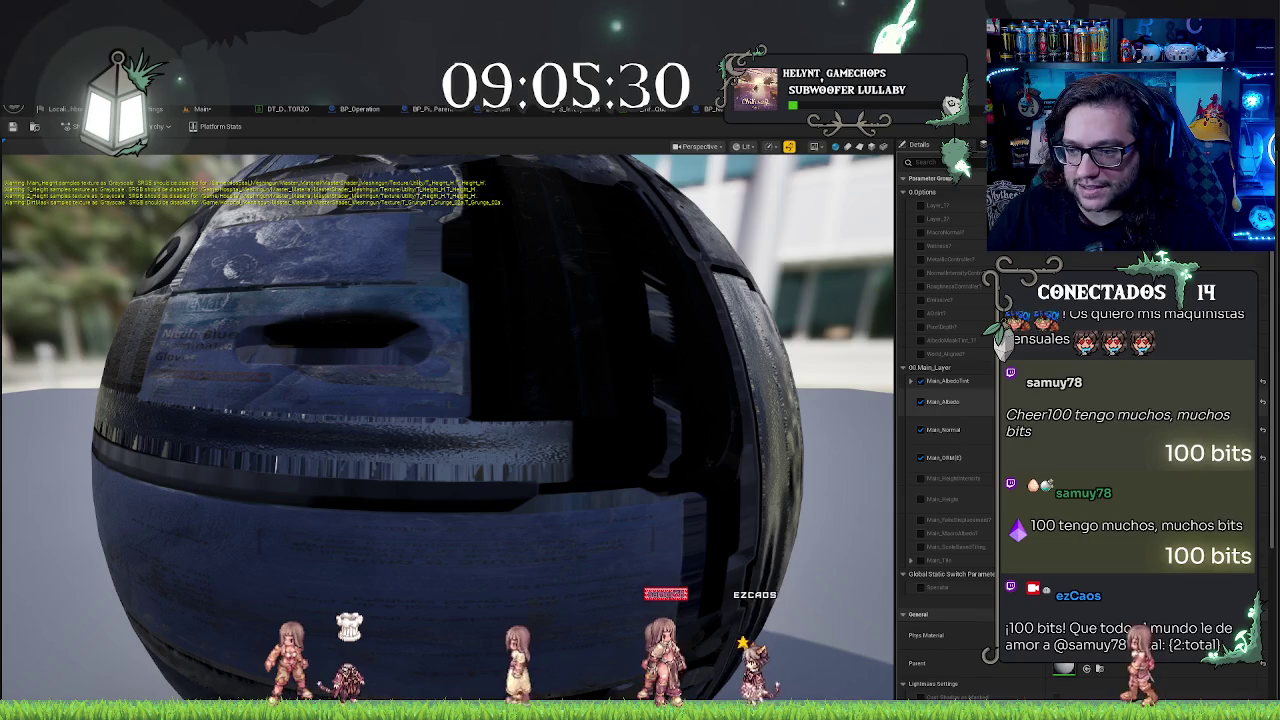
{"action": "left_click", "coordinate": [950, 381]}
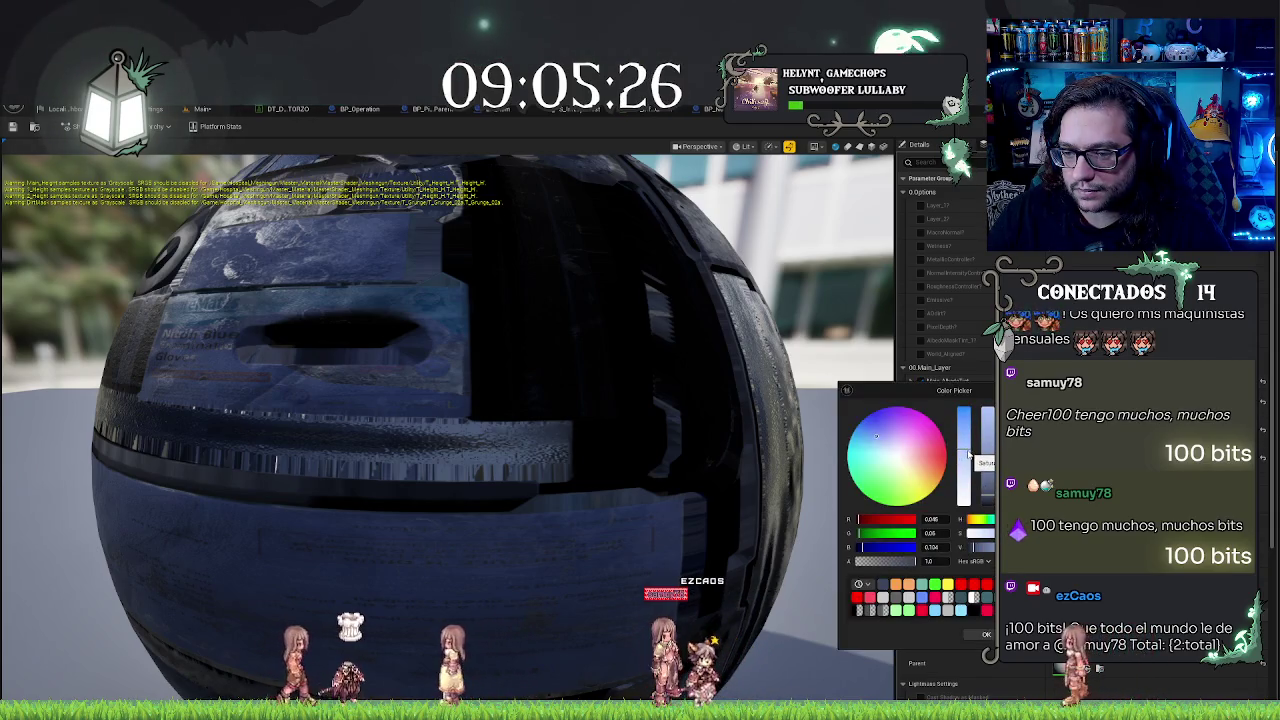
{"action": "left_click_drag", "start_coordinate": [968, 454], "coordinate": [967, 471]}
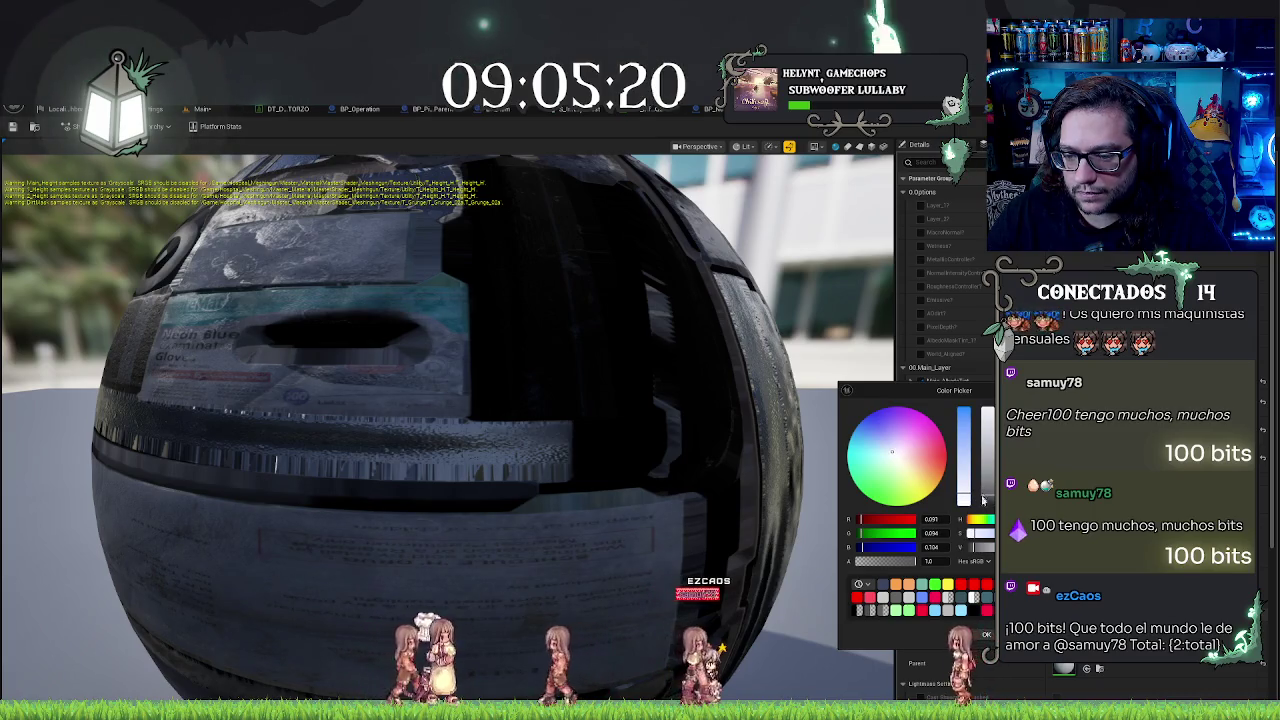
{"action": "left_click", "coordinate": [986, 634]}
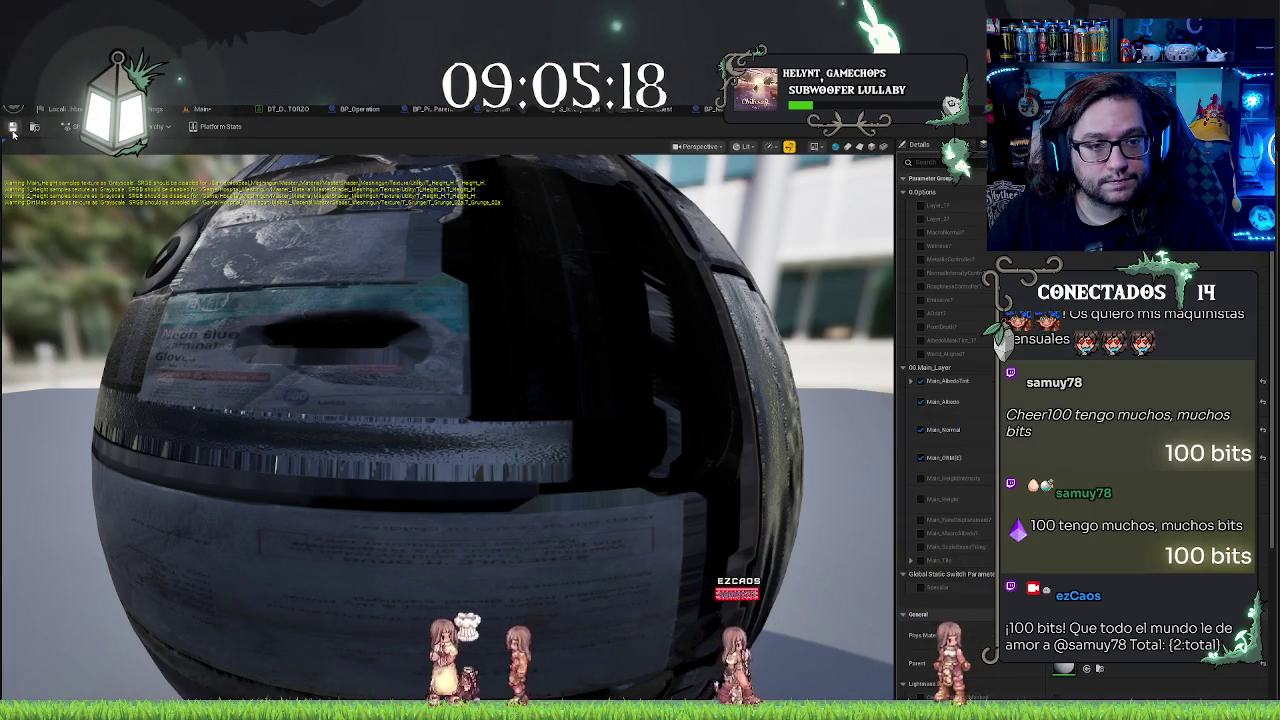
{"action": "left_click", "coordinate": [196, 109]}
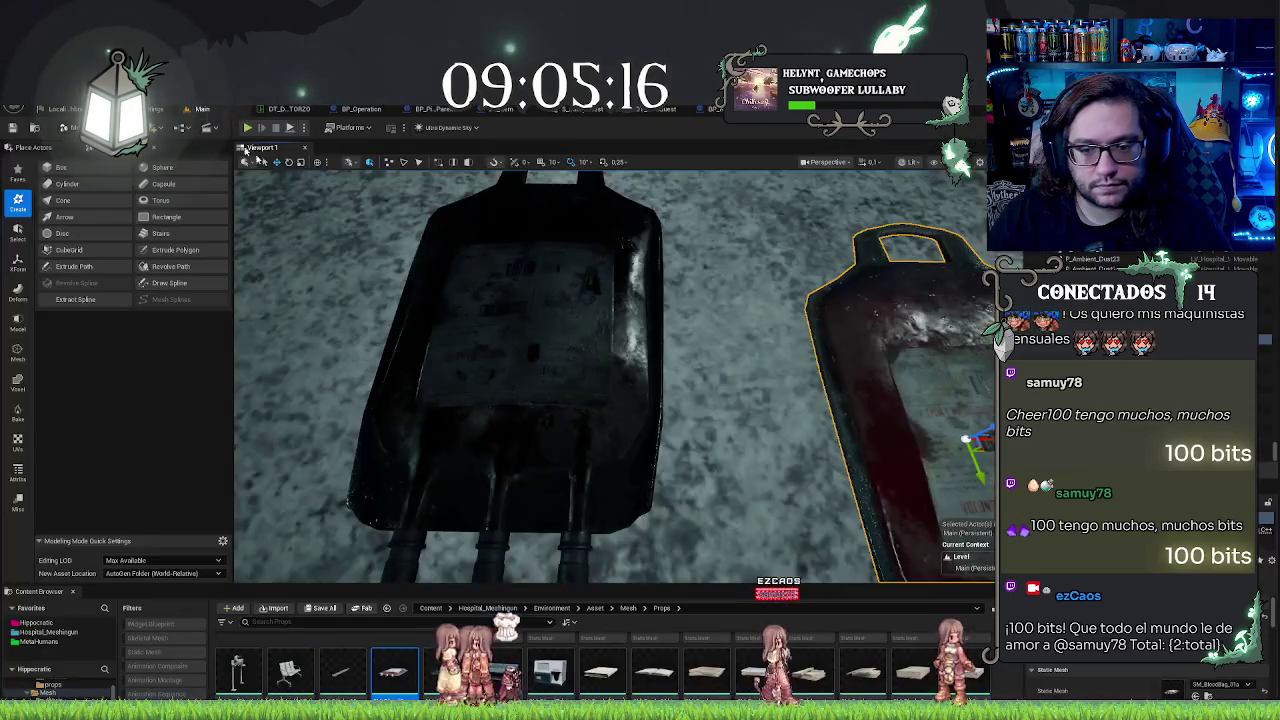
Step: Select the dark blood bag and check its material instance's Main_AlbedoTint colour
{"action": "left_click", "coordinate": [554, 297]}
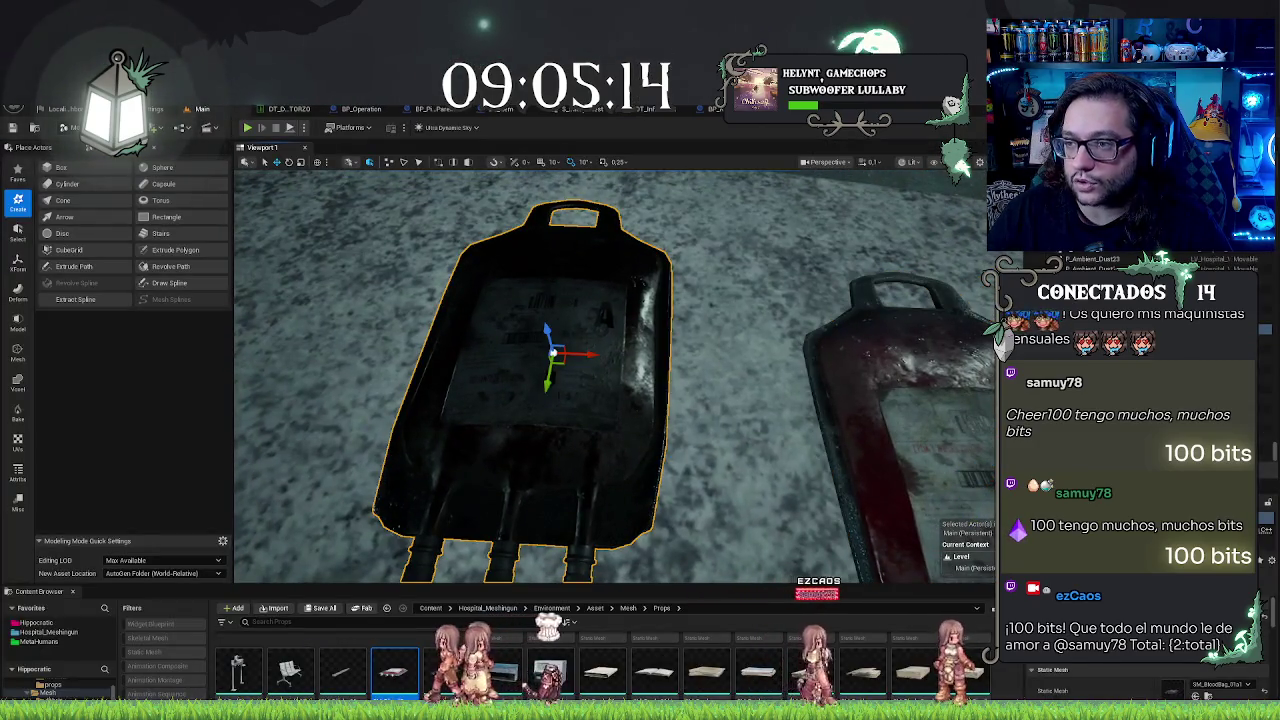
{"action": "key", "text": "ctrl+e"}
{"action": "left_click", "coordinate": [955, 381]}
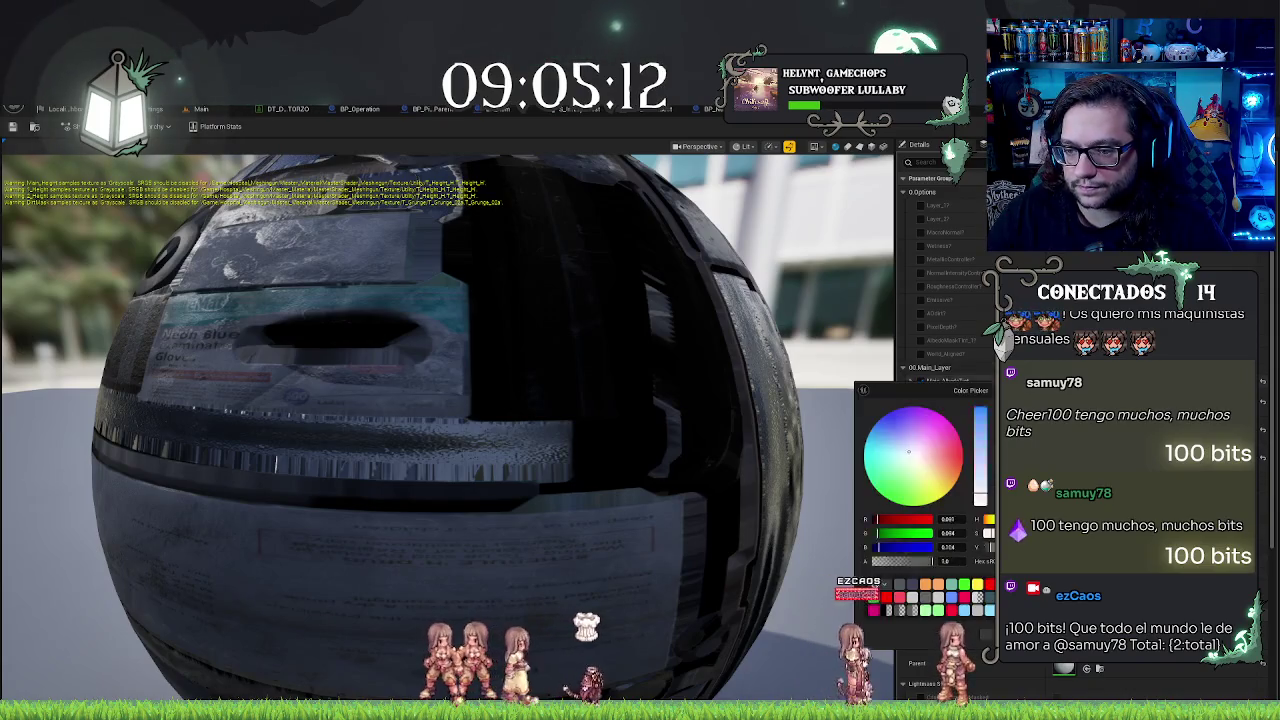
{"action": "key", "text": "Escape"}
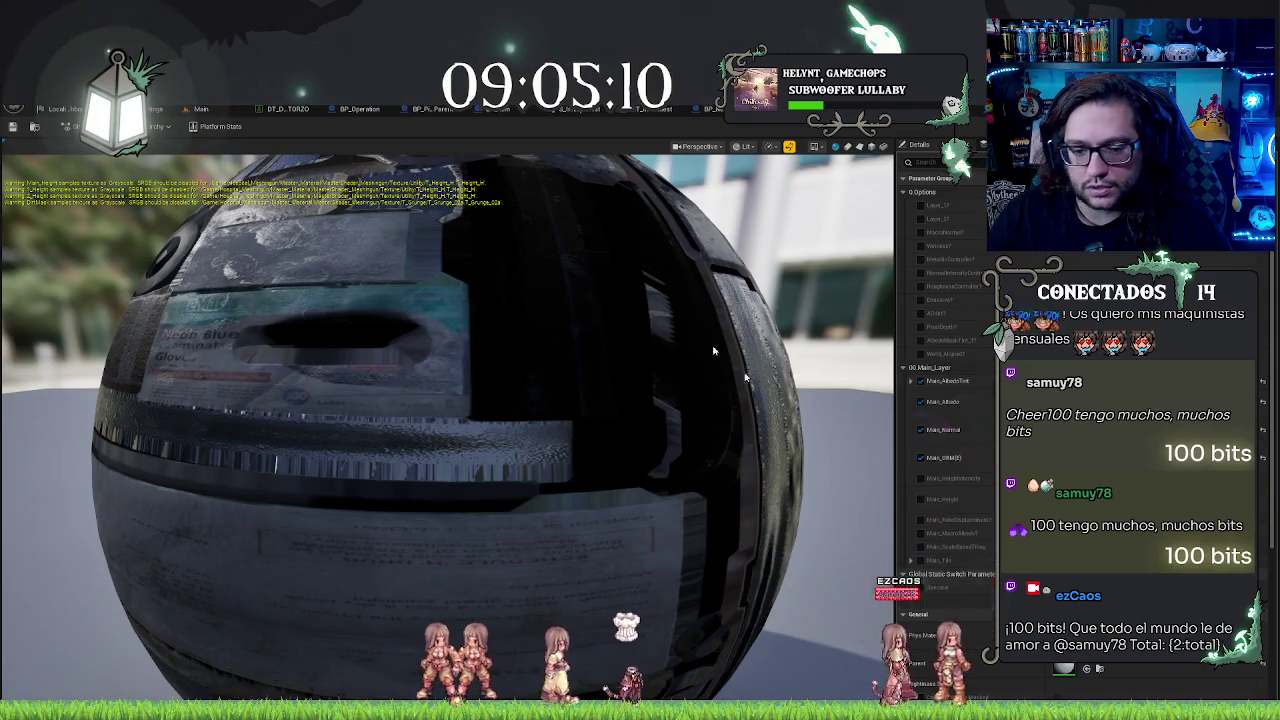
{"action": "left_click", "coordinate": [193, 110]}
Step: Orbit and zoom around the bags, and turn on realtime updates for the material preview
{"action": "mouse_move", "coordinate": [610, 380]}
{"action": "left_mouse_down"}
{"action": "mouse_move", "coordinate": [560, 360]}
{"action": "mouse_move", "coordinate": [520, 370]}
{"action": "left_mouse_up"}
{"action": "left_click", "coordinate": [581, 380]}
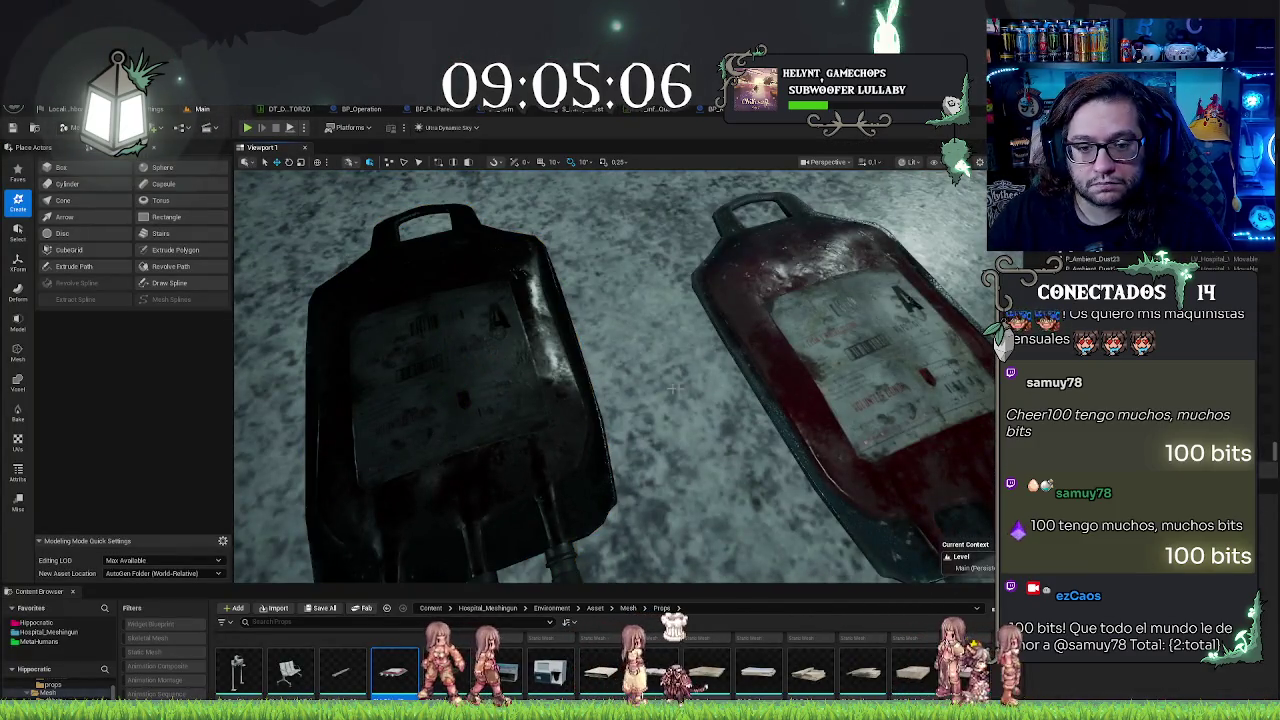
{"action": "scroll", "coordinate": [675, 388], "scroll_direction": "down", "scroll_amount": 5}
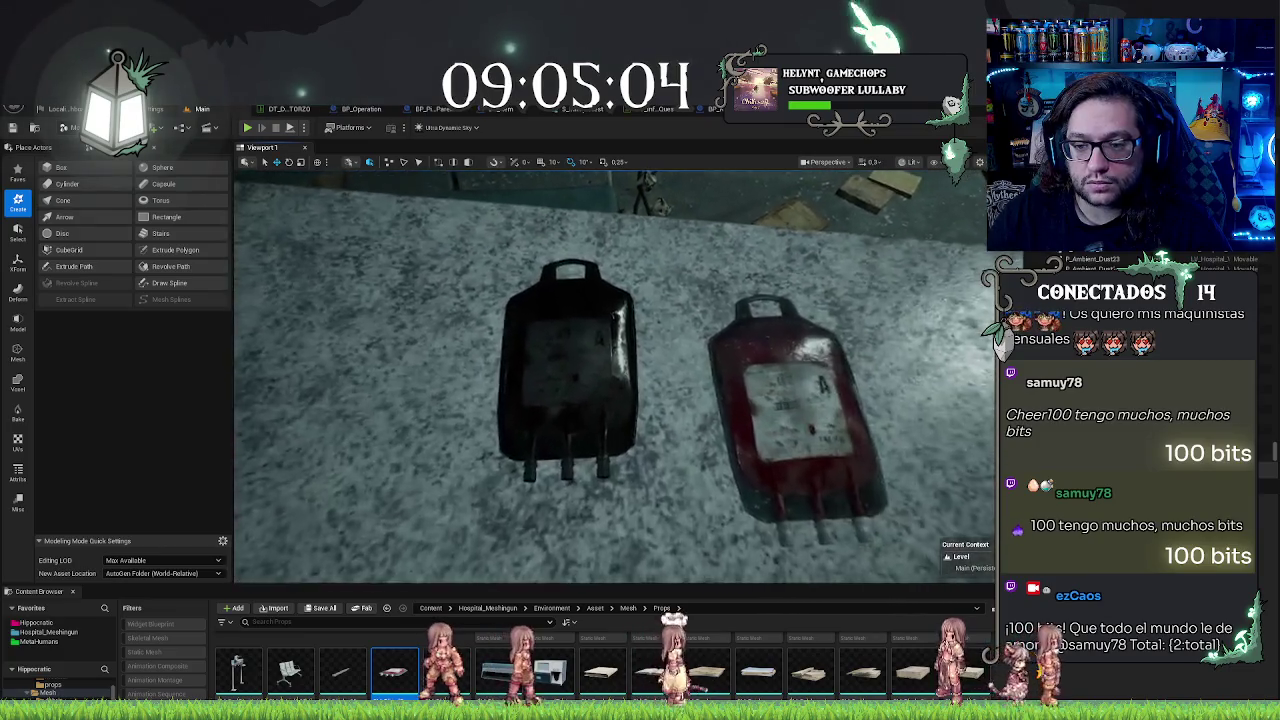
{"action": "scroll", "coordinate": [615, 375], "scroll_direction": "up", "scroll_amount": 3}
{"action": "scroll", "coordinate": [615, 375], "scroll_direction": "down", "scroll_amount": 5}
{"action": "scroll", "coordinate": [820, 271], "scroll_direction": "up", "scroll_amount": 5}
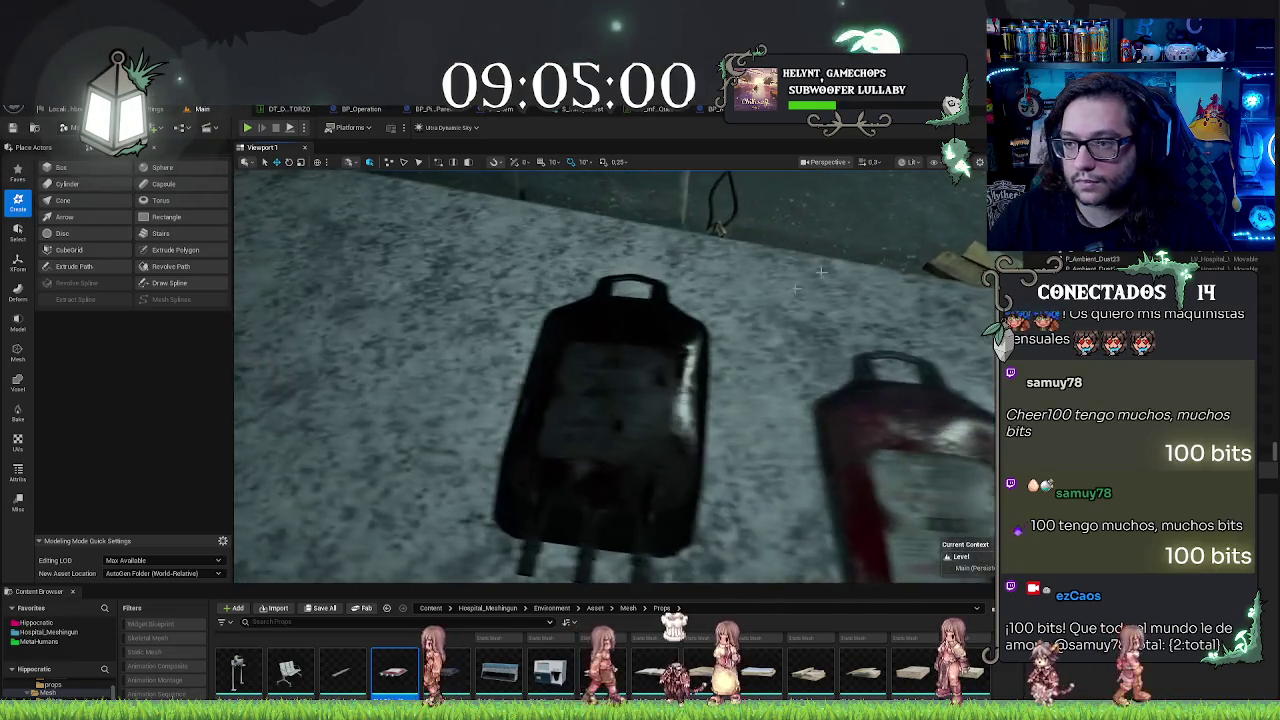
{"action": "scroll", "coordinate": [820, 271], "scroll_direction": "up", "scroll_amount": 2}
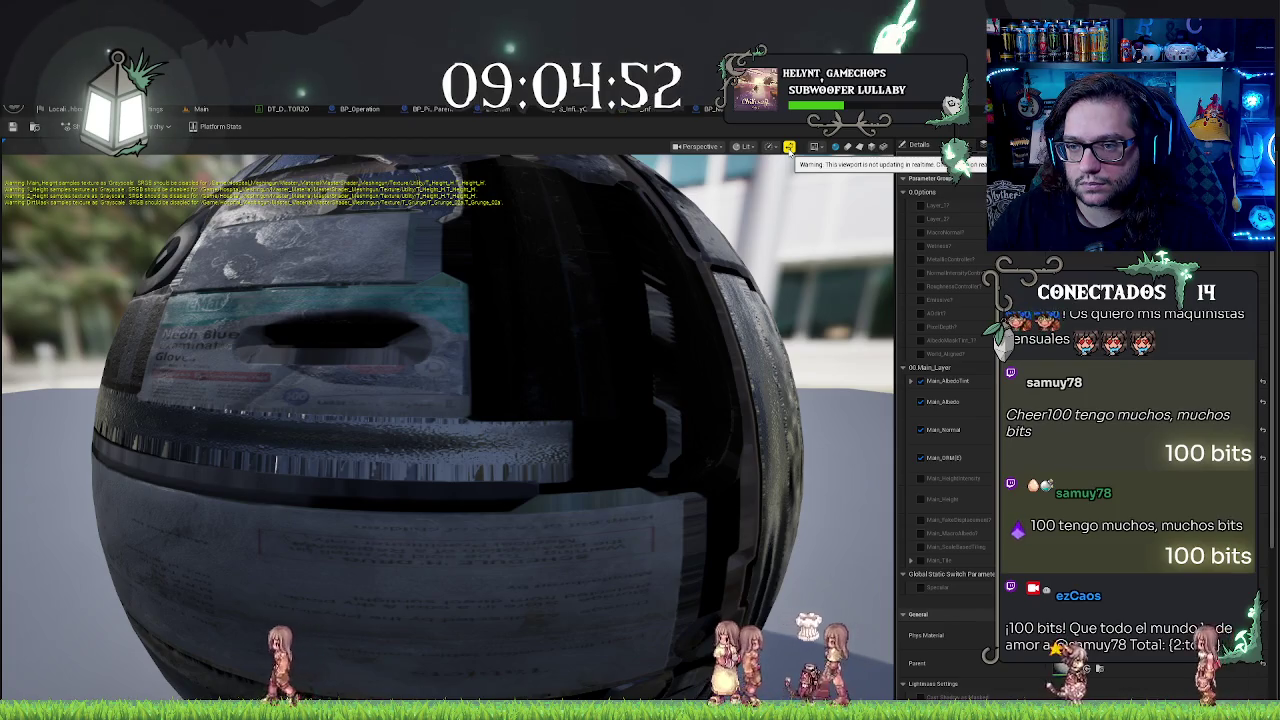
{"action": "left_click", "coordinate": [789, 147]}
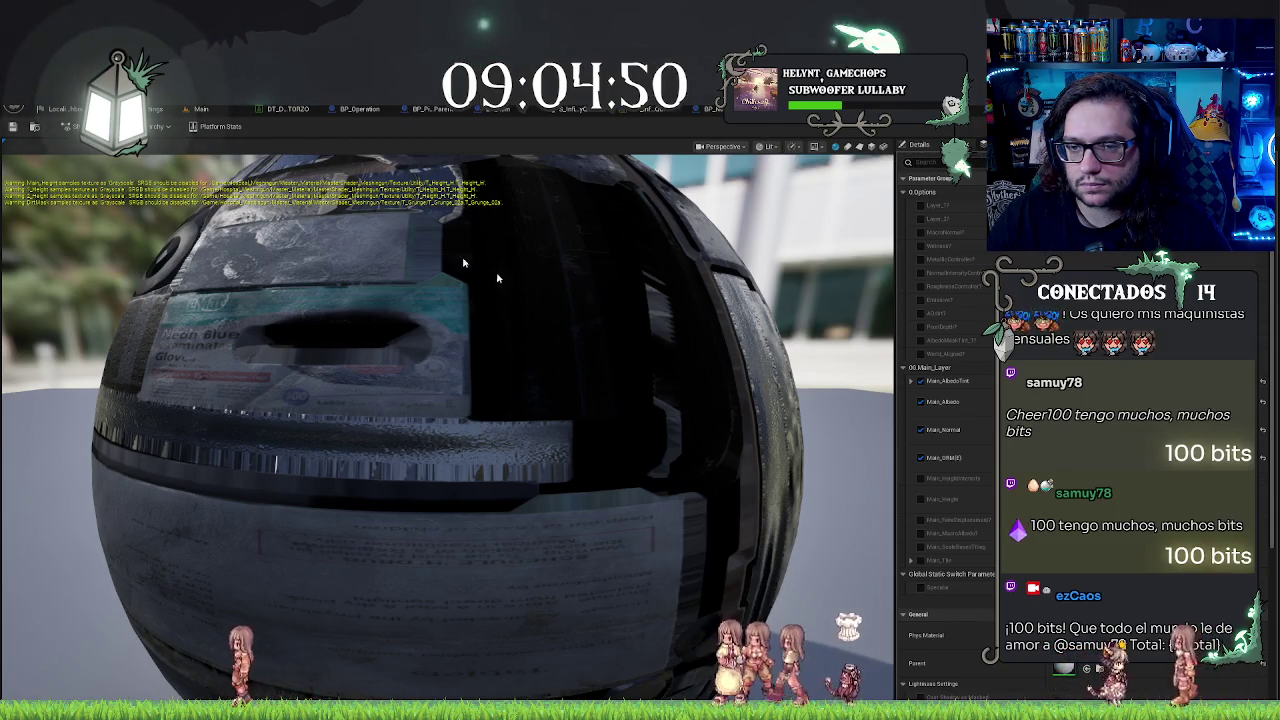
Step: Delete the dark blood bag and a stray copy, leaving the red bag selected on the table
{"action": "left_click", "coordinate": [222, 111]}
{"action": "left_click", "coordinate": [656, 378]}
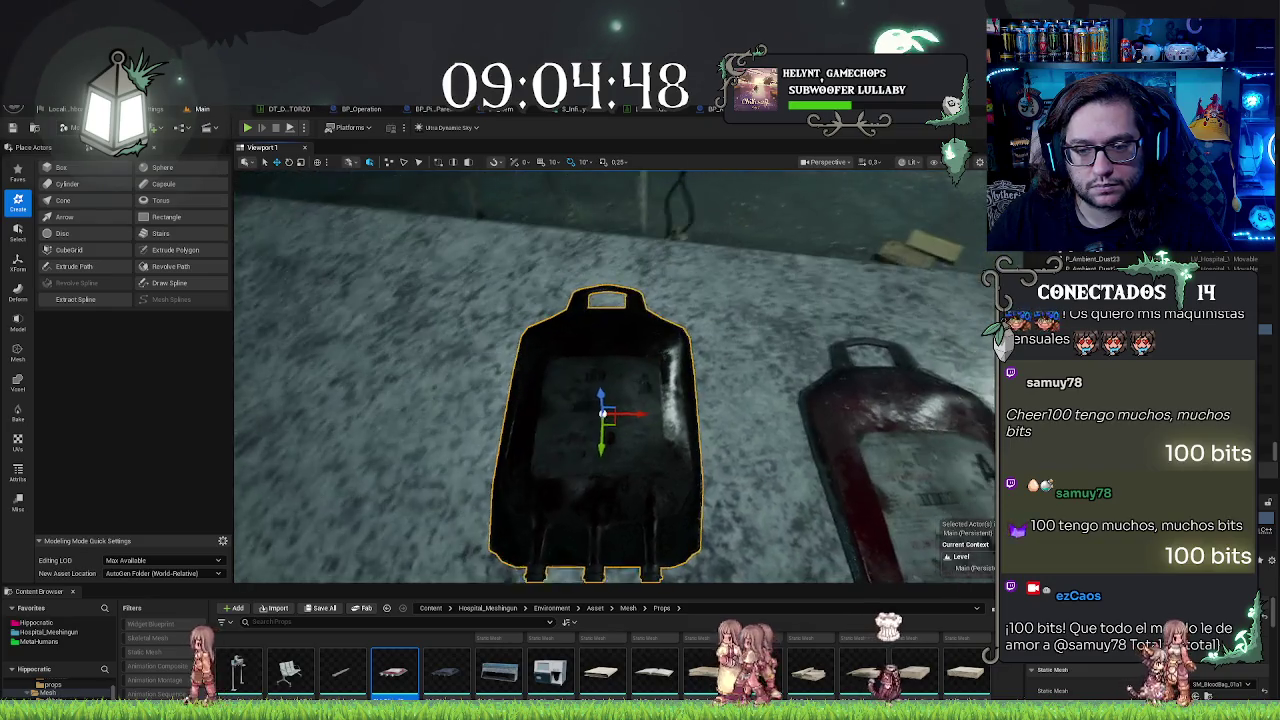
{"action": "left_click_drag", "start_coordinate": [622, 424], "coordinate": [437, 418]}
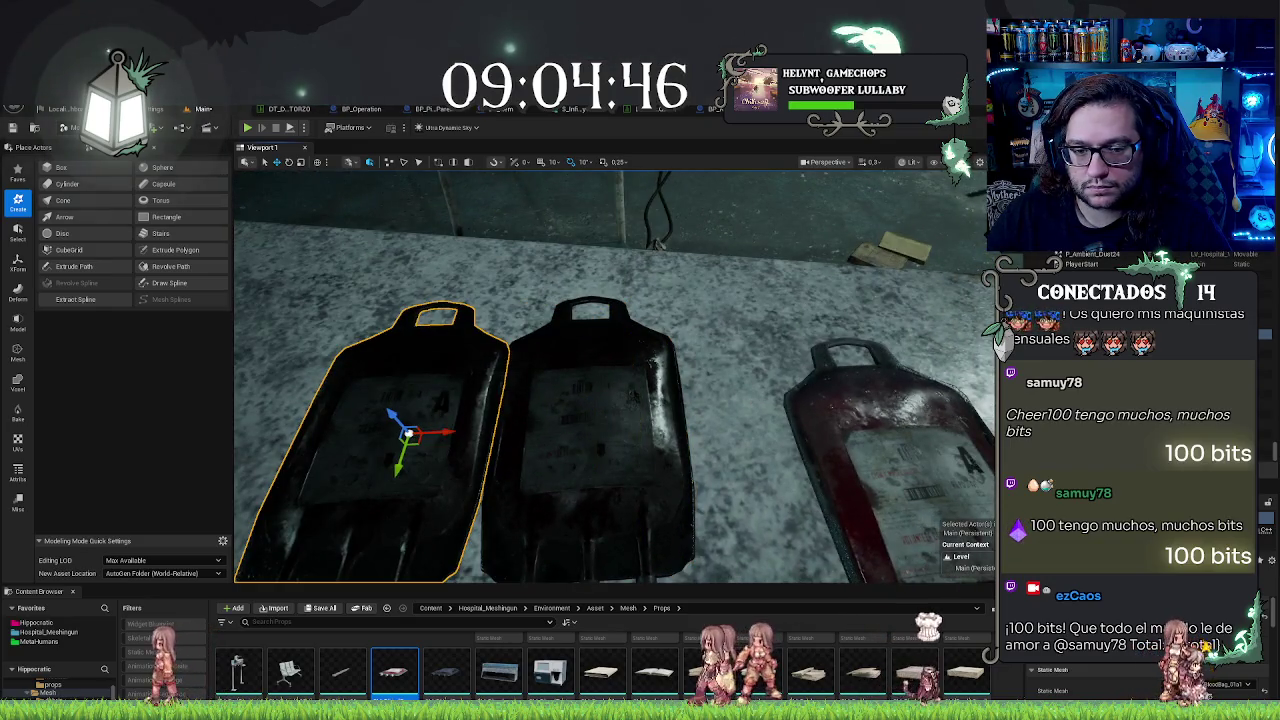
{"action": "key", "text": "Delete"}
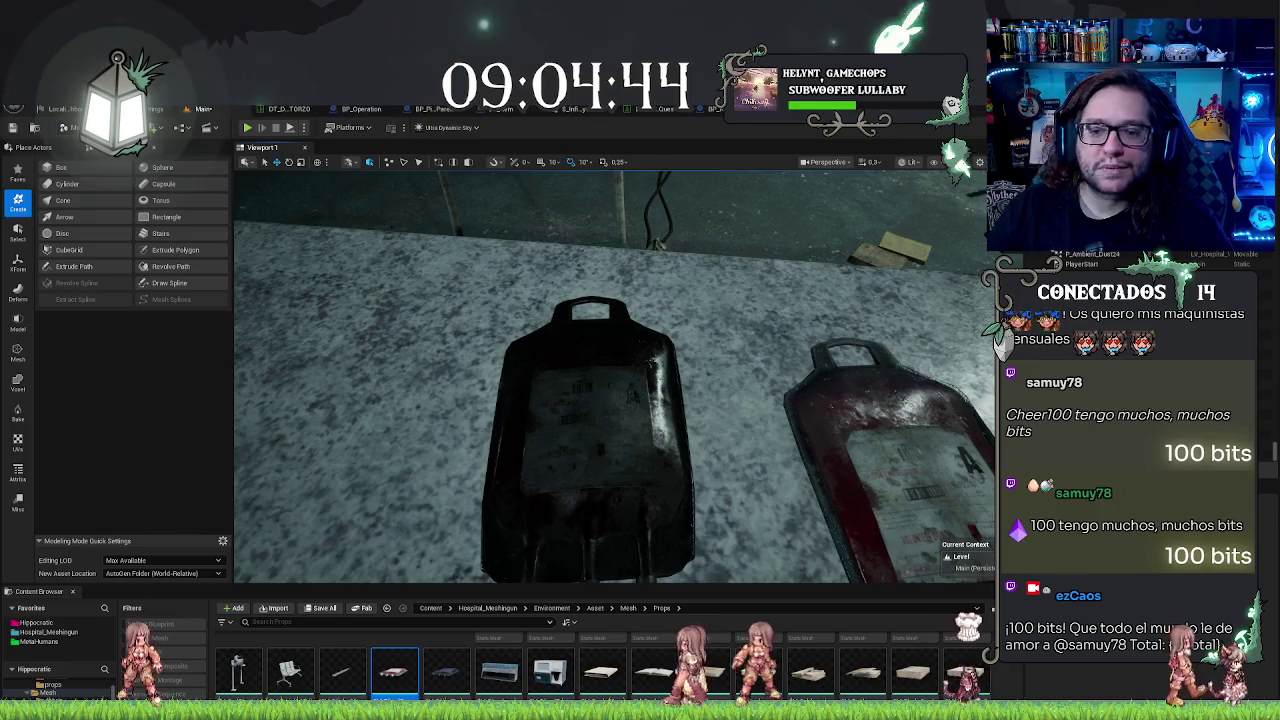
{"action": "left_click", "coordinate": [591, 456]}
{"action": "key", "text": "Delete"}
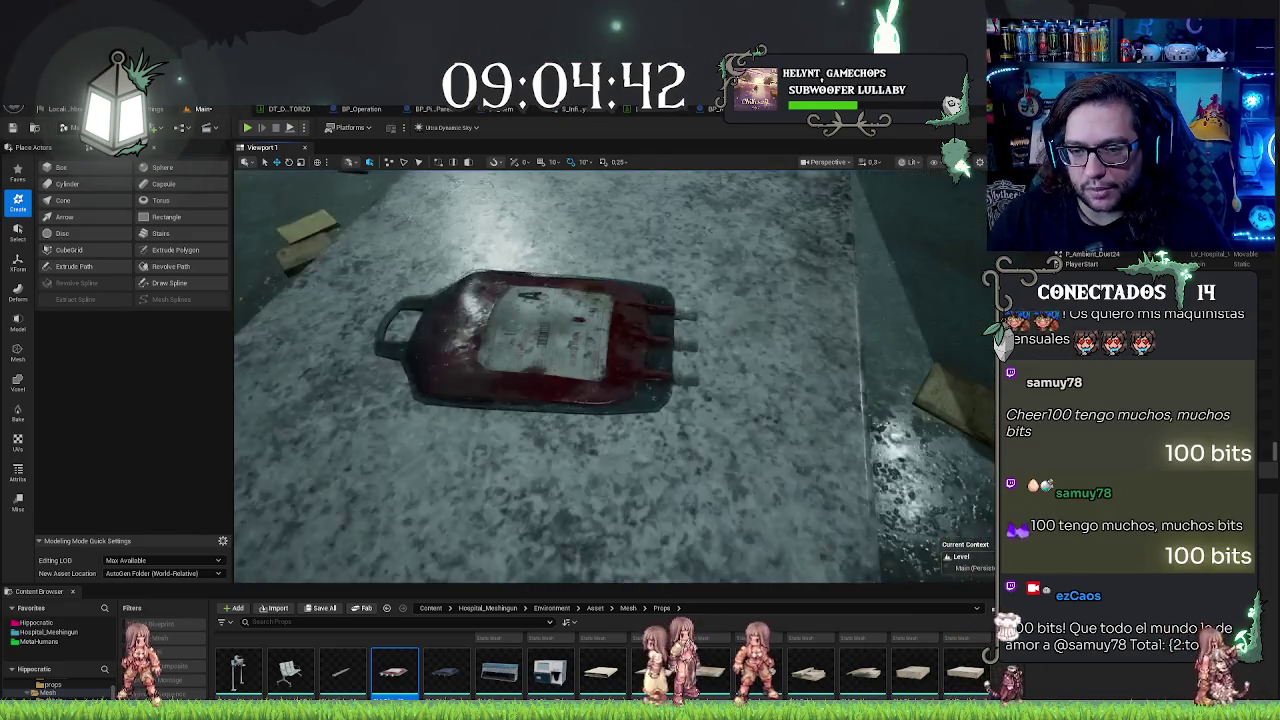
{"action": "scroll", "coordinate": [591, 456], "scroll_direction": "down", "scroll_amount": 5}
{"action": "left_click", "coordinate": [630, 430]}
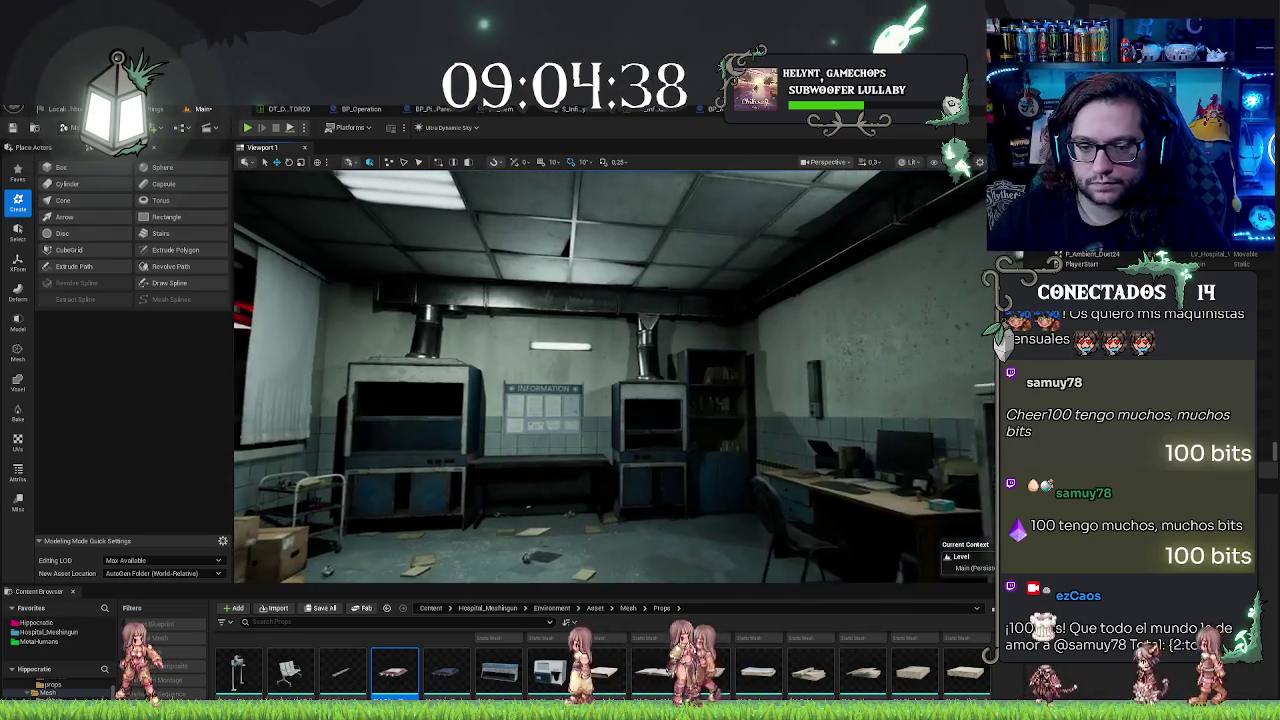
Step: Fly to the Information board between the cabinets, select it, and show the Blueprint/Prefab folder
{"action": "key", "text": "w"}
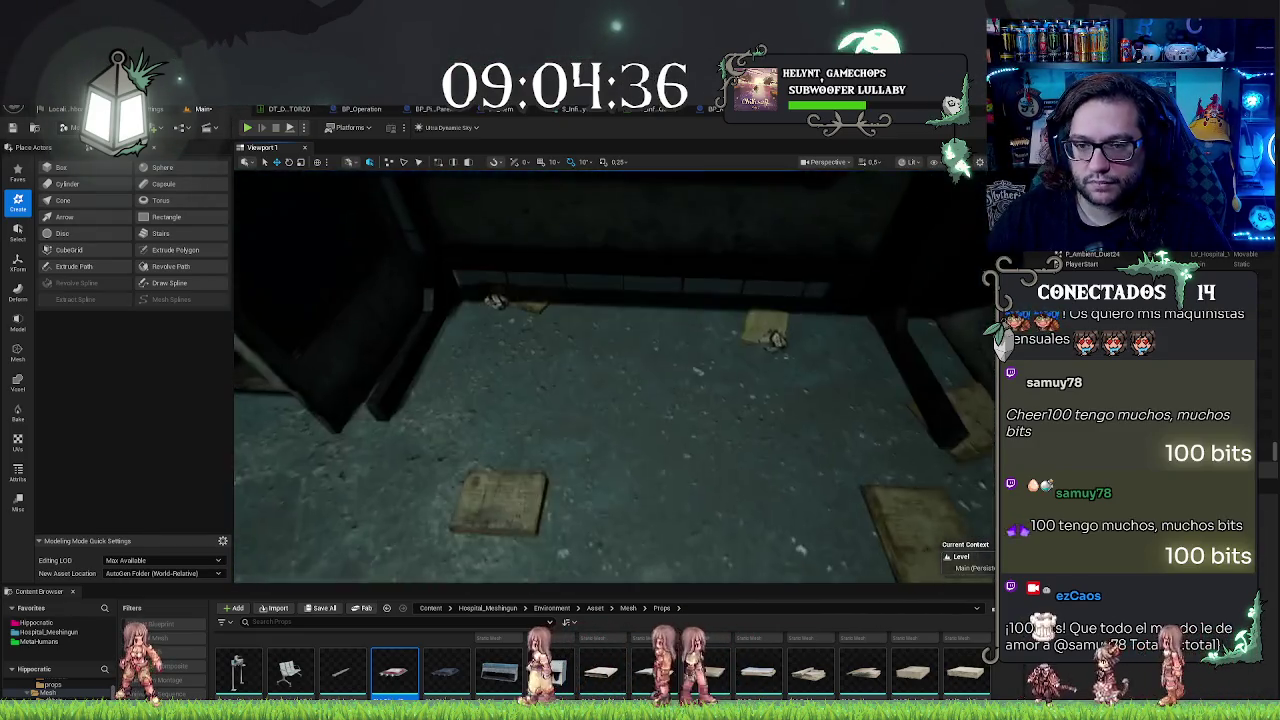
{"action": "key", "text": "s"}
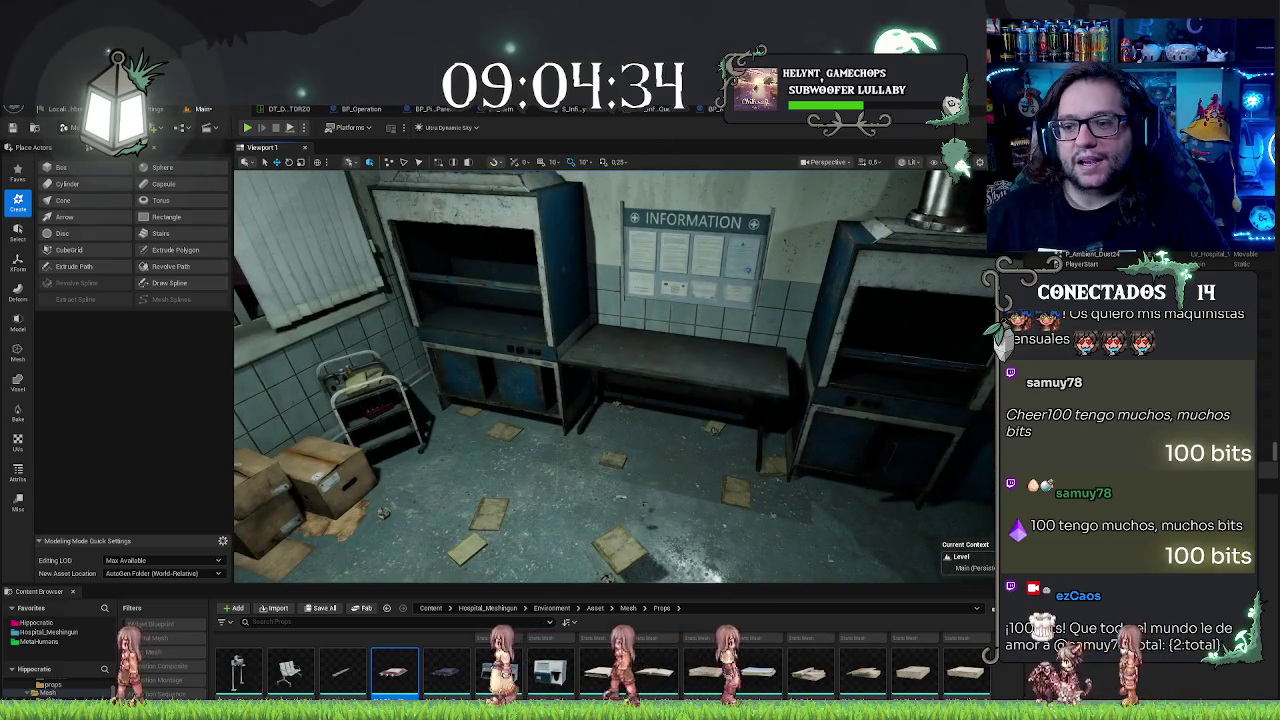
{"action": "key", "text": "w"}
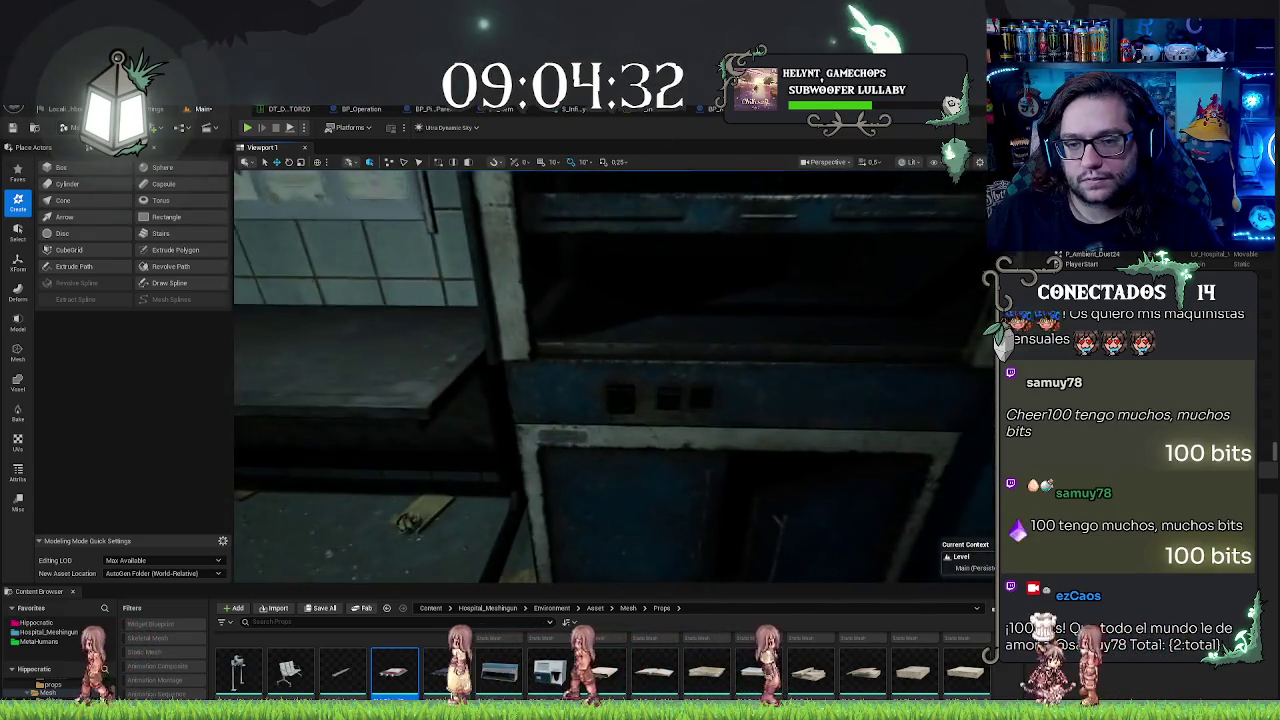
{"action": "key", "text": "s"}
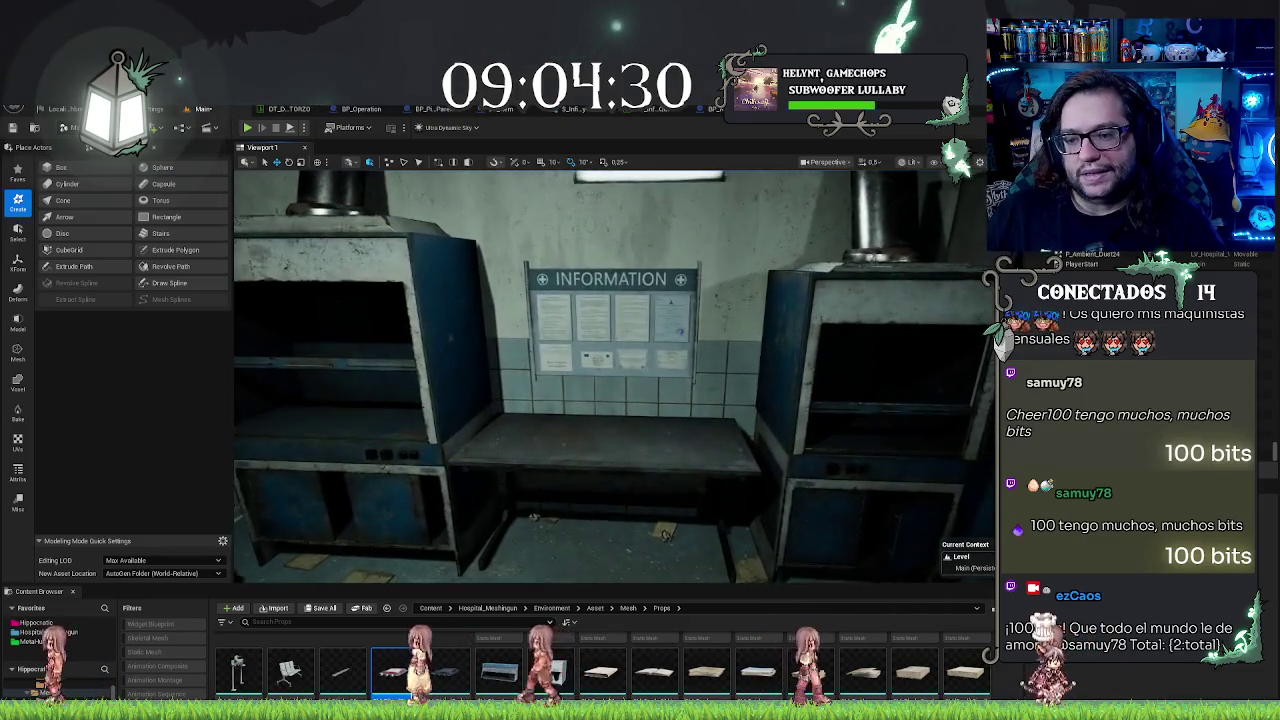
{"action": "key", "text": "w"}
{"action": "key", "text": "s"}
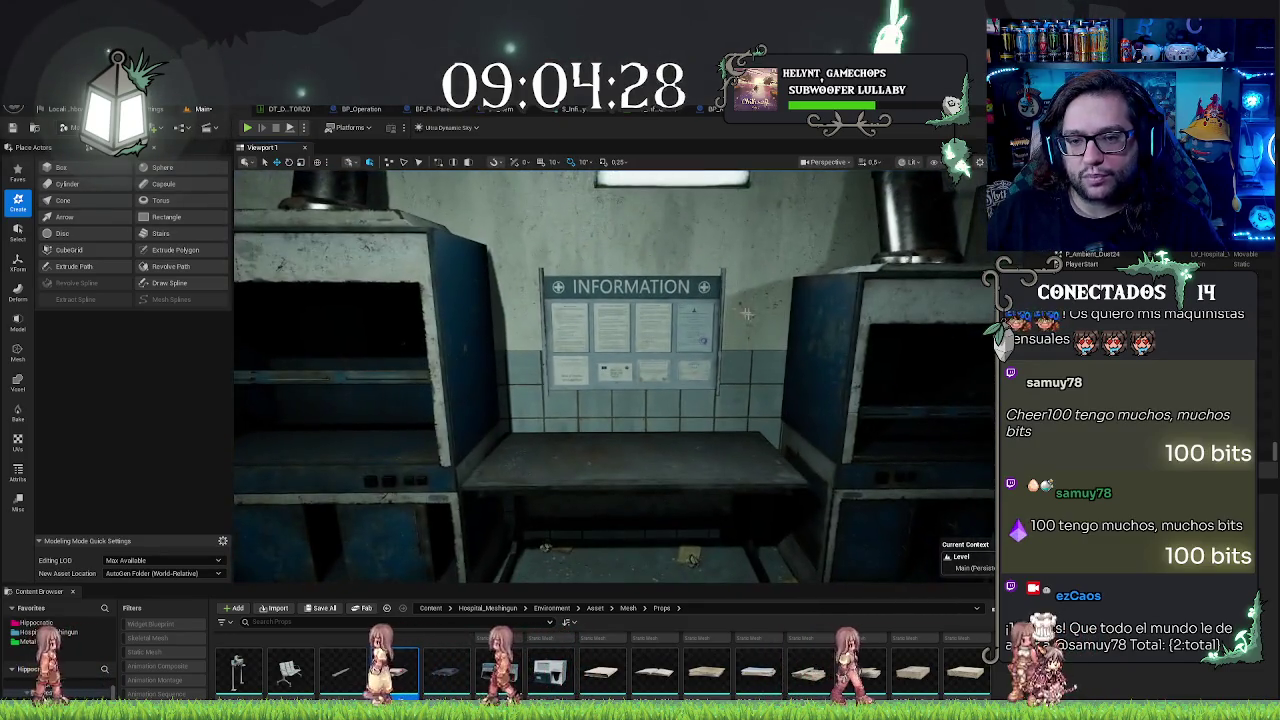
{"action": "left_click", "coordinate": [630, 330]}
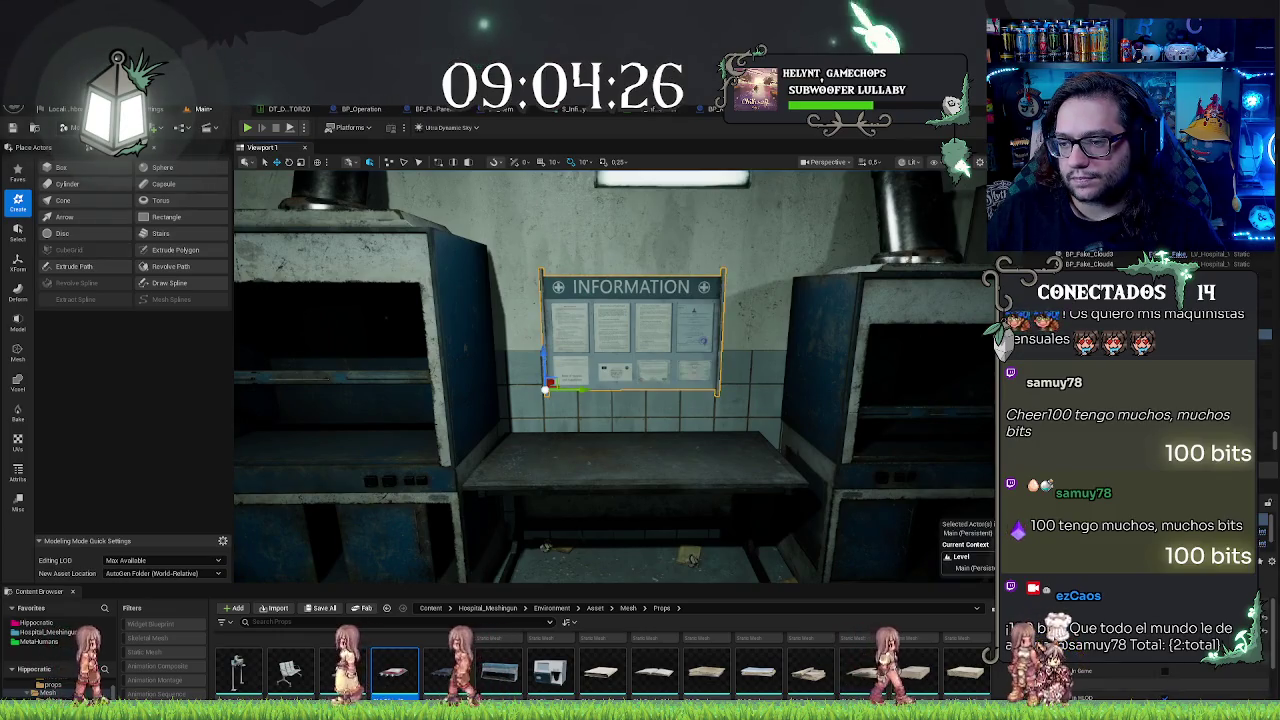
{"action": "right_click", "coordinate": [1088, 338]}
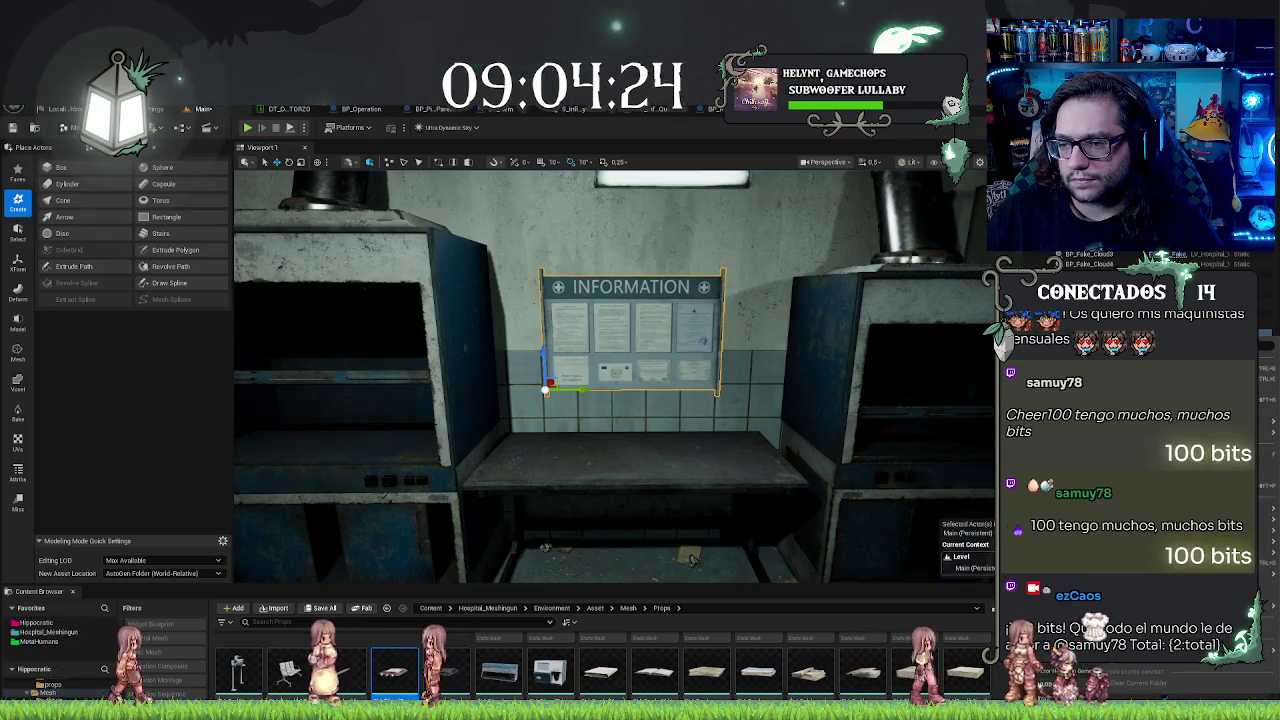
{"action": "left_click", "coordinate": [548, 634]}
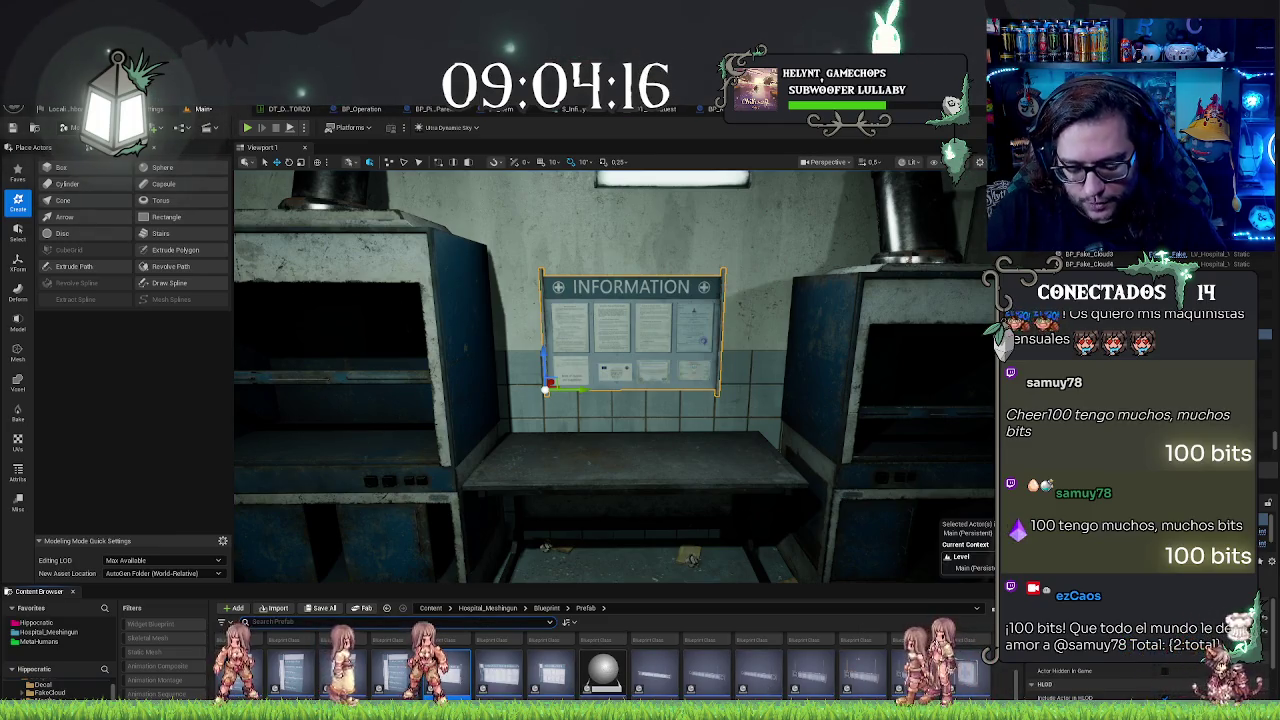
Step: Search 'labo' and replace the selected Information board with the BP_InfoBoard_Labo prefab
{"action": "type", "text": "labo"}
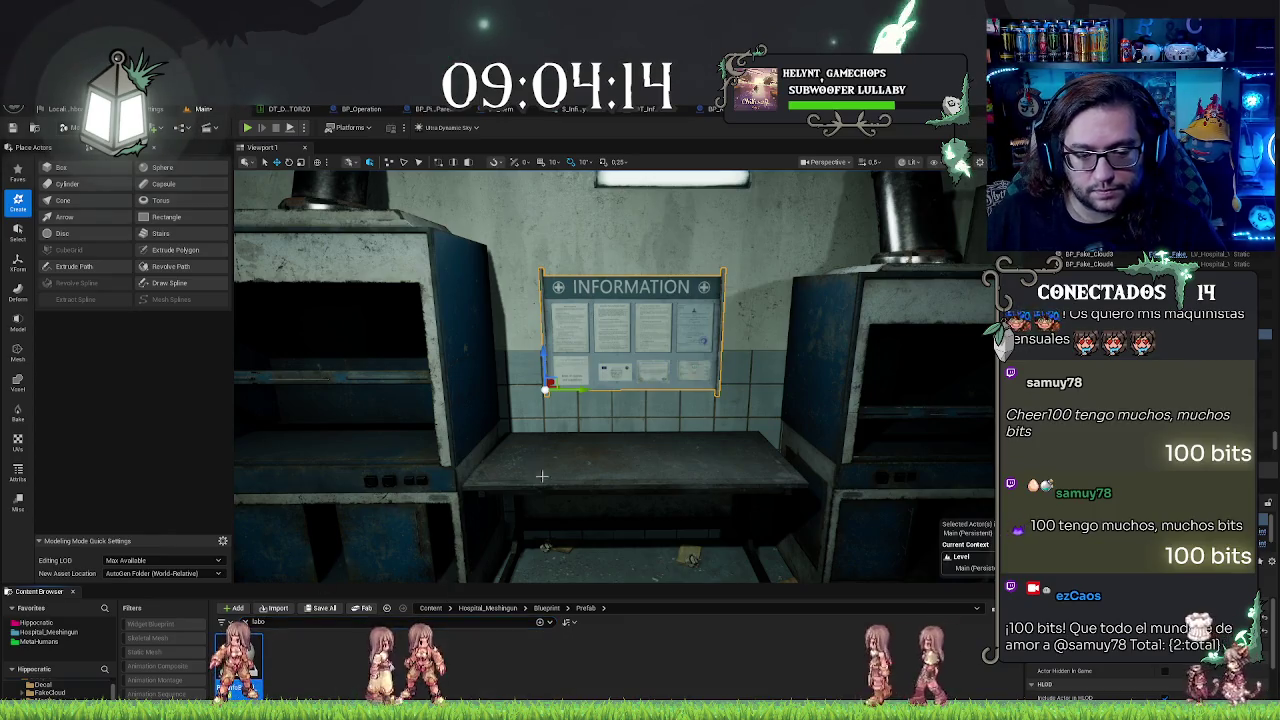
{"action": "scroll", "coordinate": [615, 375], "scroll_direction": "up", "scroll_amount": 3}
{"action": "right_click", "coordinate": [595, 406]}
{"action": "mouse_move", "coordinate": [669, 501]}
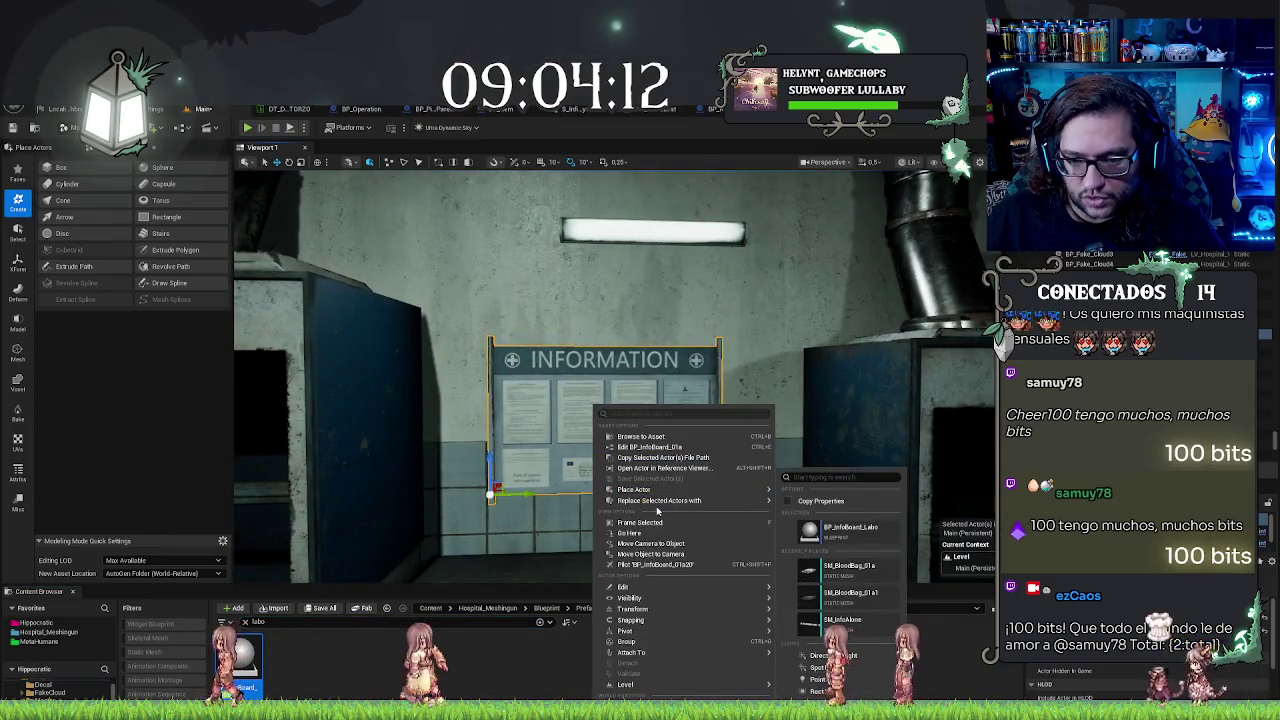
{"action": "left_click", "coordinate": [845, 527]}
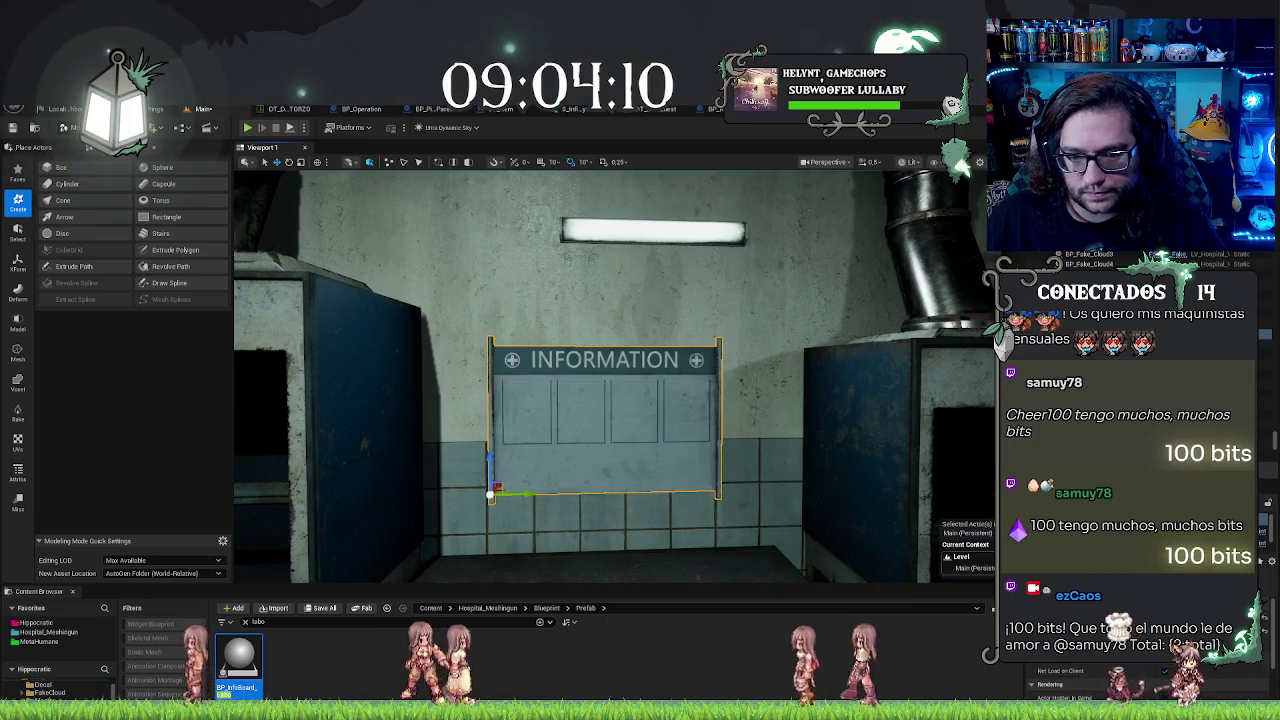
{"action": "scroll", "coordinate": [614, 376], "scroll_direction": "down", "scroll_amount": 3}
{"action": "scroll", "coordinate": [610, 376], "scroll_direction": "down", "scroll_amount": 3}
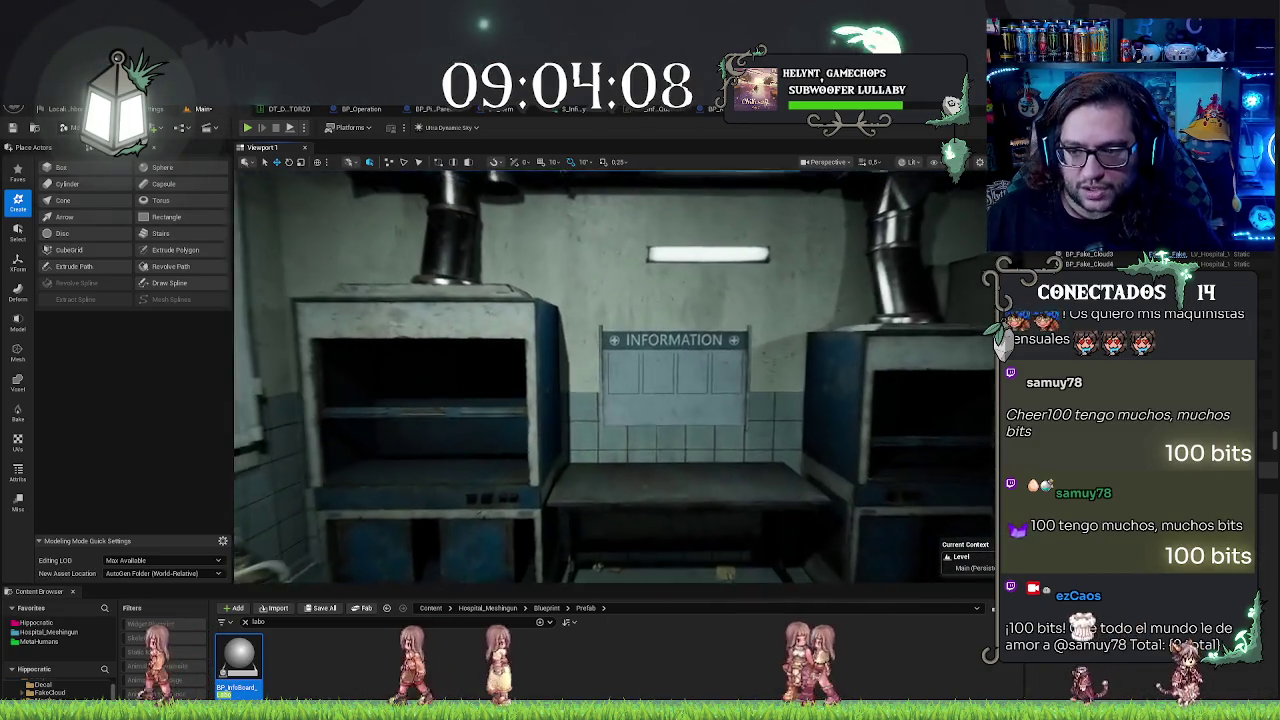
{"action": "scroll", "coordinate": [673, 489], "scroll_direction": "up", "scroll_amount": 5}
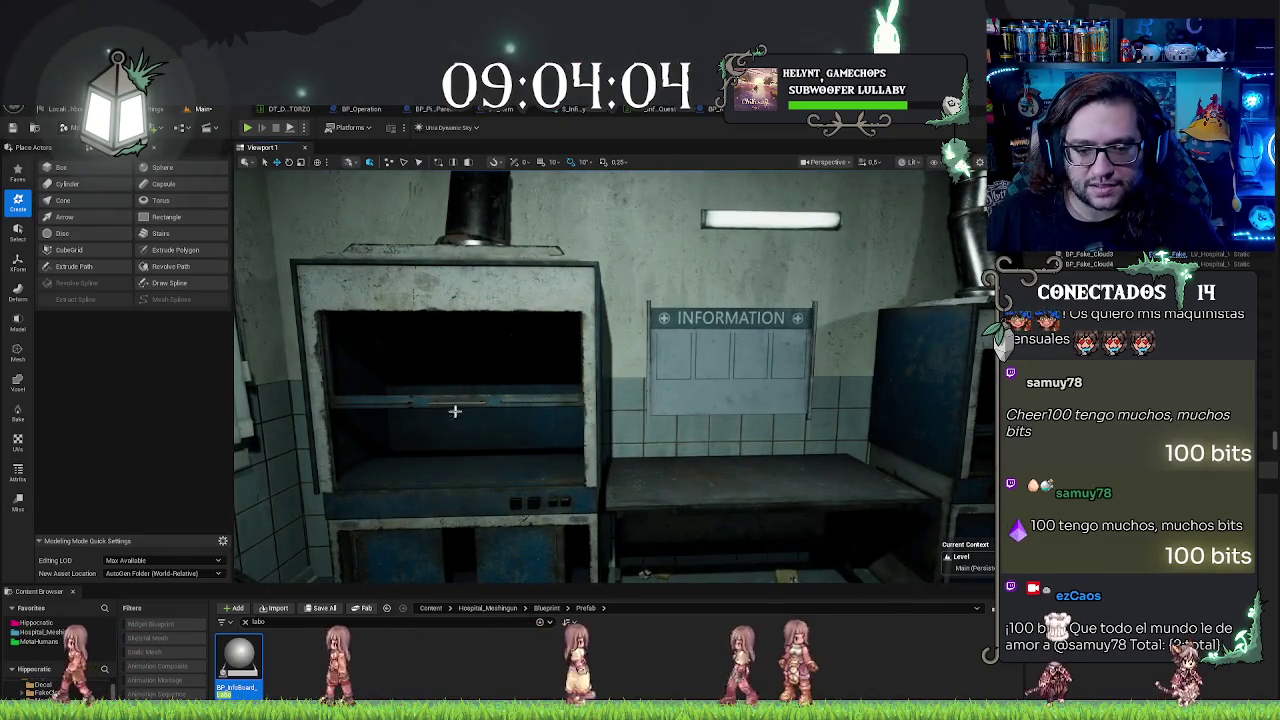
{"action": "mouse_move", "coordinate": [451, 409]}
{"action": "left_mouse_down"}
{"action": "mouse_move", "coordinate": [400, 409]}
{"action": "mouse_move", "coordinate": [943, 434]}
{"action": "mouse_move", "coordinate": [501, 456]}
{"action": "mouse_move", "coordinate": [523, 423]}
{"action": "mouse_move", "coordinate": [786, 437]}
{"action": "mouse_move", "coordinate": [400, 450]}
{"action": "mouse_move", "coordinate": [415, 437]}
{"action": "left_mouse_up"}
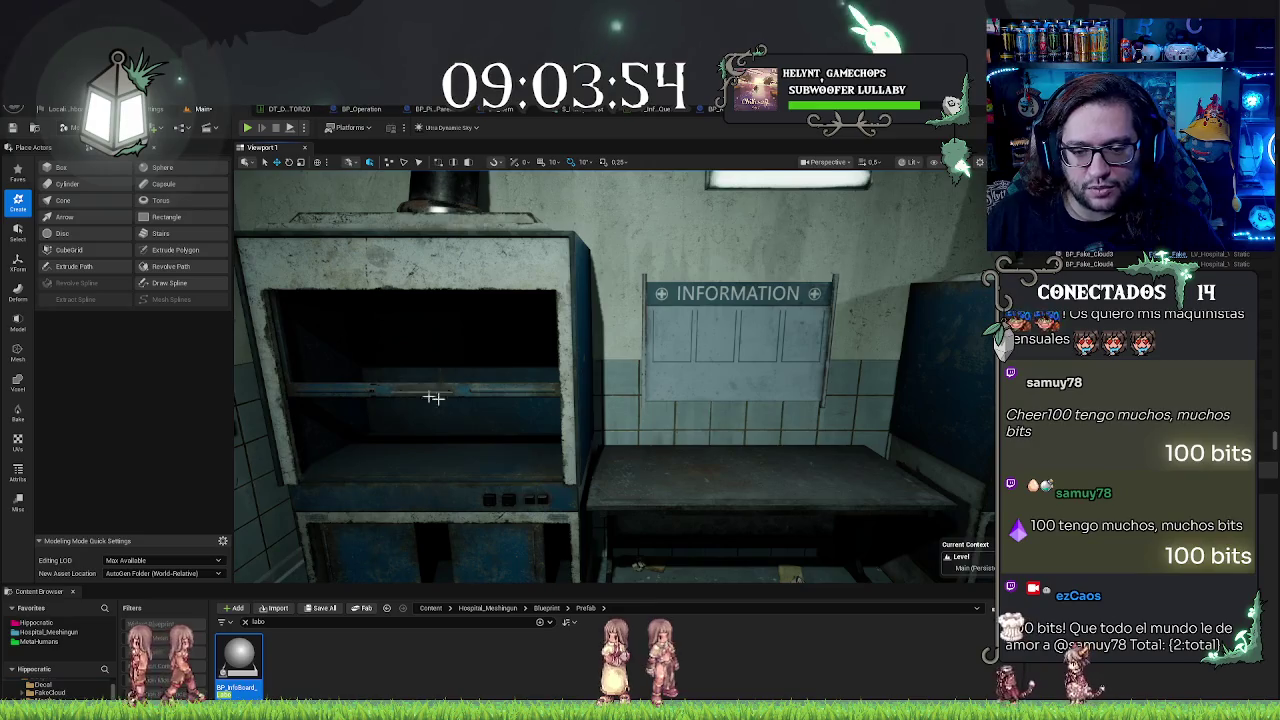
{"action": "left_click_drag", "start_coordinate": [600, 470], "coordinate": [763, 470]}
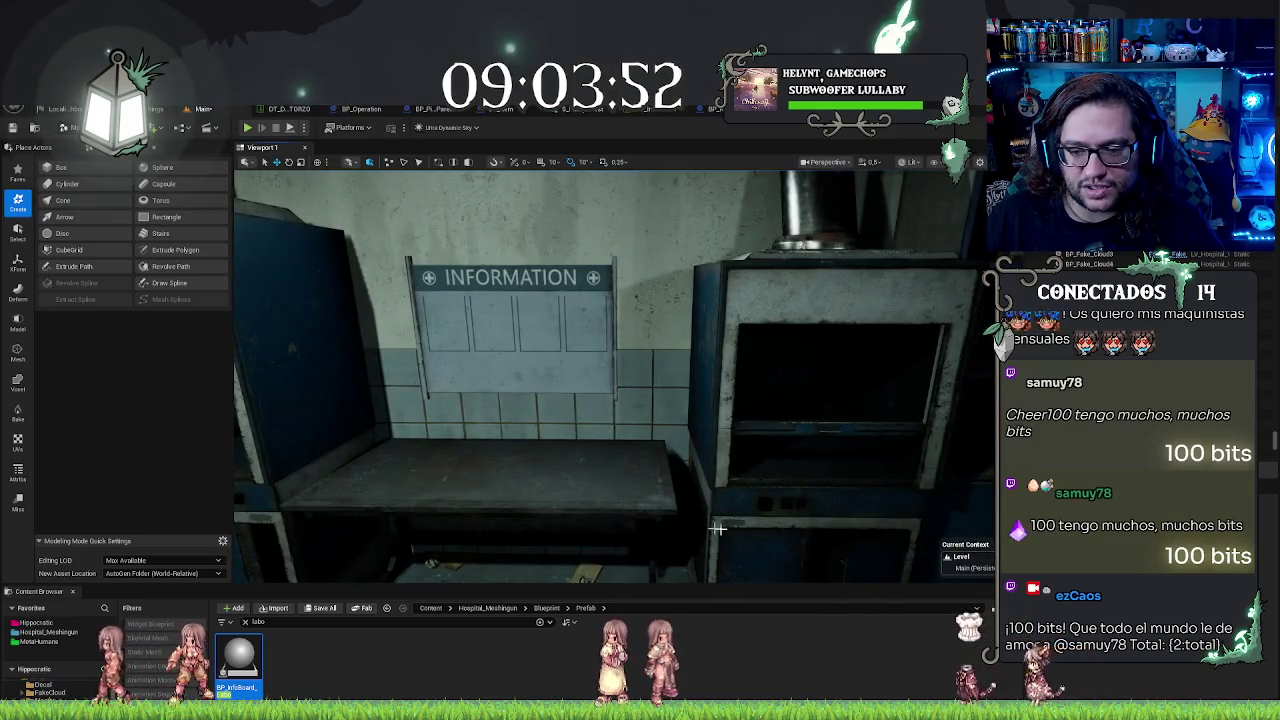
{"action": "left_click_drag", "start_coordinate": [620, 506], "coordinate": [569, 506]}
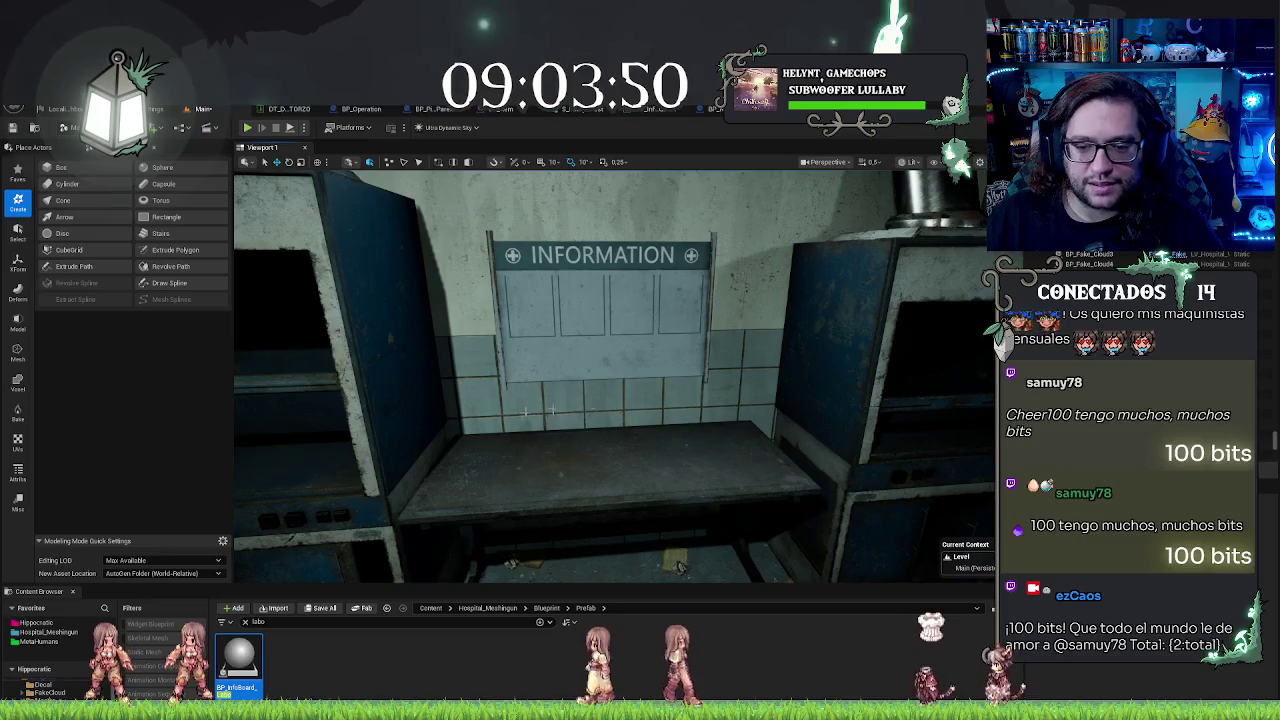
{"action": "left_click_drag", "start_coordinate": [610, 450], "coordinate": [630, 512]}
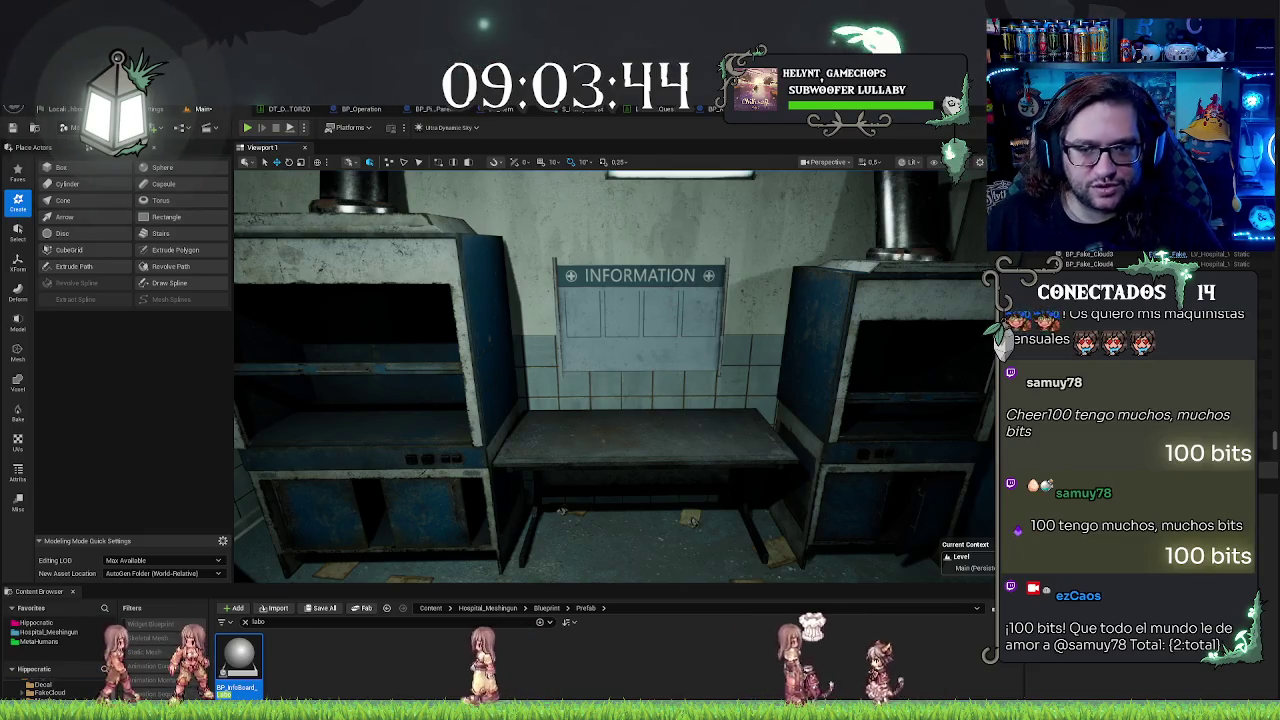
{"action": "mouse_move", "coordinate": [630, 512]}
{"action": "left_mouse_down"}
{"action": "mouse_move", "coordinate": [630, 440]}
{"action": "mouse_move", "coordinate": [615, 515]}
{"action": "mouse_move", "coordinate": [820, 515]}
{"action": "mouse_move", "coordinate": [725, 532]}
{"action": "left_mouse_up"}
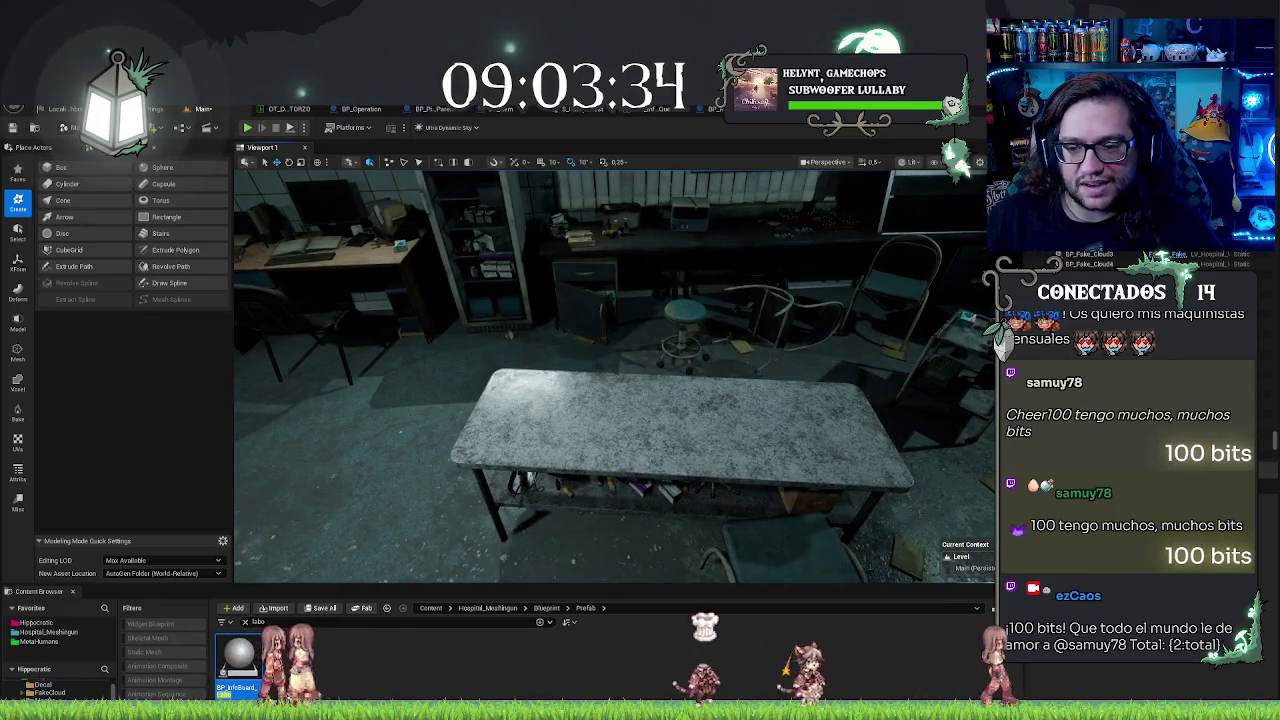
{"action": "left_click_drag", "start_coordinate": [725, 532], "coordinate": [700, 500]}
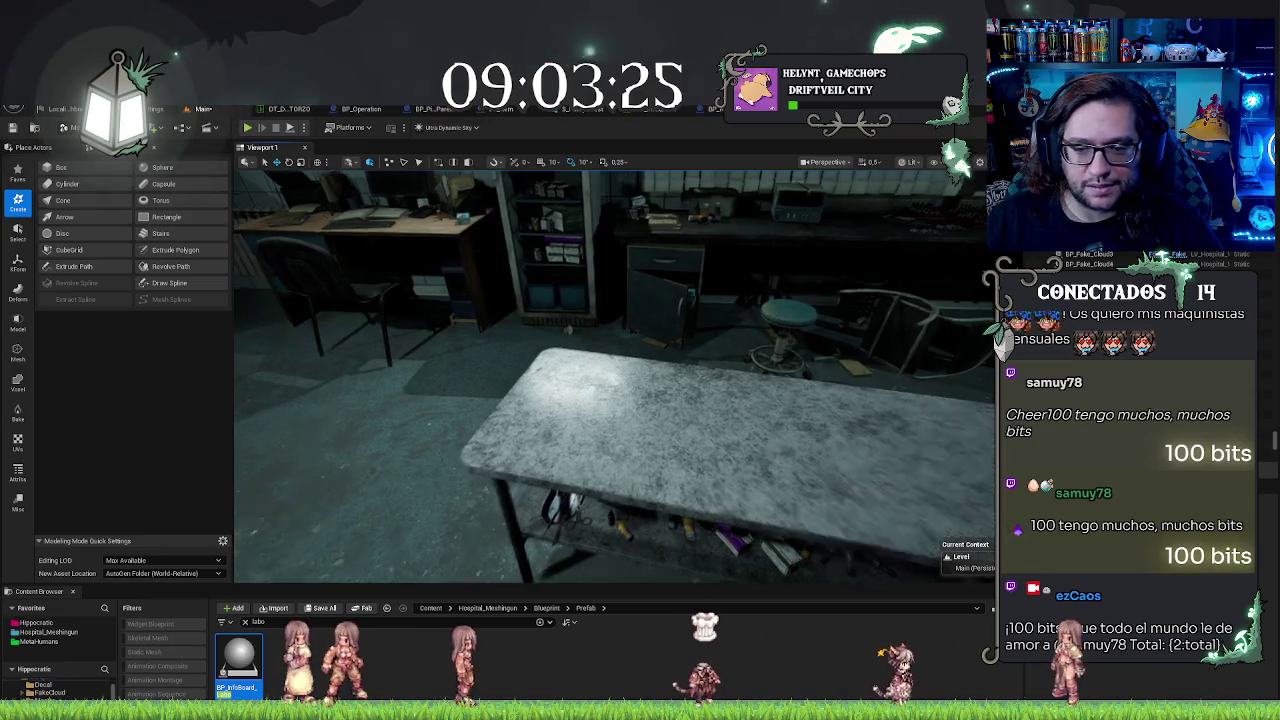
{"action": "left_click_drag", "start_coordinate": [700, 500], "coordinate": [720, 510]}
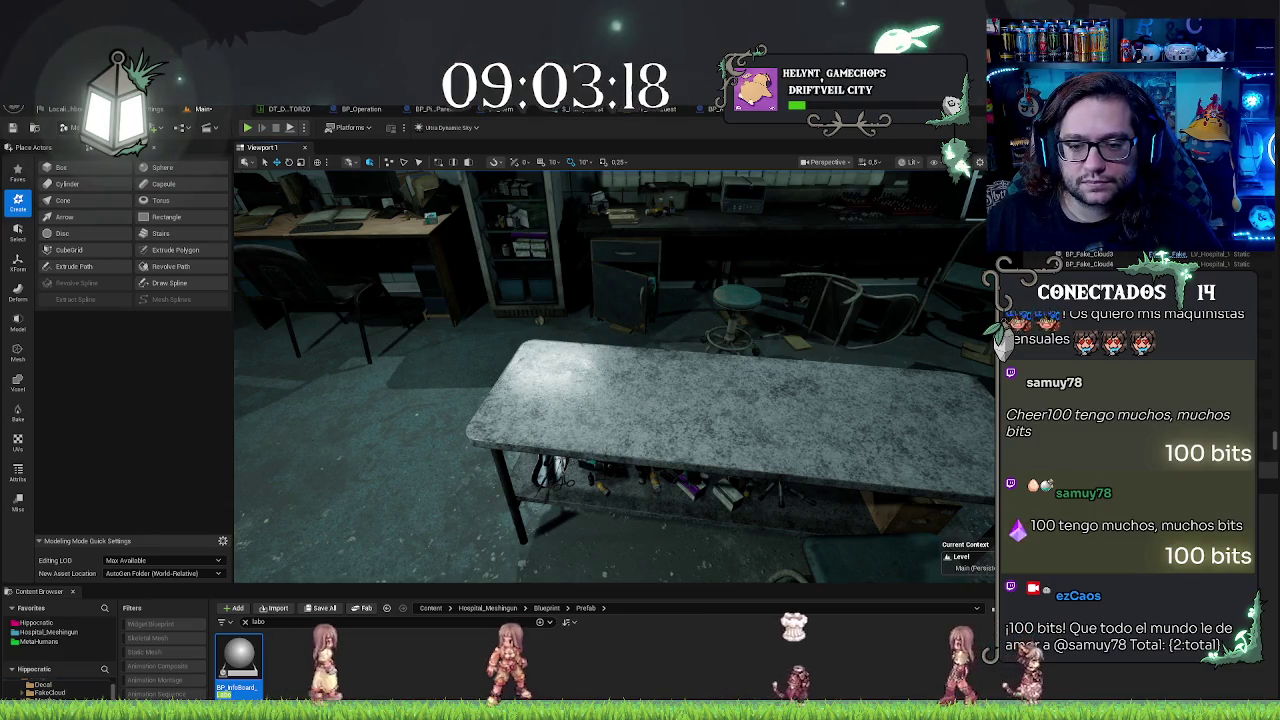
{"action": "mouse_move", "coordinate": [620, 400]}
{"action": "left_mouse_down"}
{"action": "mouse_move", "coordinate": [566, 460]}
{"action": "mouse_move", "coordinate": [566, 430]}
{"action": "left_mouse_up"}
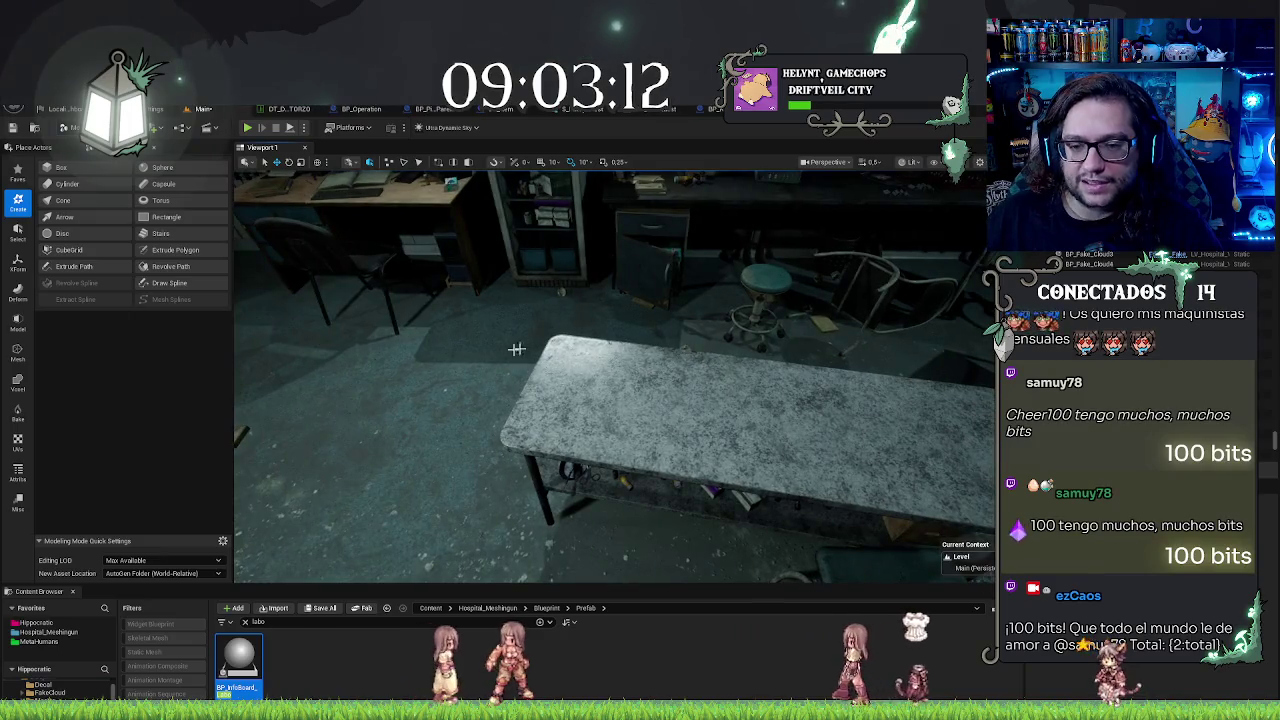
{"action": "left_click_drag", "start_coordinate": [783, 383], "coordinate": [805, 319]}
{"action": "left_click_drag", "start_coordinate": [600, 341], "coordinate": [600, 341]}
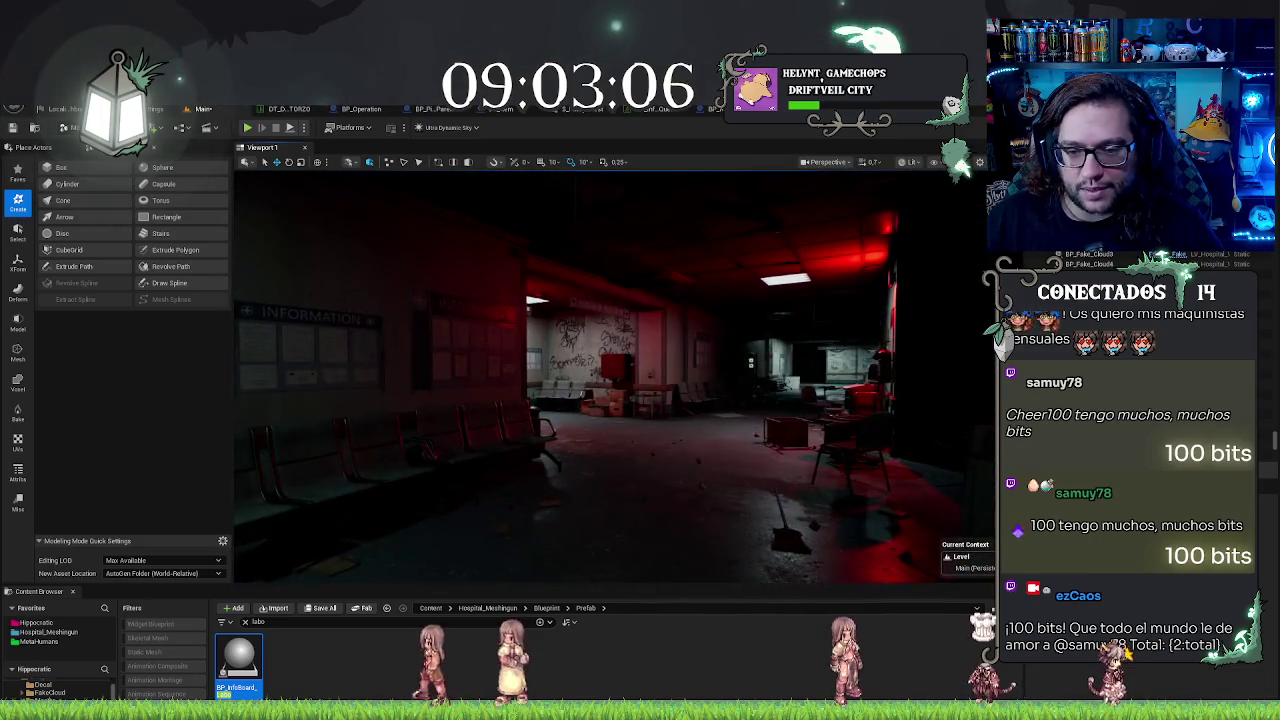